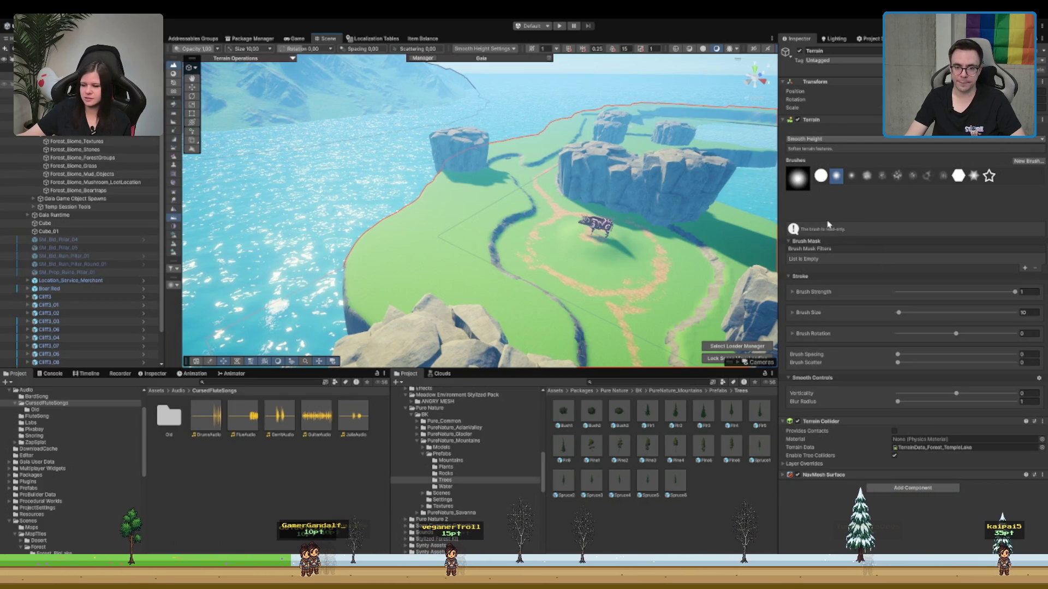
# - Switch the terrain brush from Smooth Height to Set Height with F3
pyautogui.press('F3')
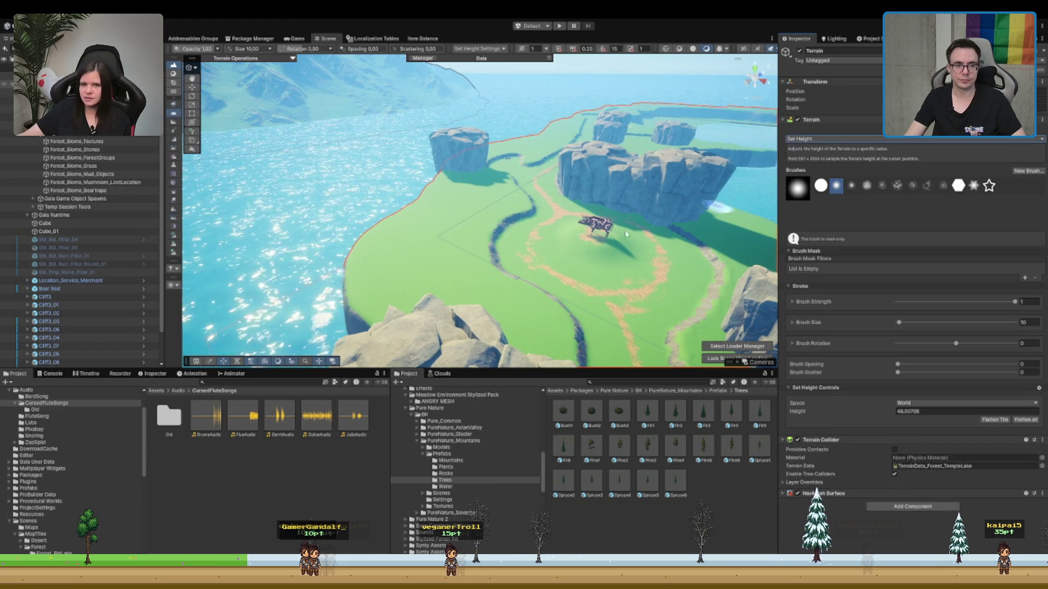
pyautogui.scroll(-3, 327, 256)
pyautogui.scroll(5, 408, 216)
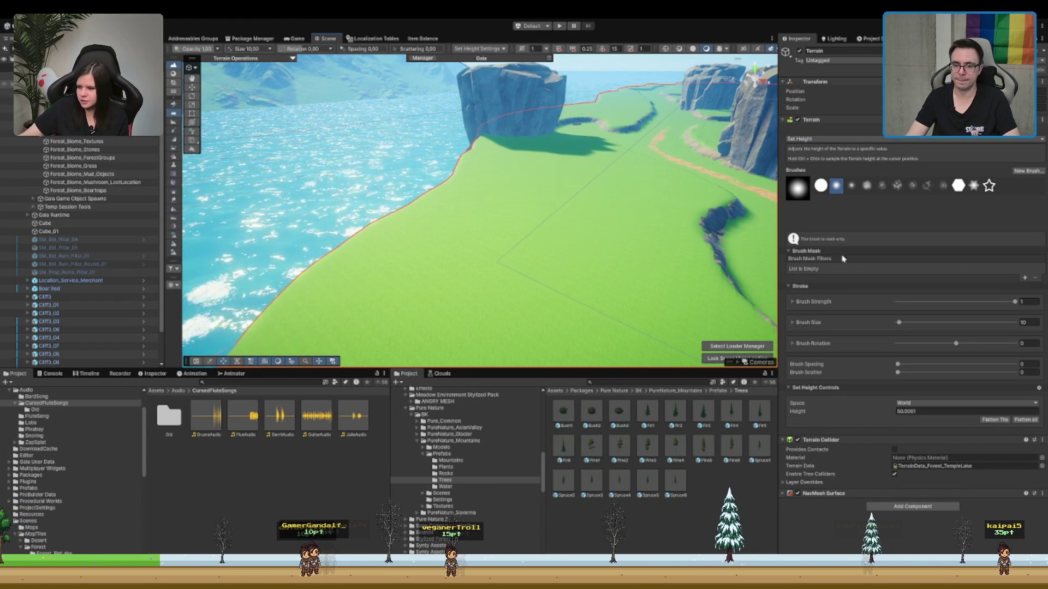
# - Set the Set Height target height to 52
pyautogui.click(944, 411)
pyautogui.write('52')
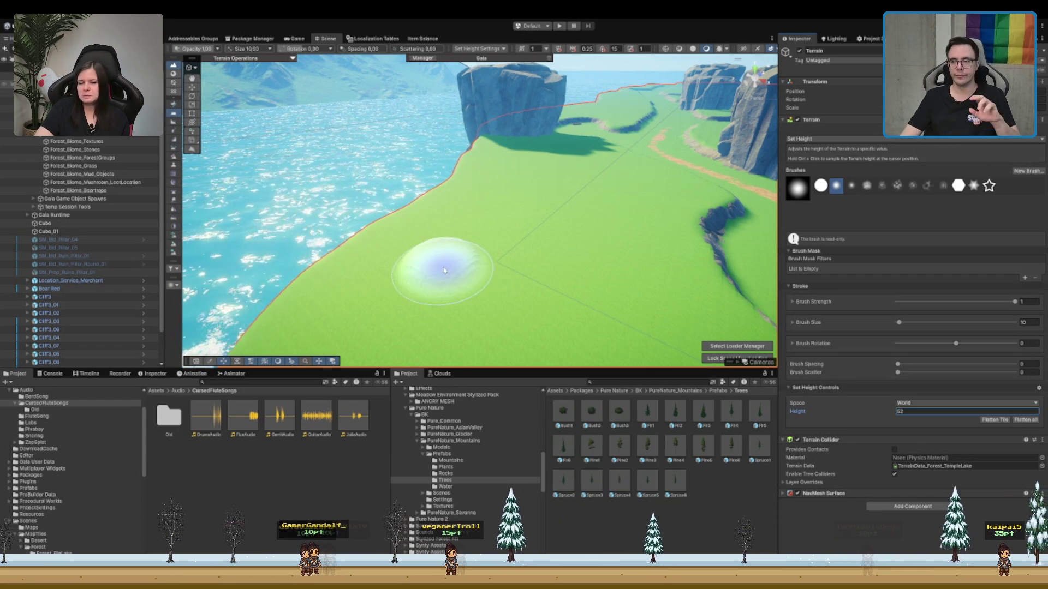
pyautogui.scroll(3, 457, 234)
pyautogui.scroll(-5, 456, 234)
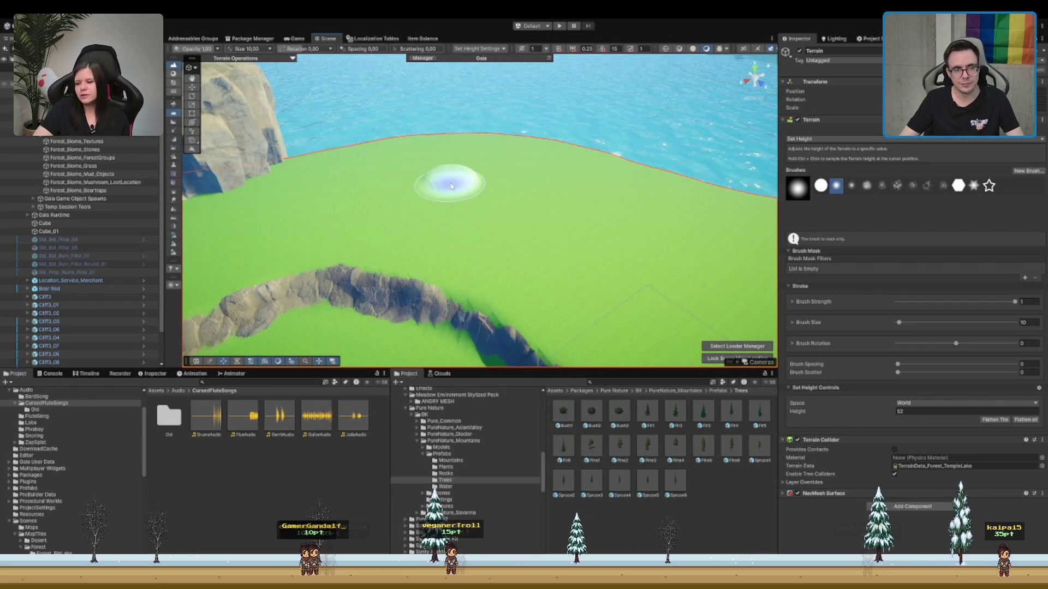
pyautogui.scroll(-3, 451, 186)
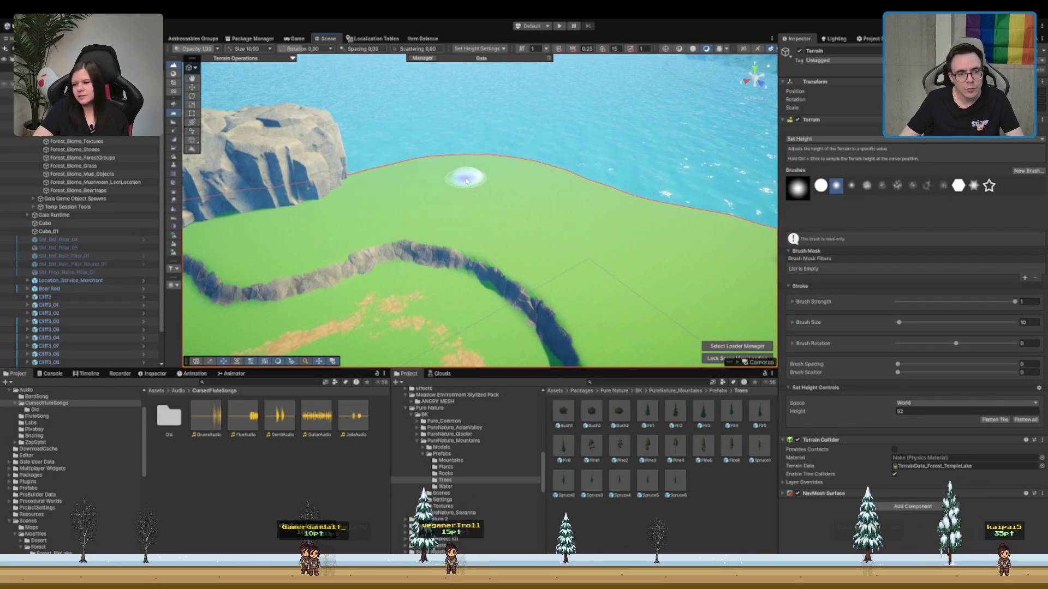
pyautogui.scroll(3, 498, 175)
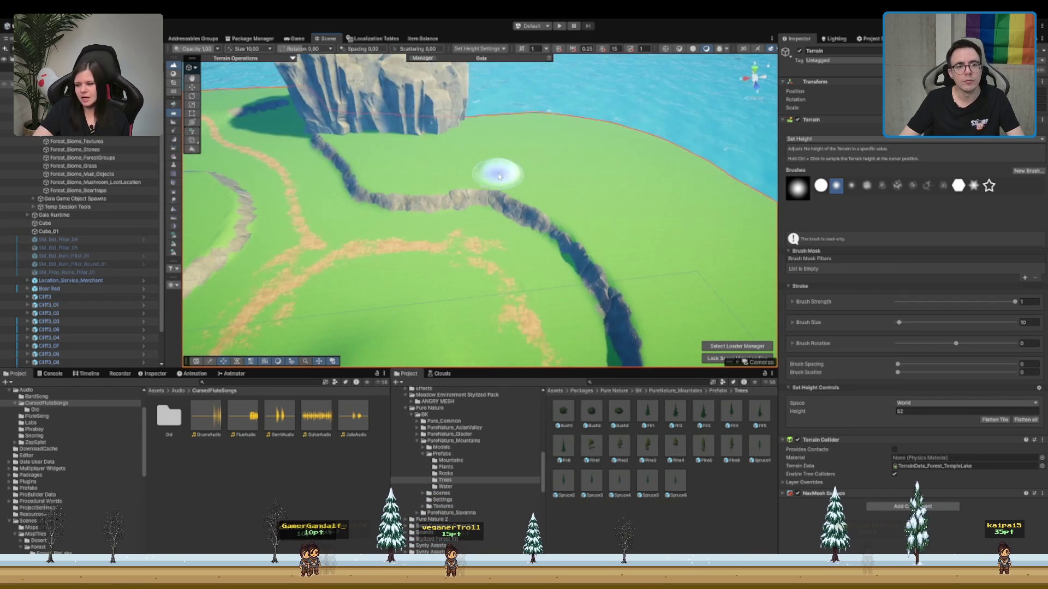
pyautogui.scroll(-3, 499, 175)
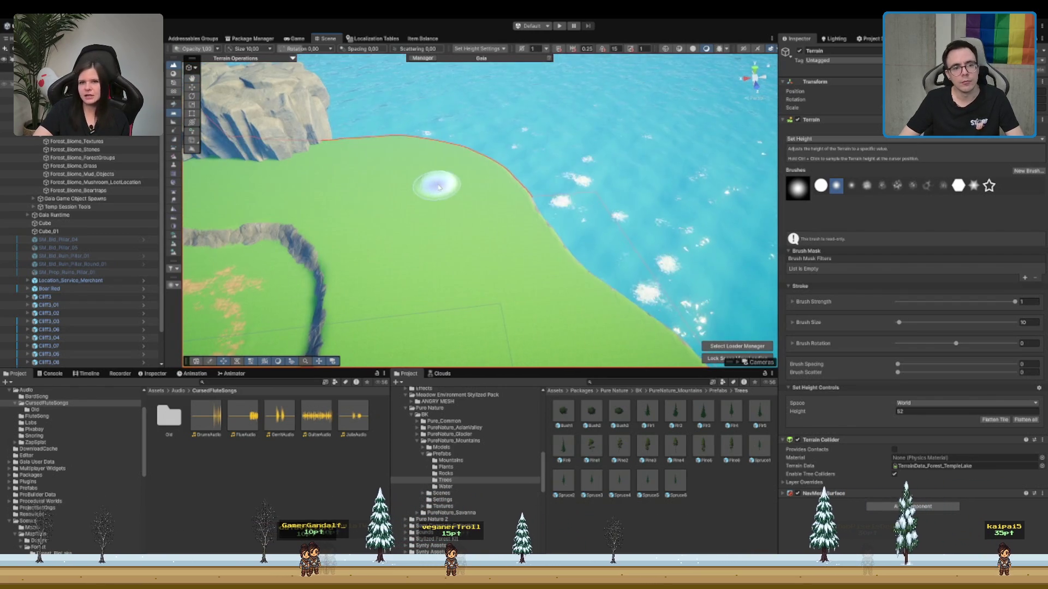
# - Paint a flat shelf at height 52 along the shoreline below the rocks
pyautogui.moveTo(437, 182)
pyautogui.mouseDown()
pyautogui.moveTo(458, 178)
pyautogui.moveTo(449, 206)
pyautogui.moveTo(390, 158)
pyautogui.moveTo(456, 205)
pyautogui.moveTo(456, 171)
pyautogui.moveTo(423, 158)
pyautogui.moveTo(460, 178)
pyautogui.moveTo(465, 227)
pyautogui.moveTo(424, 280)
pyautogui.moveTo(553, 177)
pyautogui.moveTo(479, 188)
pyautogui.moveTo(508, 159)
pyautogui.moveTo(476, 196)
pyautogui.moveTo(591, 169)
pyautogui.moveTo(514, 147)
pyautogui.moveTo(562, 158)
pyautogui.mouseUp()
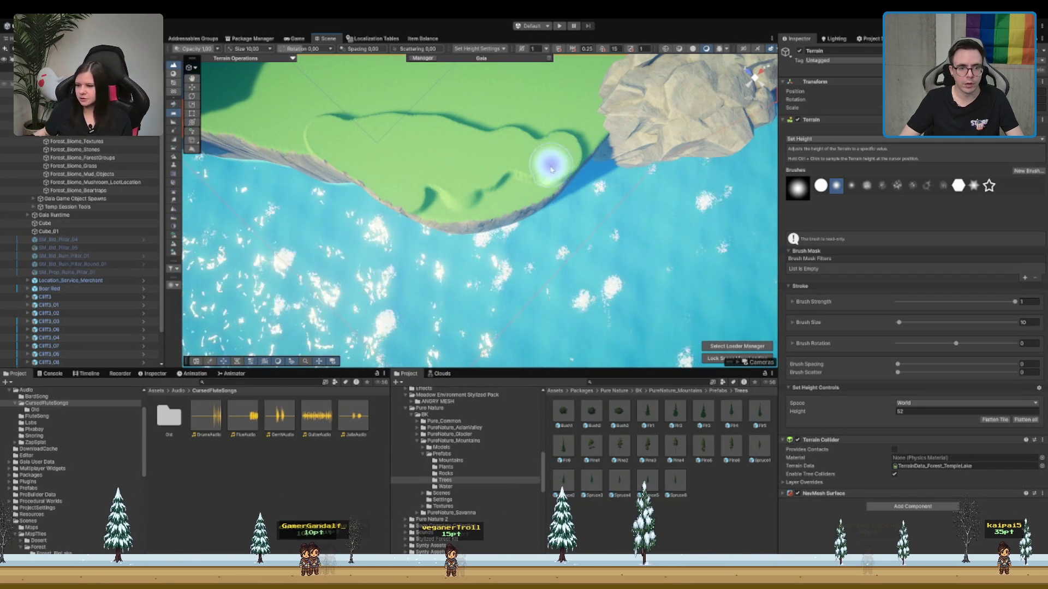
pyautogui.moveTo(489, 205)
pyautogui.mouseDown()
pyautogui.moveTo(411, 185)
pyautogui.moveTo(445, 207)
pyautogui.moveTo(486, 183)
pyautogui.moveTo(444, 201)
pyautogui.moveTo(369, 171)
pyautogui.moveTo(431, 212)
pyautogui.mouseUp()
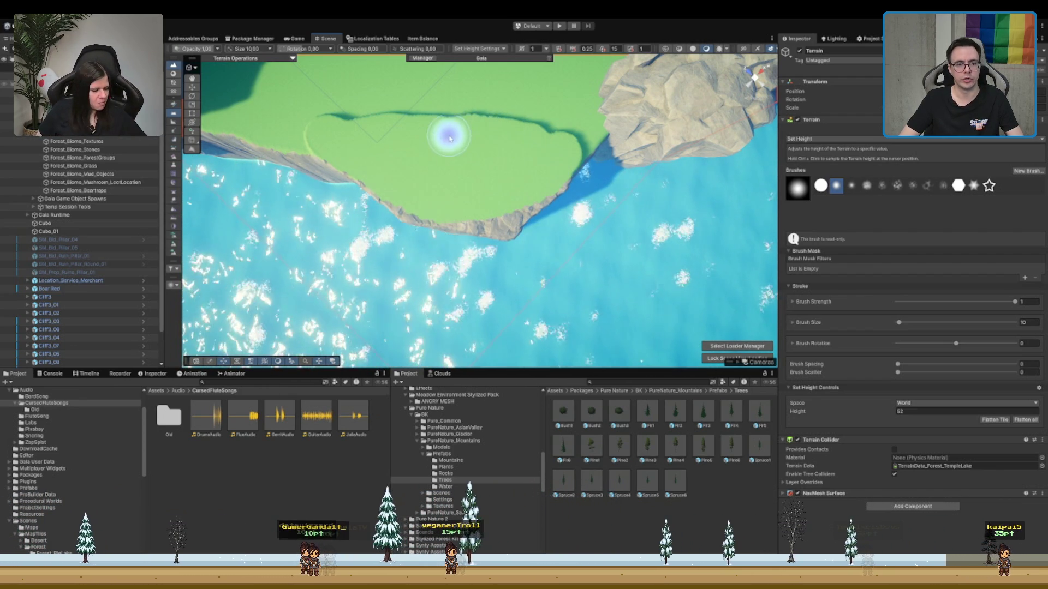
pyautogui.scroll(2, 501, 173)
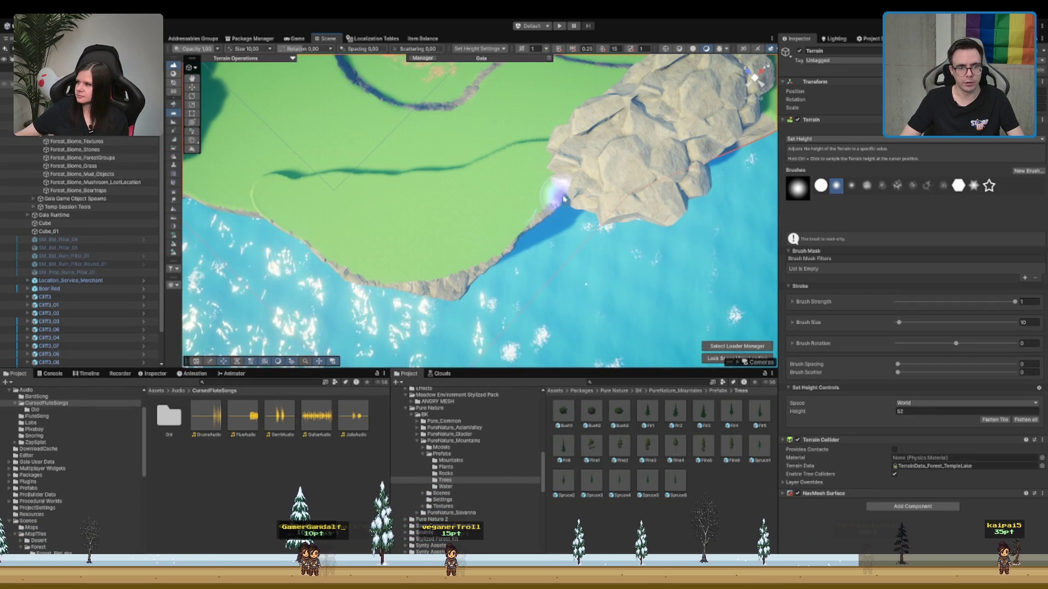
pyautogui.moveTo(595, 176)
pyautogui.mouseDown()
pyautogui.moveTo(473, 218)
pyautogui.moveTo(595, 168)
pyautogui.mouseUp()
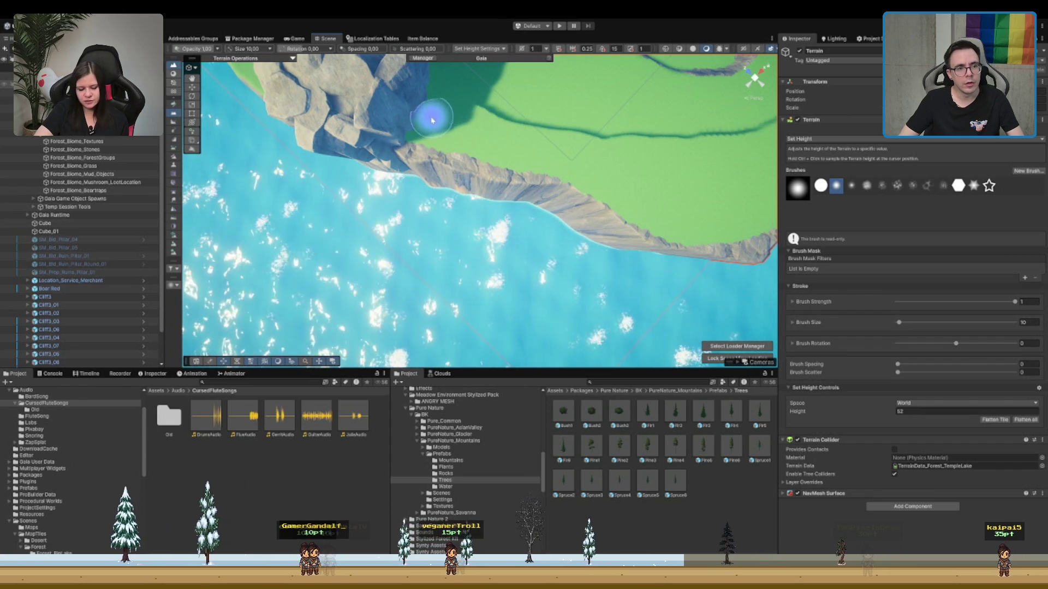
pyautogui.scroll(-5, 597, 178)
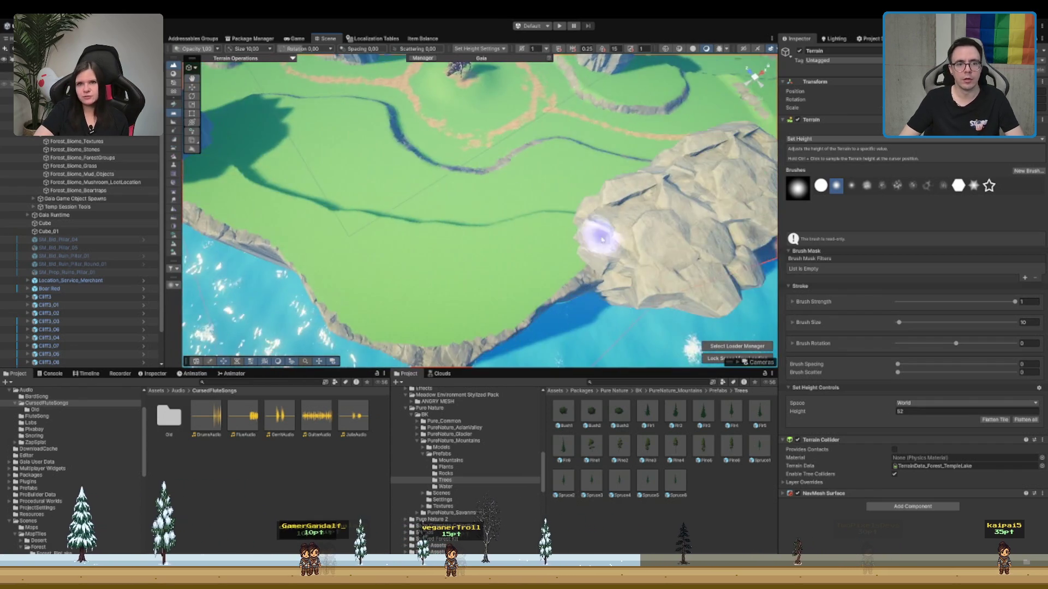
pyautogui.scroll(5, 604, 233)
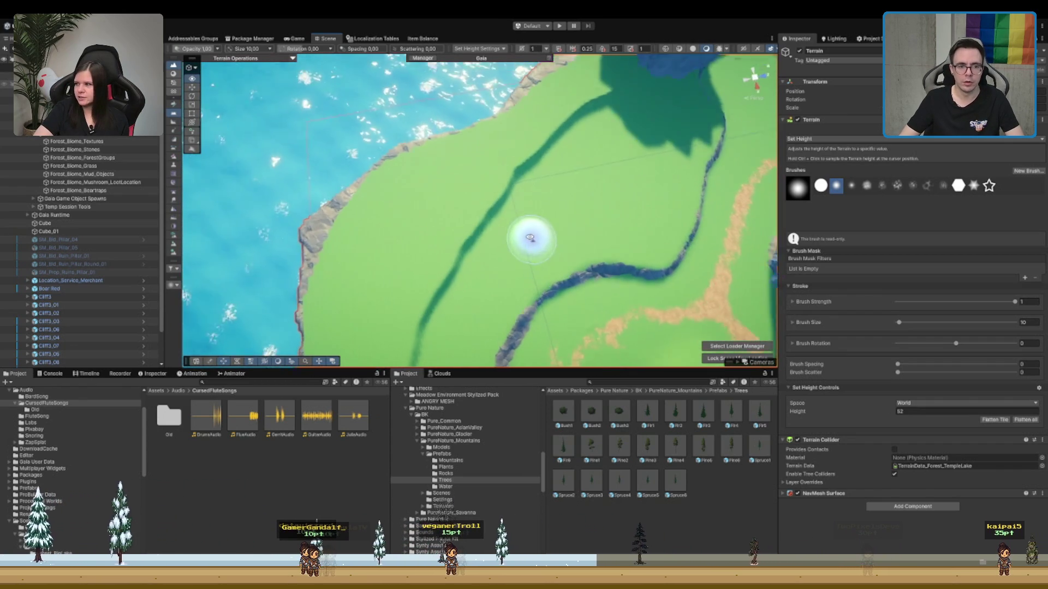
# - Sample the plateau height and fill a stretch of the upper river to match it
pyautogui.keyDown('ctrl'); pyautogui.click(507, 221); pyautogui.keyUp('ctrl')
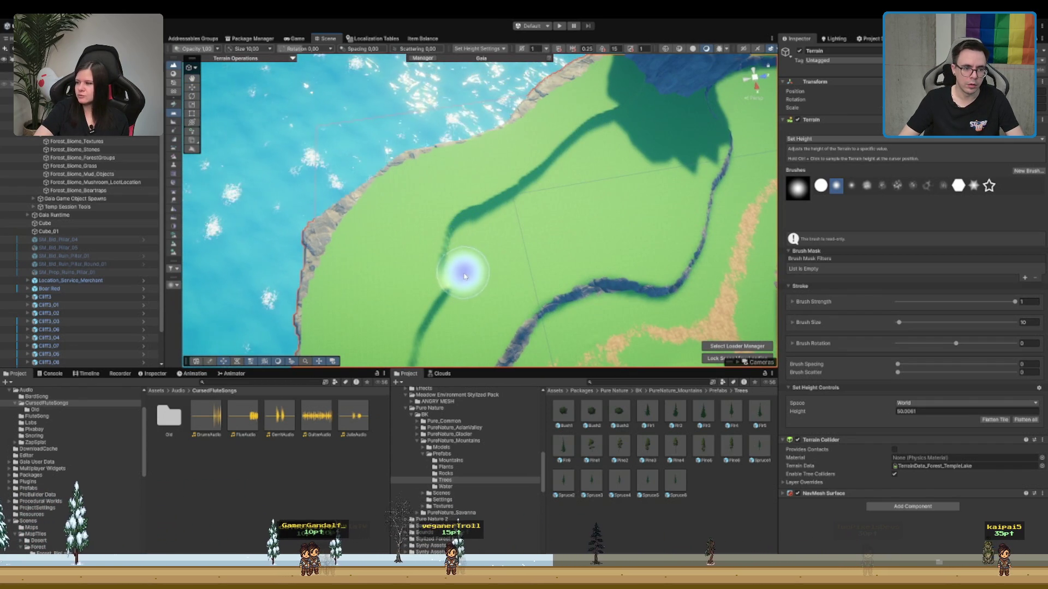
pyautogui.moveTo(444, 311); pyautogui.dragTo(389, 315)
pyautogui.moveTo(418, 175); pyautogui.dragTo(453, 158)
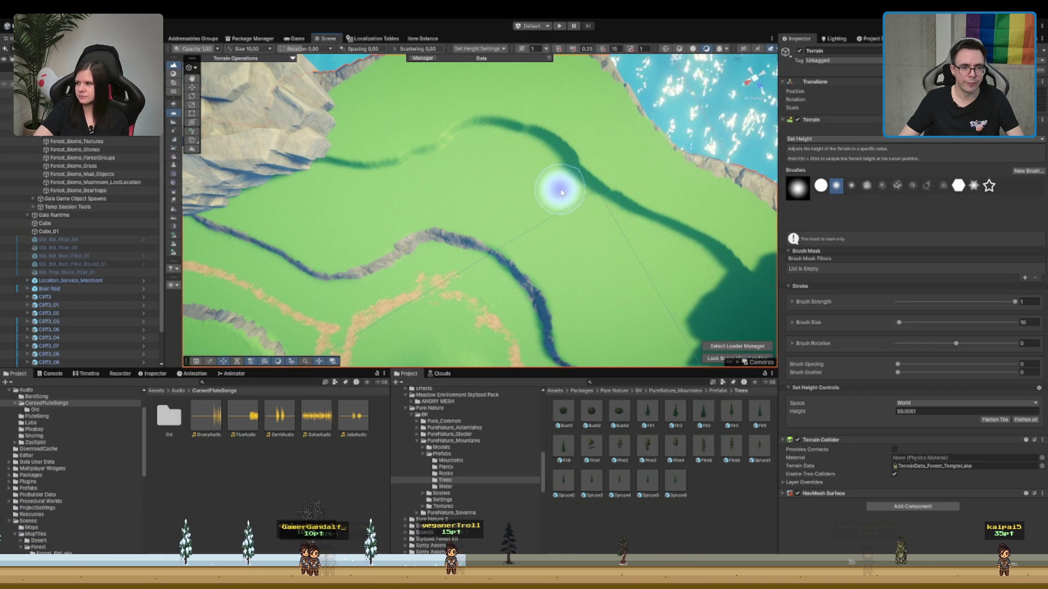
pyautogui.moveTo(398, 182)
pyautogui.mouseDown()
pyautogui.moveTo(503, 199)
pyautogui.moveTo(550, 184)
pyautogui.moveTo(421, 211)
pyautogui.moveTo(605, 109)
pyautogui.mouseUp()
pyautogui.moveTo(508, 163)
pyautogui.mouseDown()
pyautogui.moveTo(503, 234)
pyautogui.moveTo(509, 207)
pyautogui.mouseUp()
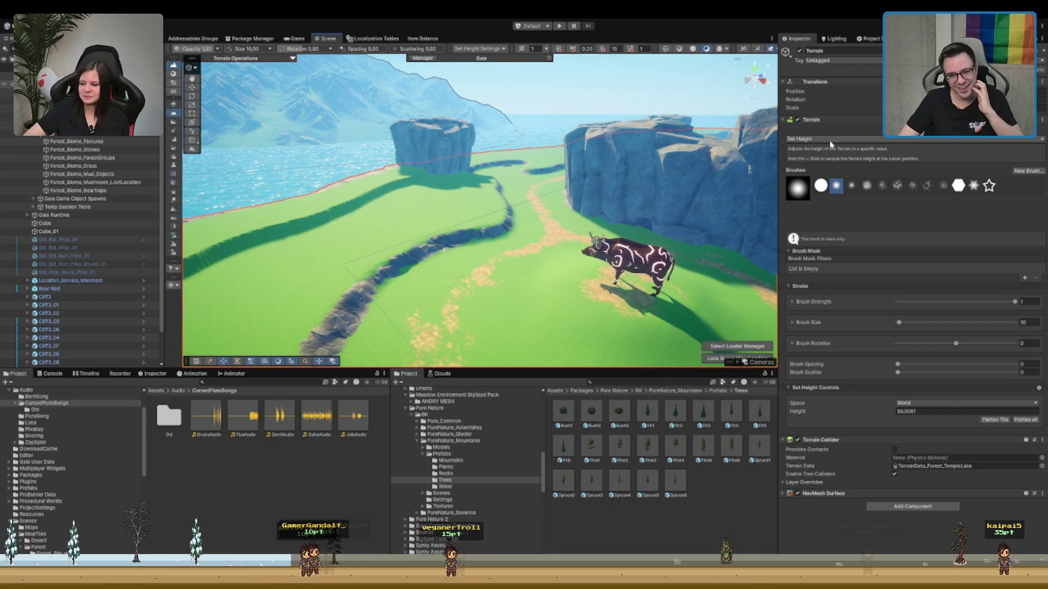
pyautogui.moveTo(479, 227)
pyautogui.mouseDown()
pyautogui.moveTo(672, 211)
pyautogui.moveTo(562, 262)
pyautogui.moveTo(391, 227)
pyautogui.moveTo(568, 194)
pyautogui.moveTo(510, 222)
pyautogui.moveTo(555, 222)
pyautogui.moveTo(494, 206)
pyautogui.moveTo(613, 212)
pyautogui.mouseUp()
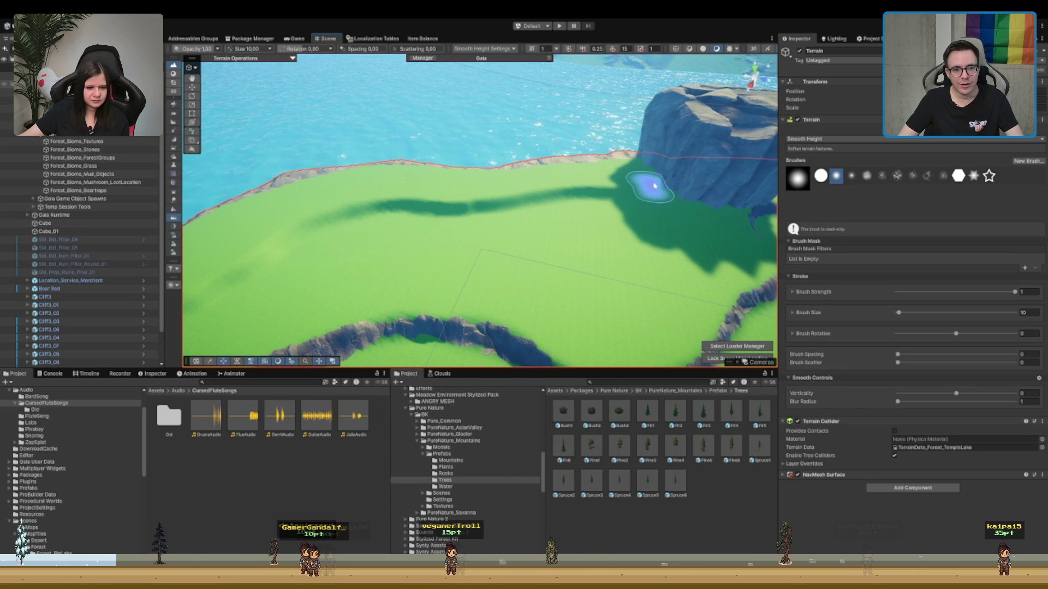
# - Set the Smooth Height blur radius to 3 and smooth the cliff face above the water
pyautogui.moveTo(263, 208); pyautogui.dragTo(629, 158)
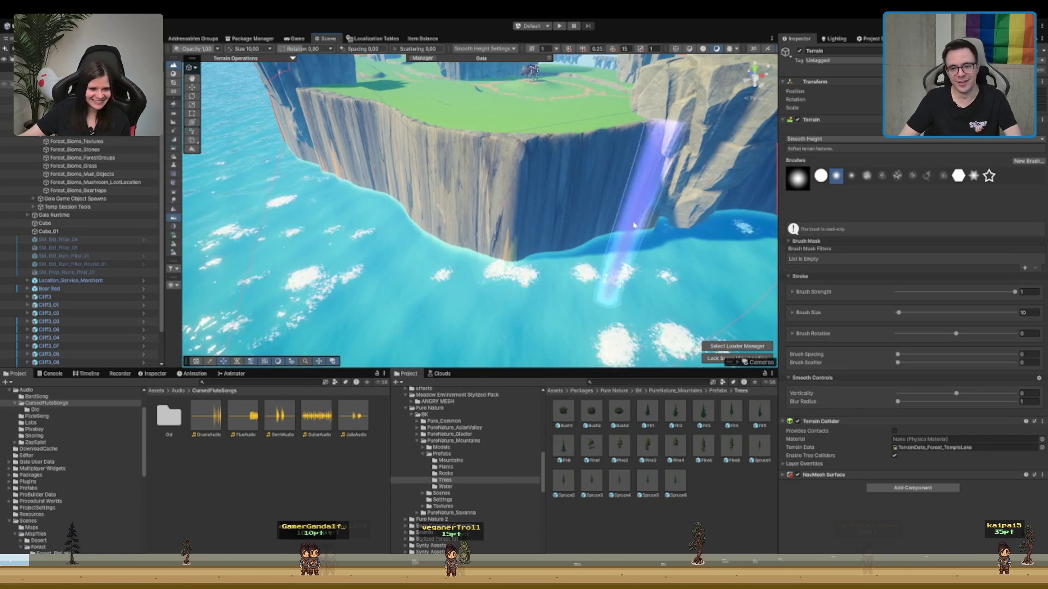
pyautogui.click(1026, 402)
pyautogui.write('3')
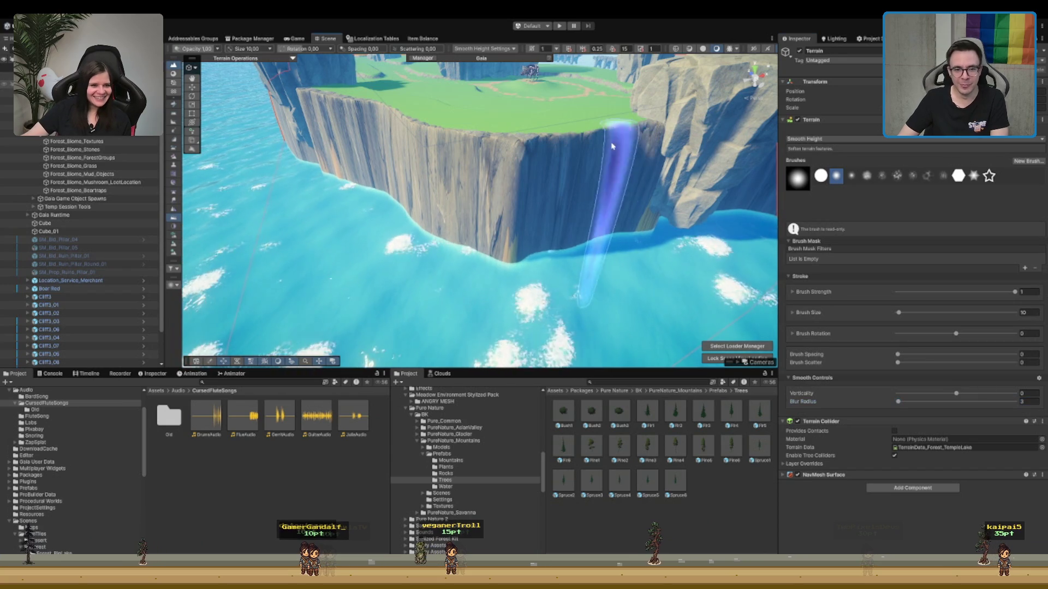
pyautogui.moveTo(490, 194); pyautogui.dragTo(570, 257)
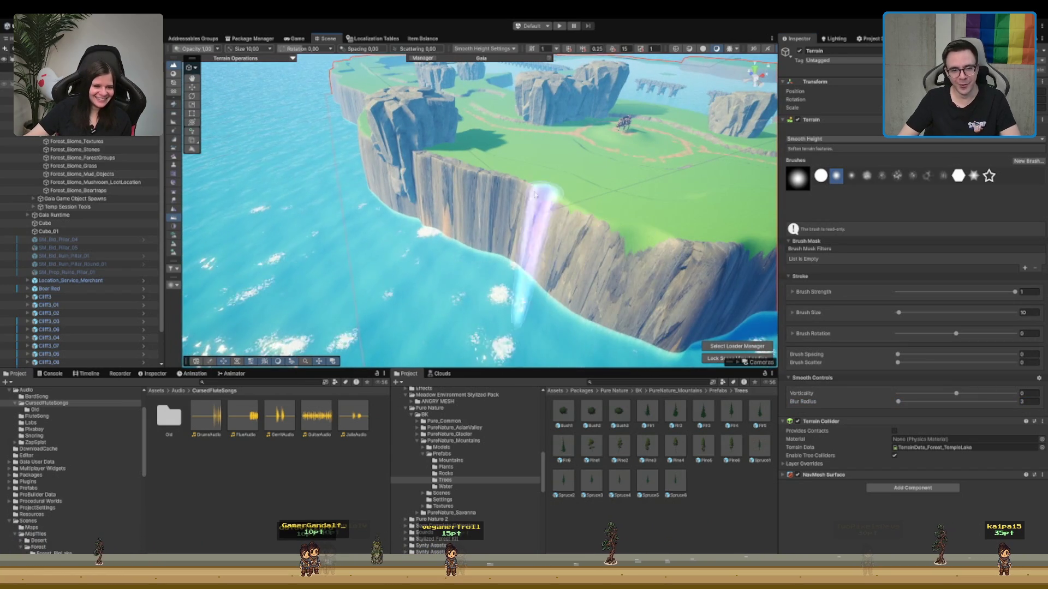
pyautogui.moveTo(445, 218)
pyautogui.mouseDown()
pyautogui.moveTo(577, 218)
pyautogui.moveTo(292, 227)
pyautogui.moveTo(554, 246)
pyautogui.moveTo(468, 187)
pyautogui.mouseUp()
pyautogui.scroll(-3, 474, 189)
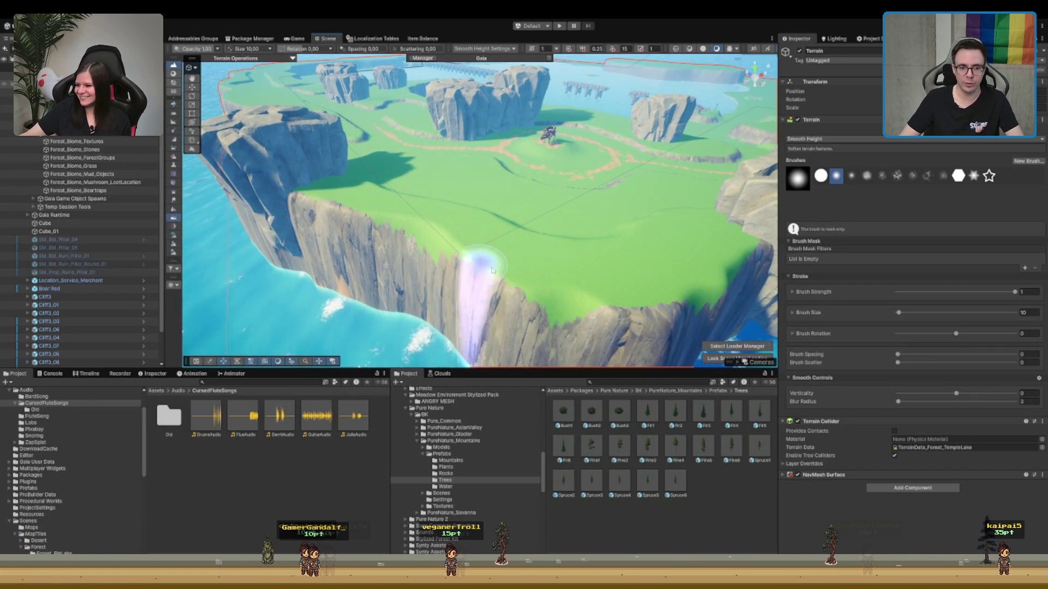
pyautogui.moveTo(491, 270)
pyautogui.mouseDown()
pyautogui.moveTo(483, 257)
pyautogui.moveTo(526, 224)
pyautogui.mouseUp()
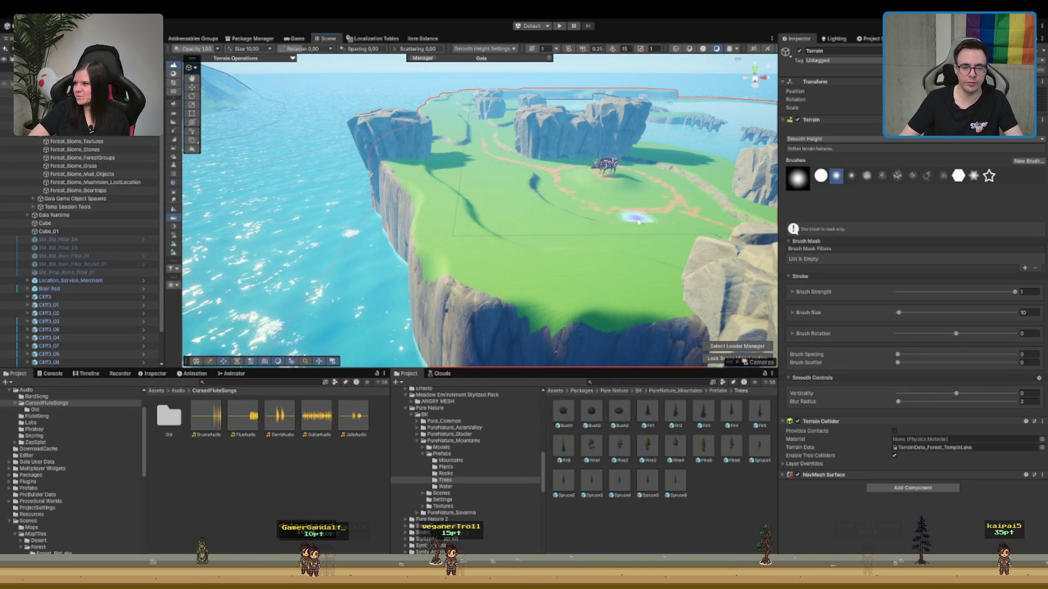
pyautogui.scroll(3, 639, 221)
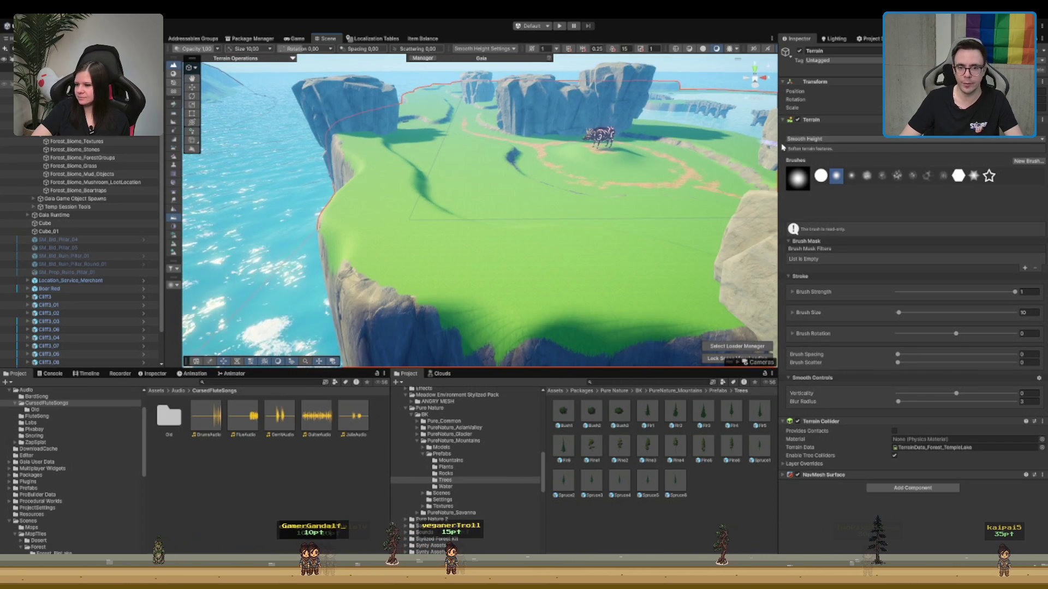
# - Paint the rocky cliff texture at strength 1 over the cliff faces and plateau edge
pyautogui.press('F2')
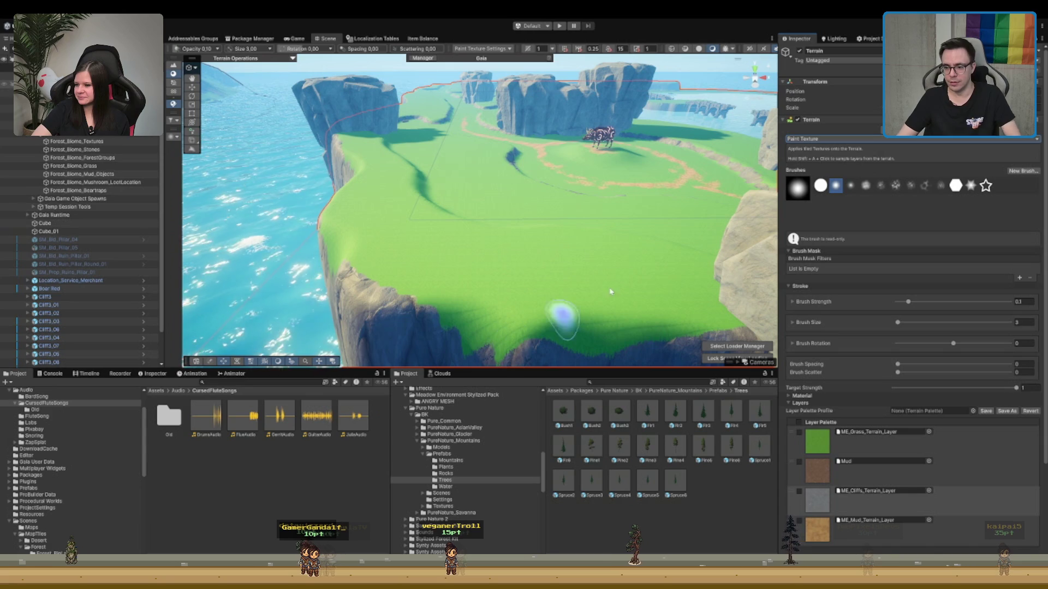
pyautogui.moveTo(612, 247)
pyautogui.mouseDown()
pyautogui.moveTo(582, 307)
pyautogui.moveTo(592, 242)
pyautogui.mouseUp()
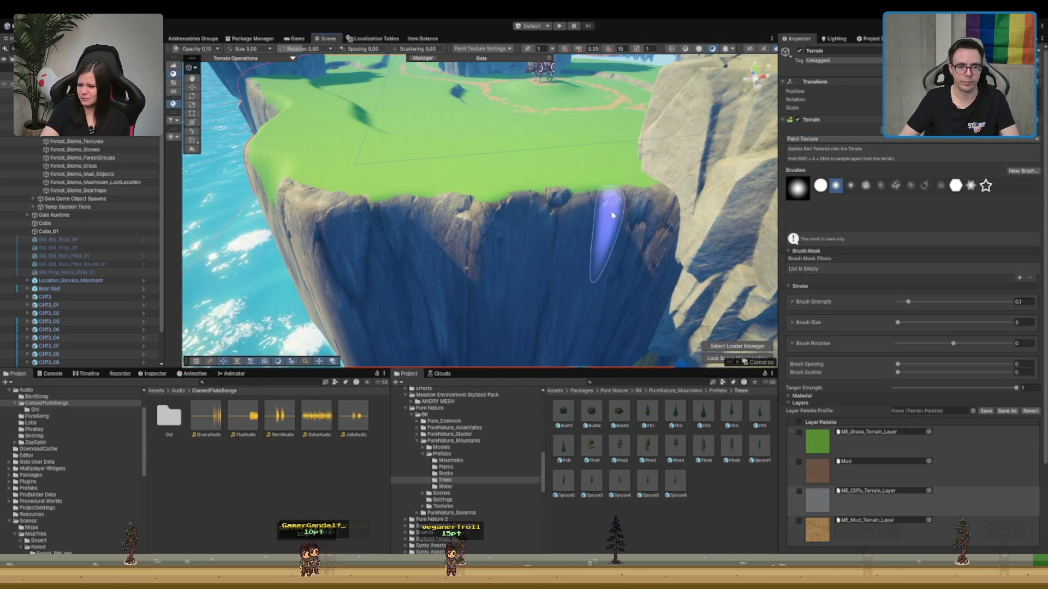
pyautogui.moveTo(362, 227); pyautogui.dragTo(470, 164)
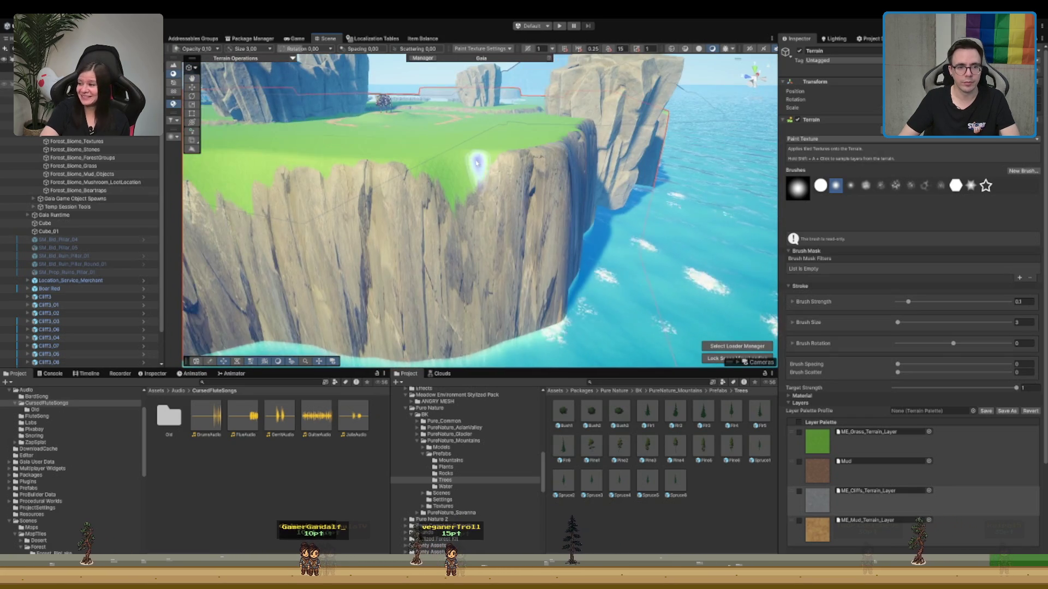
pyautogui.press('a')
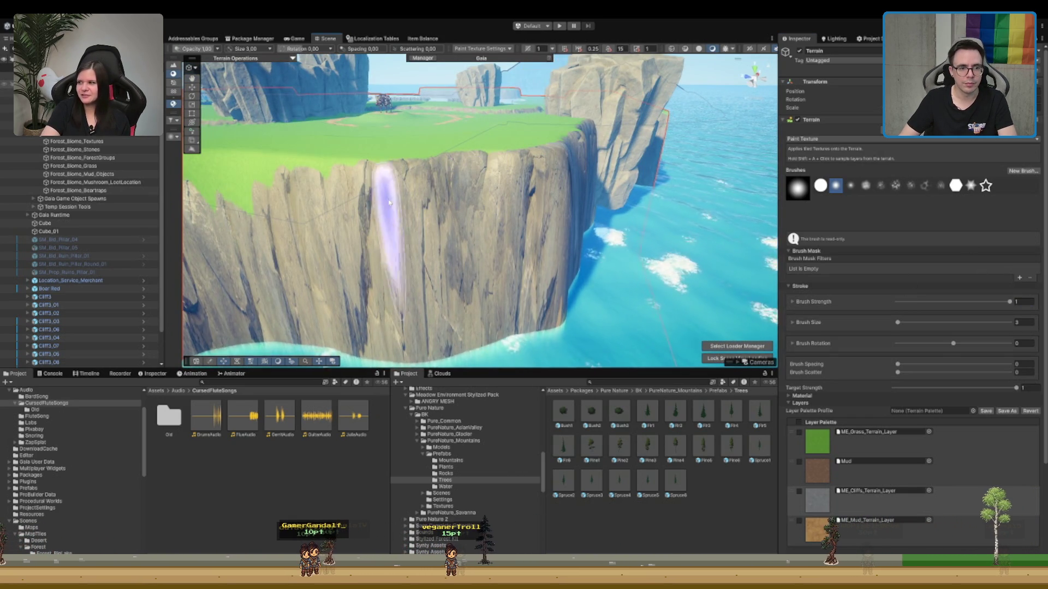
pyautogui.moveTo(388, 163); pyautogui.dragTo(600, 189)
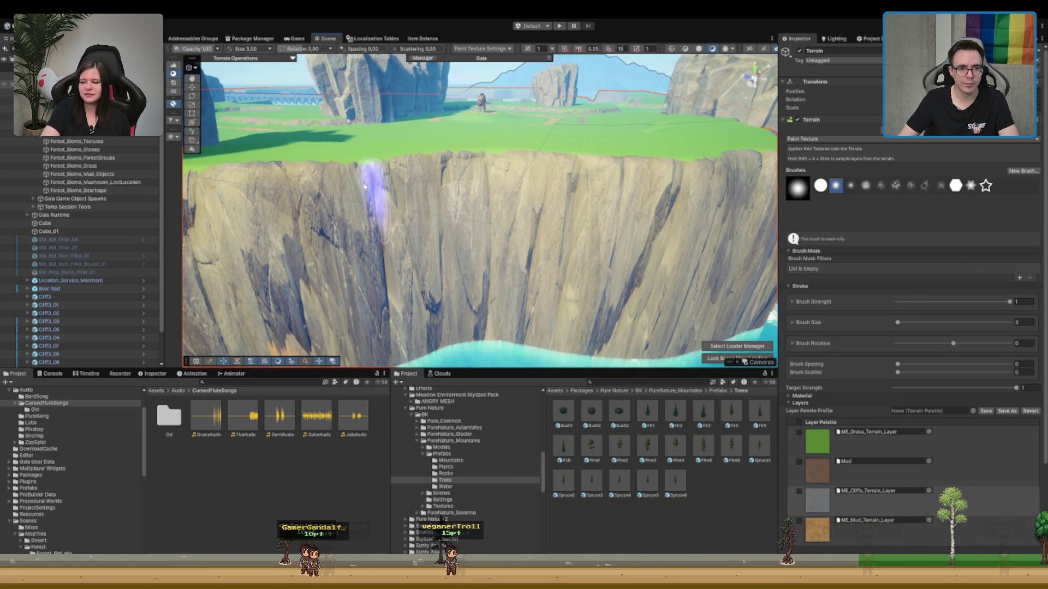
pyautogui.moveTo(376, 185)
pyautogui.mouseDown()
pyautogui.moveTo(399, 197)
pyautogui.moveTo(561, 199)
pyautogui.moveTo(468, 227)
pyautogui.moveTo(505, 238)
pyautogui.moveTo(507, 218)
pyautogui.moveTo(308, 214)
pyautogui.moveTo(599, 197)
pyautogui.moveTo(420, 233)
pyautogui.mouseUp()
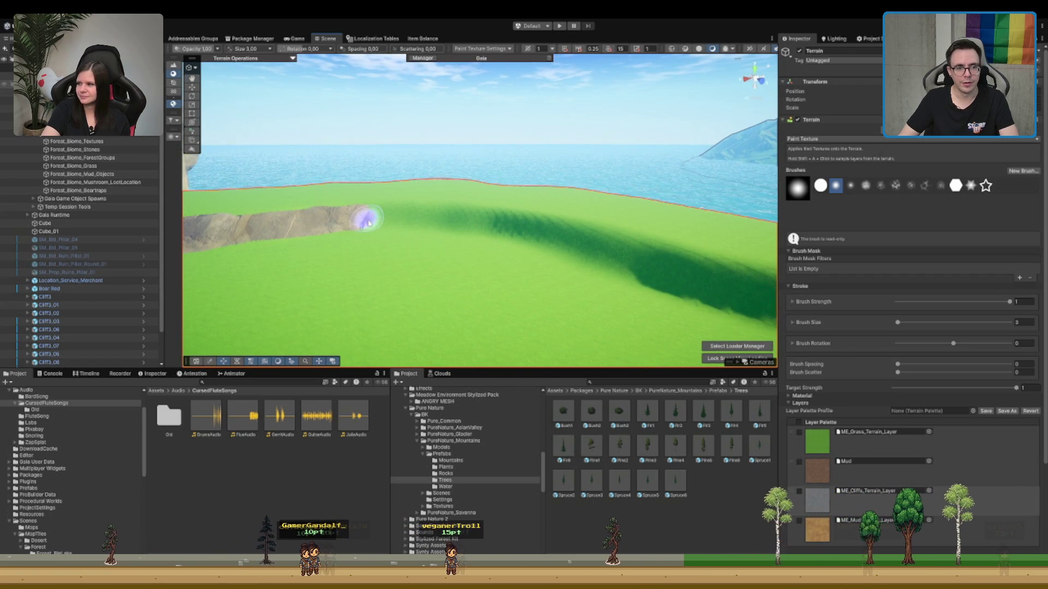
pyautogui.moveTo(631, 252)
pyautogui.mouseDown()
pyautogui.moveTo(637, 241)
pyautogui.moveTo(618, 218)
pyautogui.moveTo(570, 211)
pyautogui.moveTo(216, 264)
pyautogui.moveTo(607, 211)
pyautogui.mouseUp()
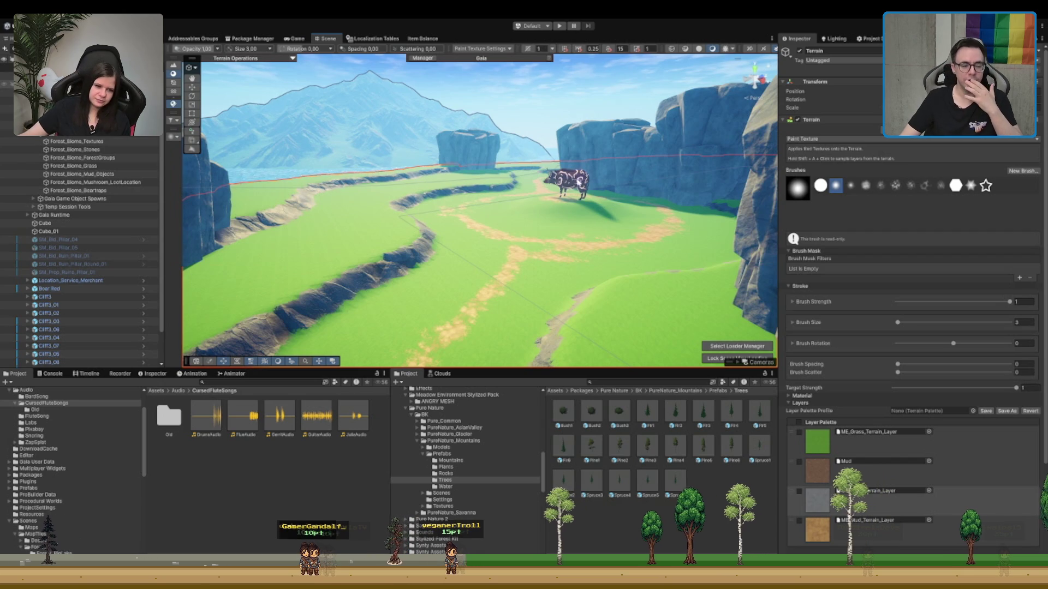
# - Paint a sandy mud path running down from the fallen log across the grass
pyautogui.moveTo(492, 206)
pyautogui.mouseDown()
pyautogui.moveTo(710, 262)
pyautogui.moveTo(1008, 306)
pyautogui.mouseUp()
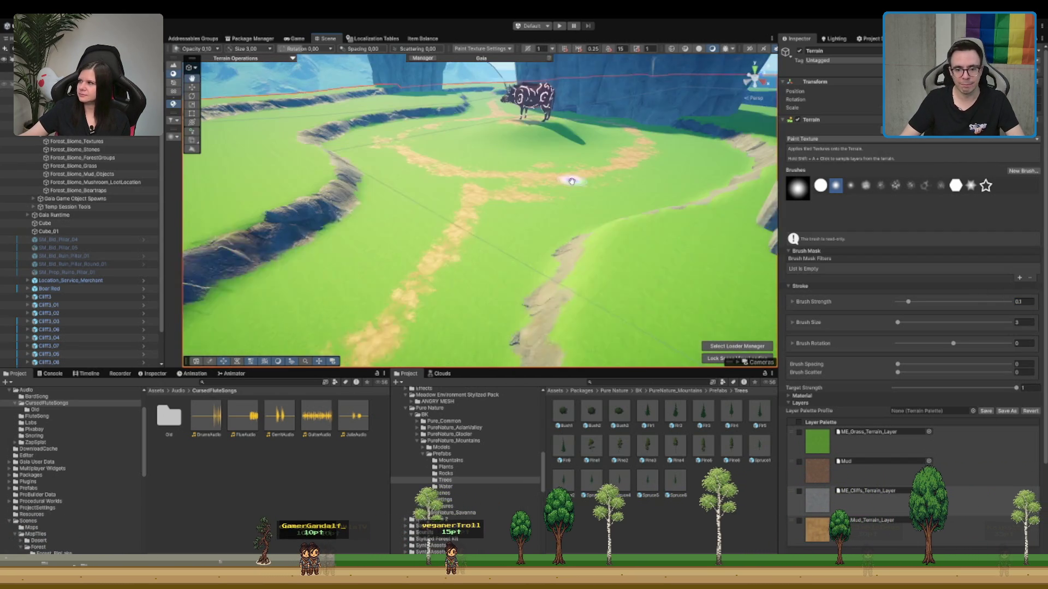
pyautogui.moveTo(667, 359)
pyautogui.mouseDown()
pyautogui.moveTo(545, 253)
pyautogui.moveTo(445, 239)
pyautogui.moveTo(485, 218)
pyautogui.mouseUp()
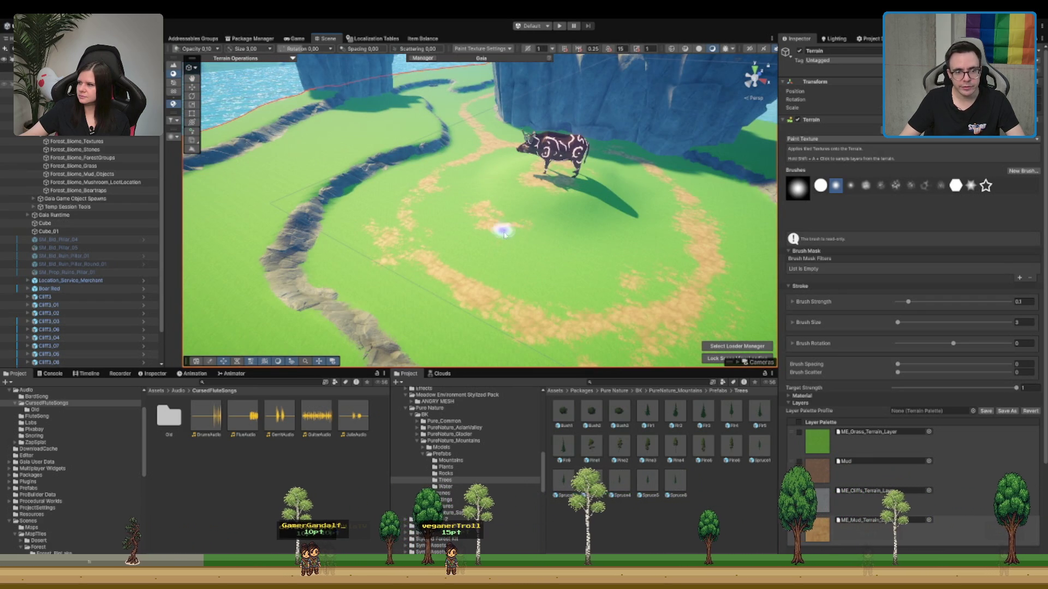
pyautogui.moveTo(615, 175); pyautogui.dragTo(439, 171)
pyautogui.moveTo(545, 207)
pyautogui.mouseDown()
pyautogui.moveTo(546, 238)
pyautogui.moveTo(451, 246)
pyautogui.moveTo(461, 234)
pyautogui.moveTo(456, 77)
pyautogui.moveTo(511, 124)
pyautogui.moveTo(467, 180)
pyautogui.moveTo(432, 157)
pyautogui.moveTo(399, 164)
pyautogui.moveTo(417, 157)
pyautogui.mouseUp()
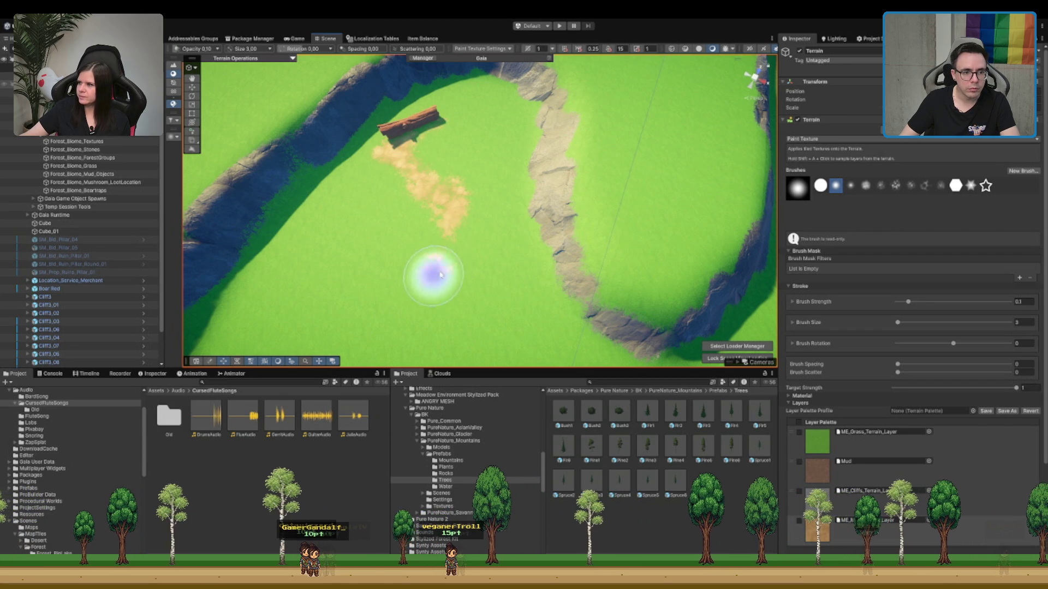
pyautogui.moveTo(440, 275)
pyautogui.mouseDown()
pyautogui.moveTo(428, 301)
pyautogui.moveTo(448, 255)
pyautogui.mouseUp()
pyautogui.scroll(-5, 474, 151)
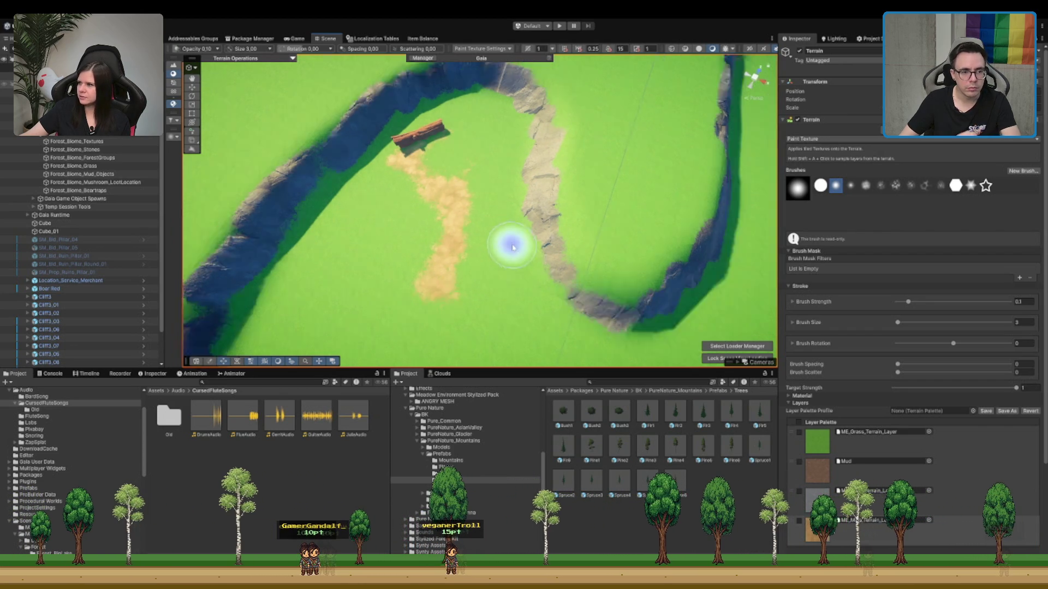
pyautogui.moveTo(502, 253); pyautogui.dragTo(482, 313)
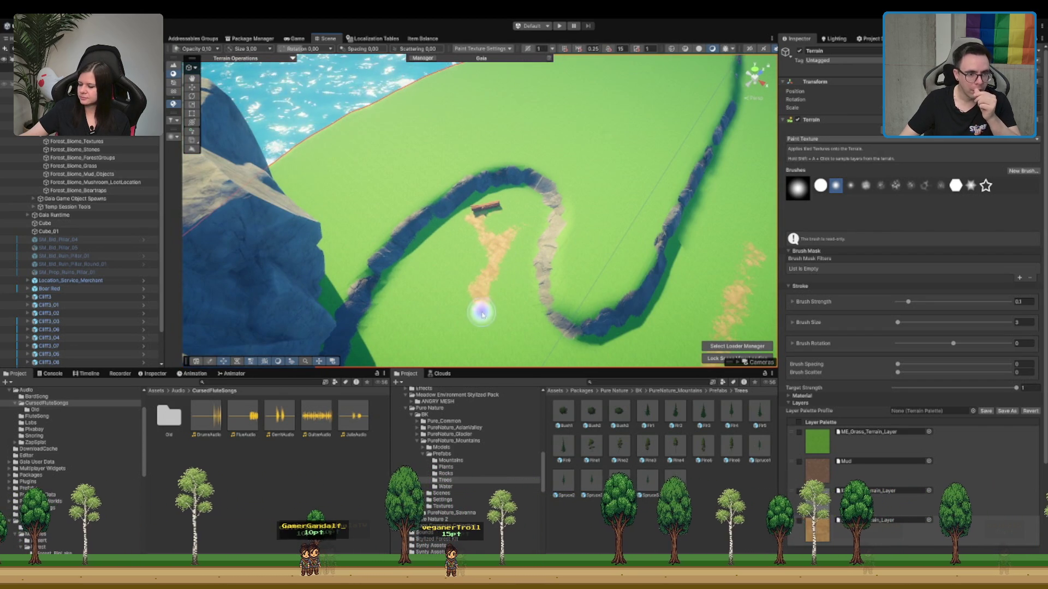
pyautogui.moveTo(525, 342)
pyautogui.mouseDown()
pyautogui.moveTo(542, 245)
pyautogui.moveTo(529, 208)
pyautogui.moveTo(533, 89)
pyautogui.mouseUp()
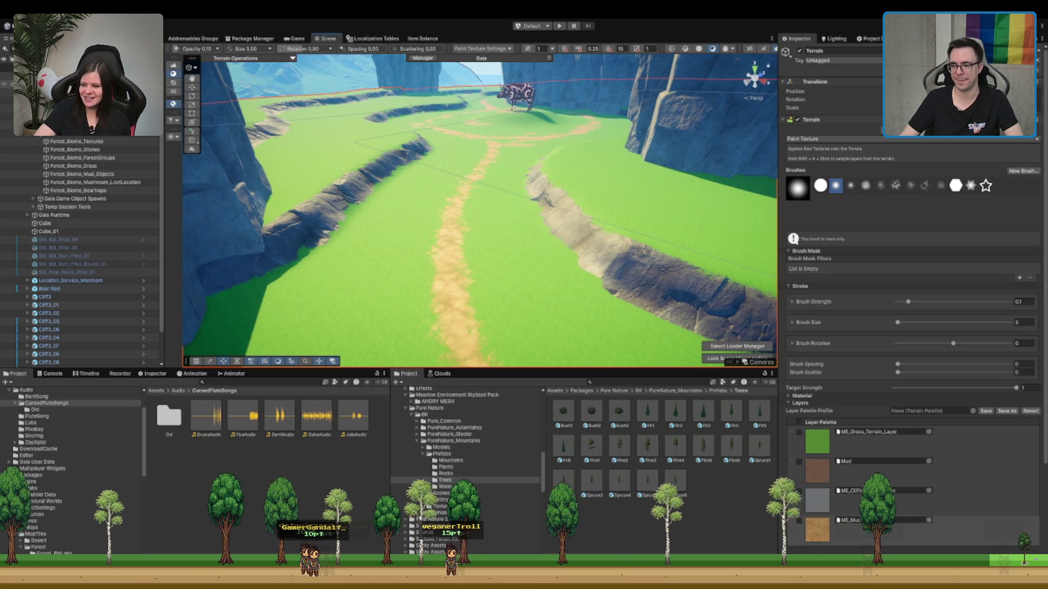
# - Paint a sandy path loop around the boar near the cliffs
pyautogui.moveTo(493, 287); pyautogui.dragTo(562, 189)
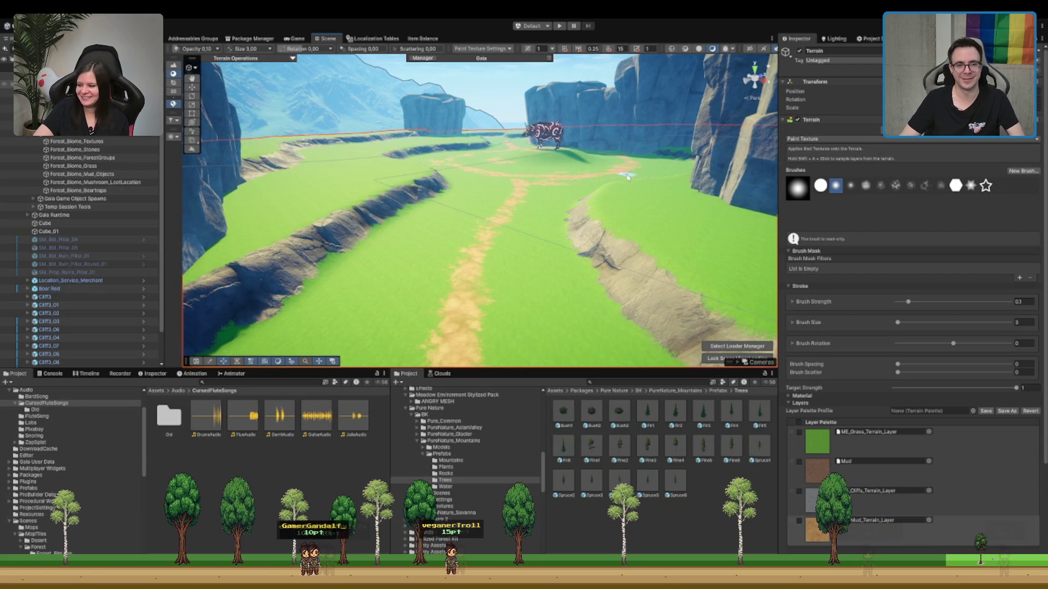
pyautogui.moveTo(627, 177)
pyautogui.mouseDown()
pyautogui.moveTo(577, 227)
pyautogui.moveTo(565, 263)
pyautogui.moveTo(543, 154)
pyautogui.moveTo(535, 297)
pyautogui.moveTo(587, 296)
pyautogui.moveTo(475, 193)
pyautogui.mouseUp()
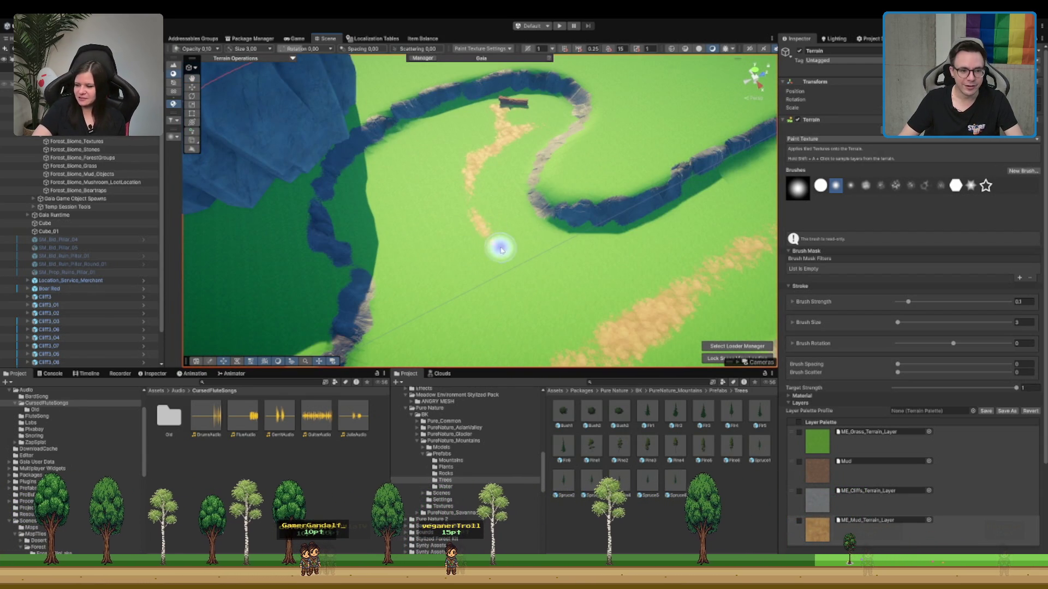
pyautogui.scroll(3, 447, 199)
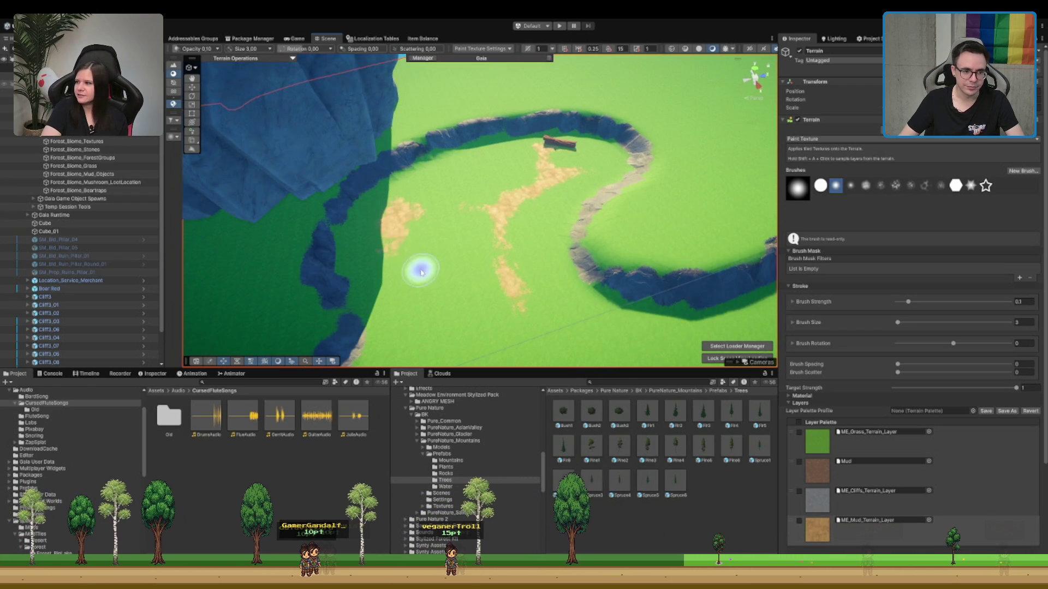
pyautogui.scroll(-2, 503, 295)
pyautogui.moveTo(509, 296)
pyautogui.mouseDown()
pyautogui.moveTo(544, 250)
pyautogui.moveTo(584, 280)
pyautogui.moveTo(639, 177)
pyautogui.moveTo(592, 168)
pyautogui.mouseUp()
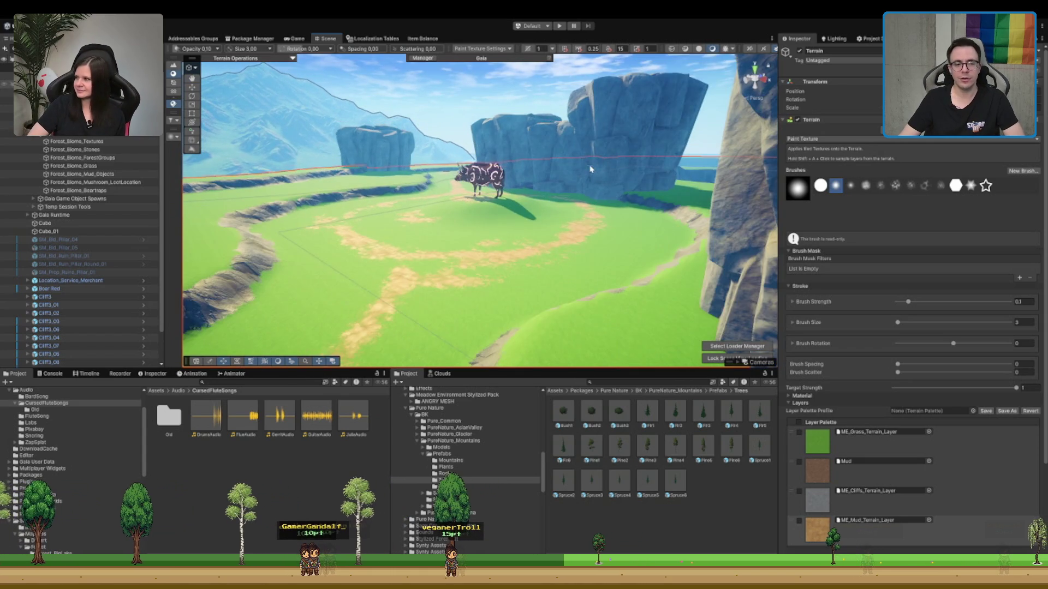
pyautogui.scroll(1, 587, 172)
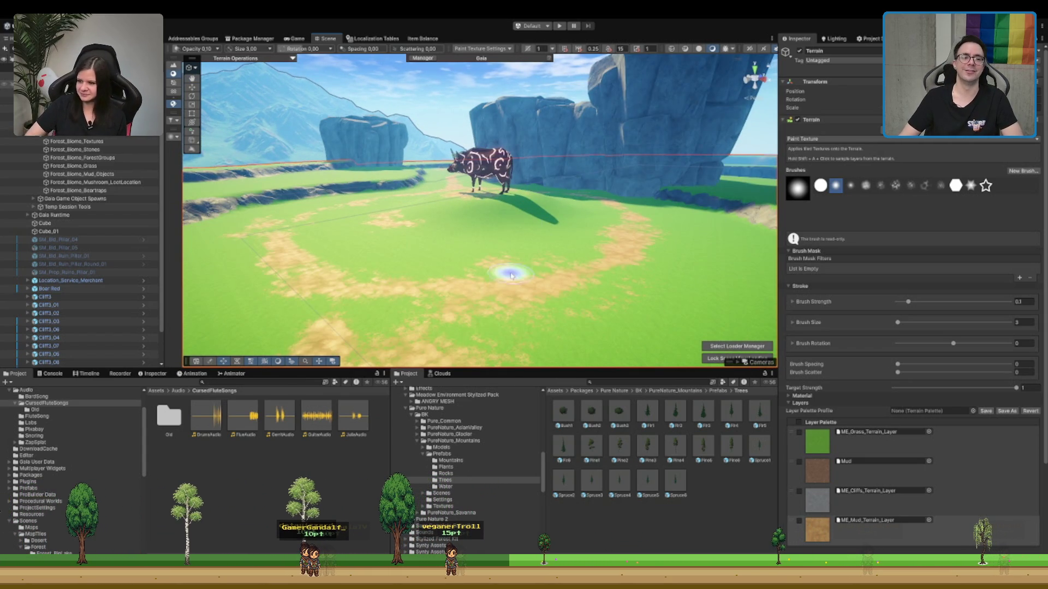
pyautogui.scroll(-2, 511, 275)
pyautogui.moveTo(519, 276)
pyautogui.mouseDown()
pyautogui.moveTo(555, 225)
pyautogui.moveTo(547, 243)
pyautogui.mouseUp()
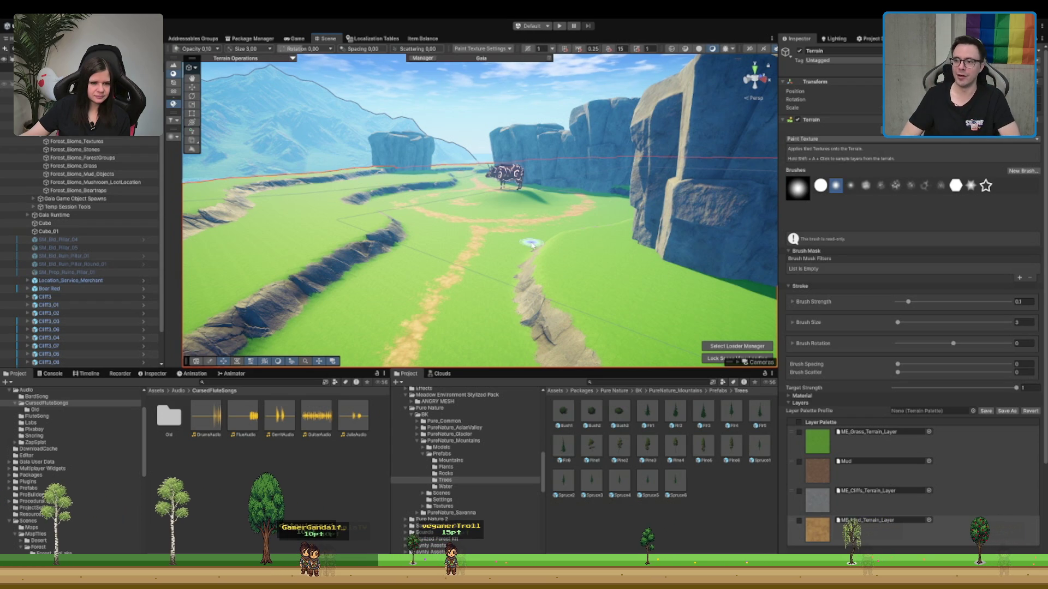
pyautogui.moveTo(520, 151)
pyautogui.mouseDown()
pyautogui.moveTo(515, 285)
pyautogui.moveTo(538, 265)
pyautogui.mouseUp()
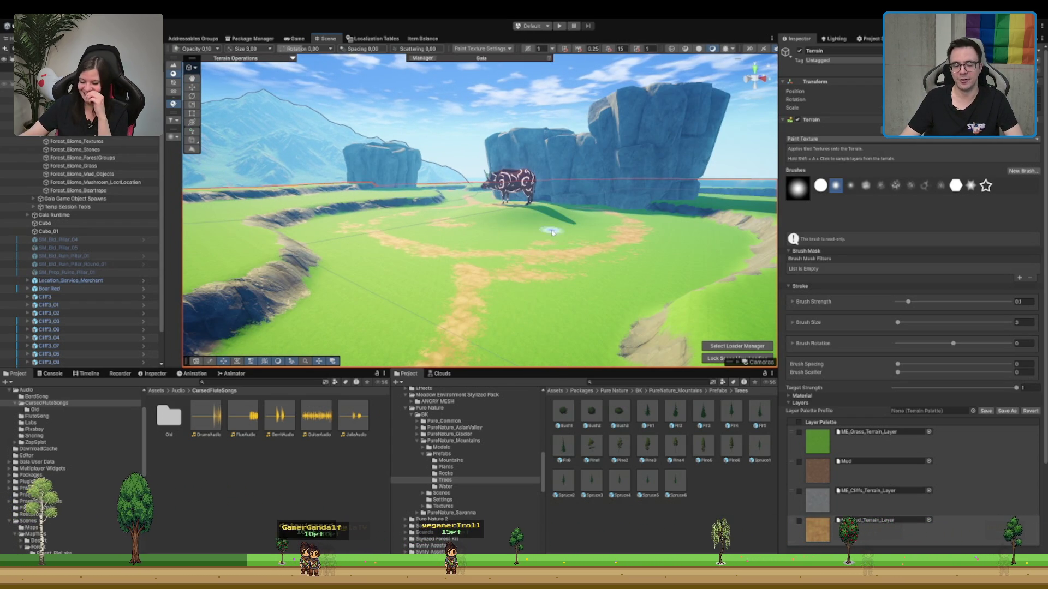
pyautogui.scroll(3, 557, 227)
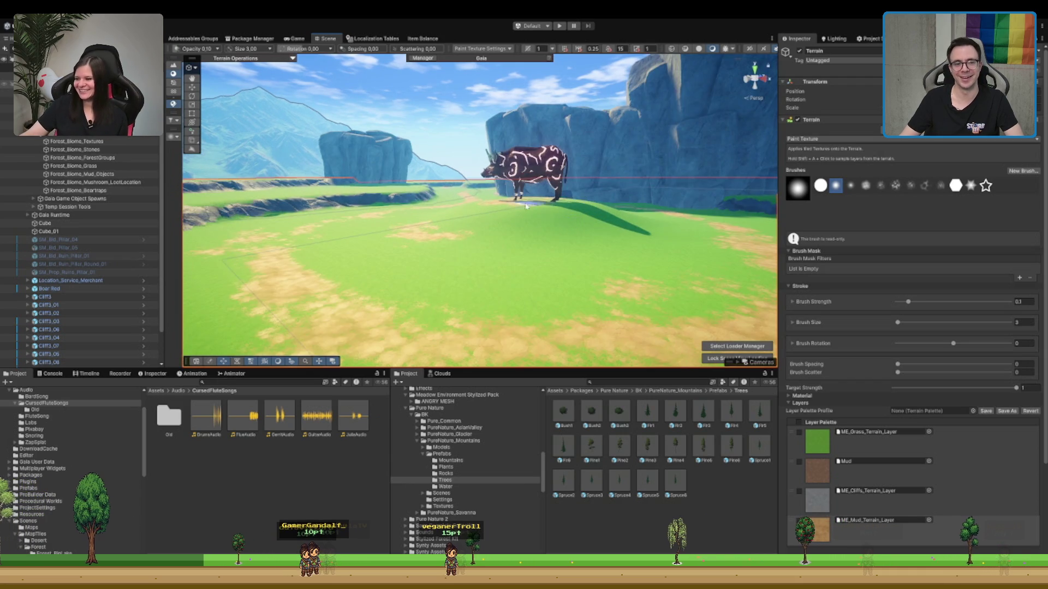
pyautogui.moveTo(558, 227)
pyautogui.mouseDown()
pyautogui.moveTo(555, 251)
pyautogui.moveTo(582, 196)
pyautogui.moveTo(519, 275)
pyautogui.moveTo(548, 234)
pyautogui.moveTo(617, 229)
pyautogui.moveTo(676, 208)
pyautogui.moveTo(580, 237)
pyautogui.mouseUp()
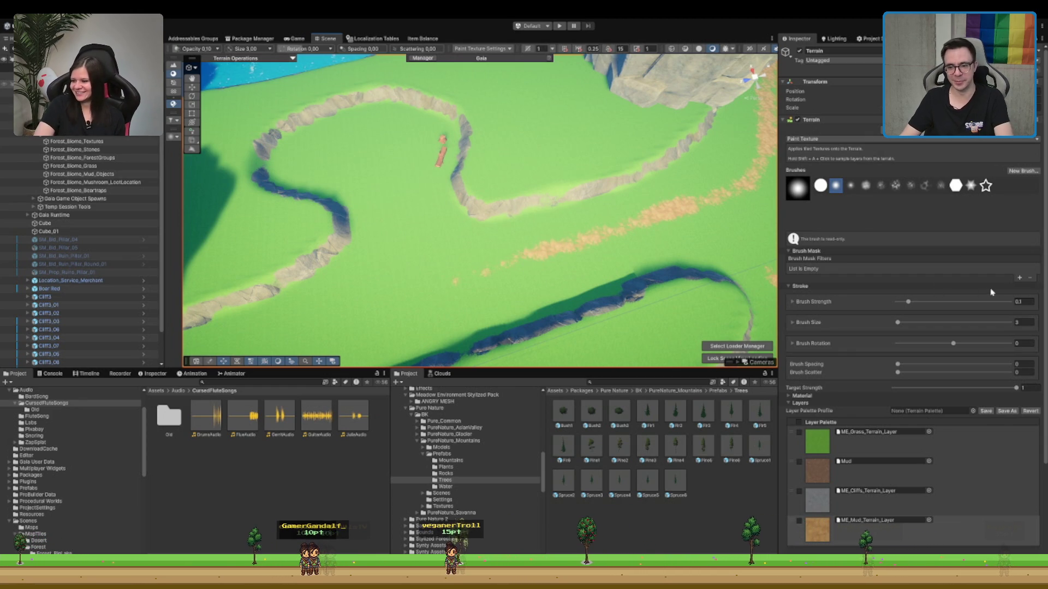
# - Add sandy trails alongside the rivers and ravines toward the lake and plateau
pyautogui.moveTo(366, 266)
pyautogui.mouseDown()
pyautogui.moveTo(435, 244)
pyautogui.moveTo(527, 190)
pyautogui.mouseUp()
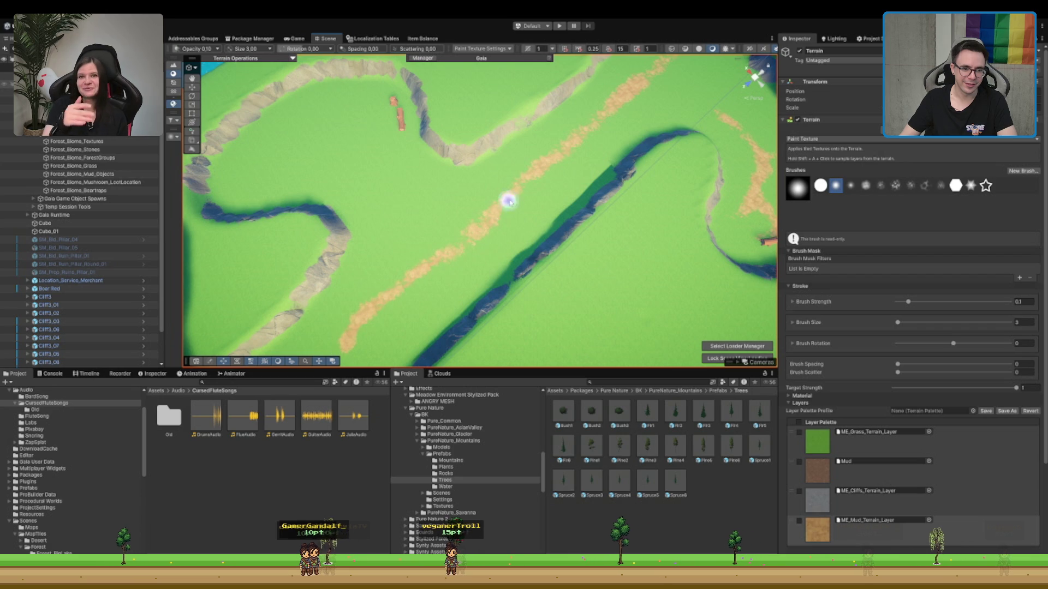
pyautogui.moveTo(527, 202)
pyautogui.mouseDown()
pyautogui.moveTo(432, 217)
pyautogui.moveTo(651, 181)
pyautogui.mouseUp()
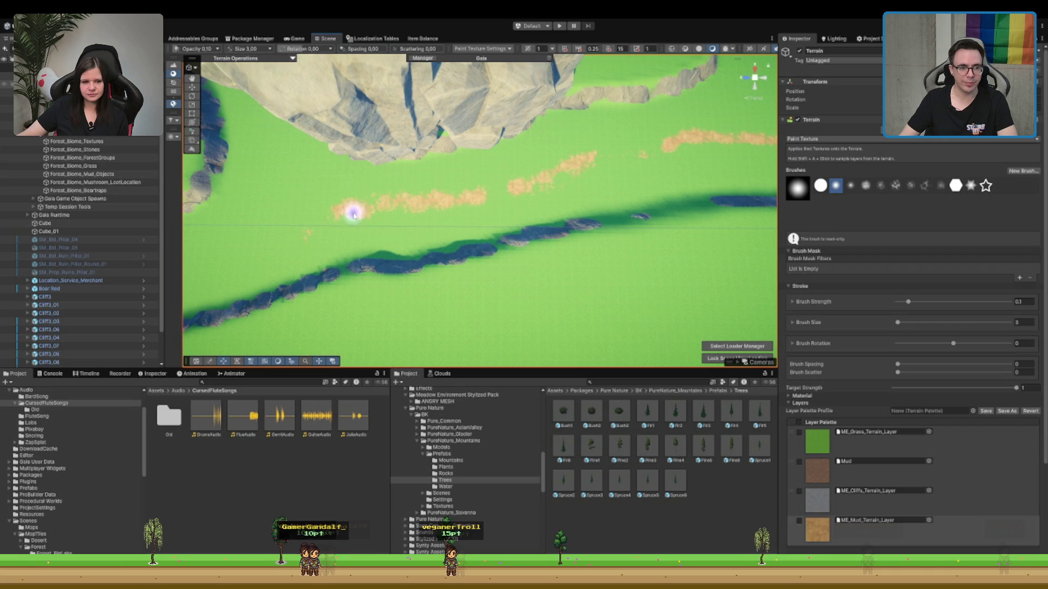
pyautogui.moveTo(281, 229)
pyautogui.mouseDown()
pyautogui.moveTo(489, 187)
pyautogui.moveTo(389, 212)
pyautogui.mouseUp()
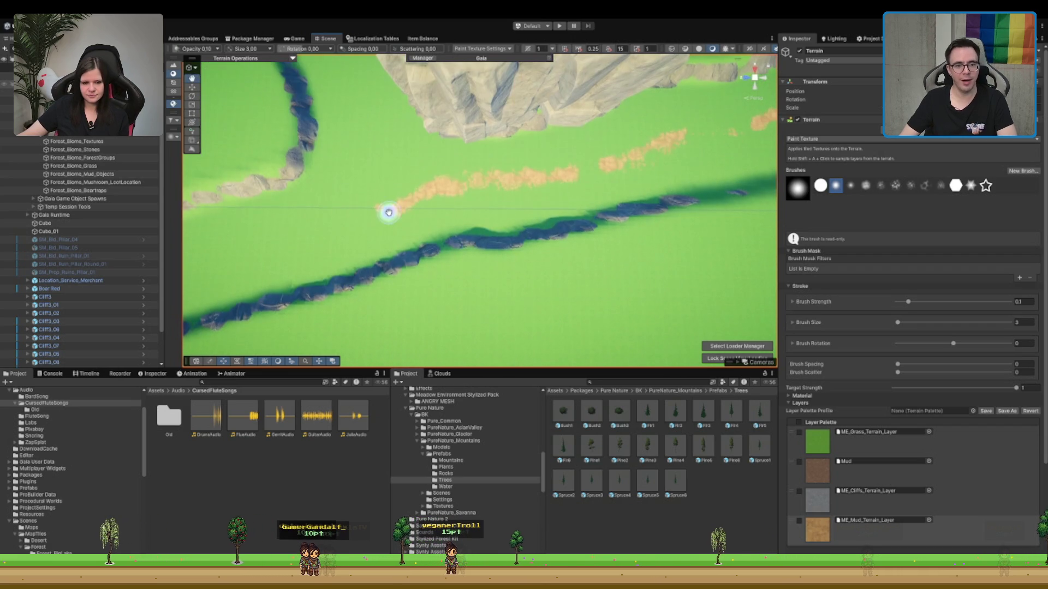
pyautogui.moveTo(452, 197)
pyautogui.mouseDown()
pyautogui.moveTo(592, 190)
pyautogui.moveTo(596, 222)
pyautogui.moveTo(628, 232)
pyautogui.moveTo(597, 171)
pyautogui.moveTo(555, 161)
pyautogui.mouseUp()
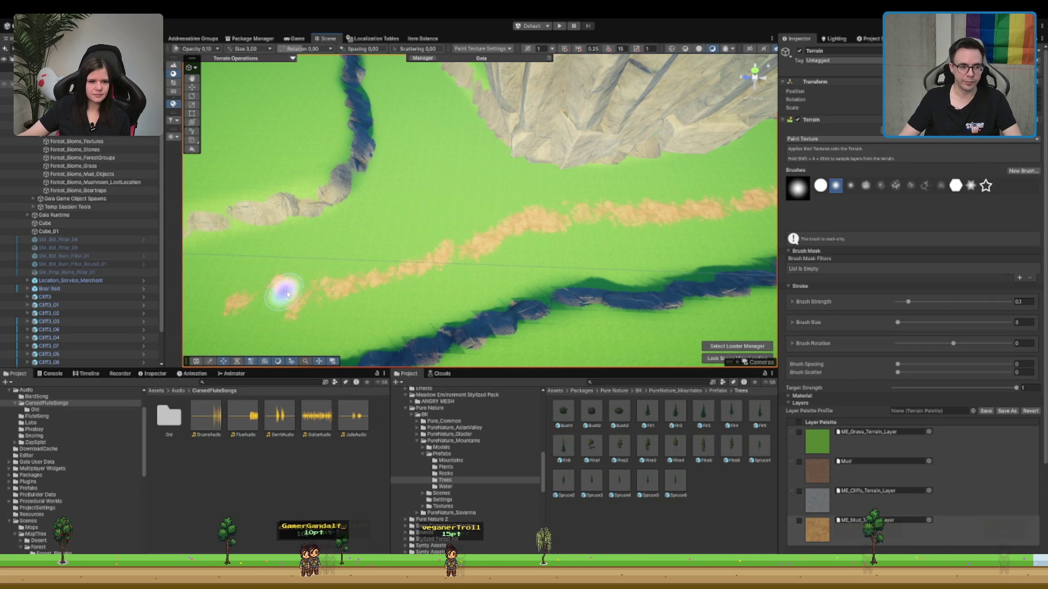
pyautogui.moveTo(358, 294); pyautogui.dragTo(517, 249)
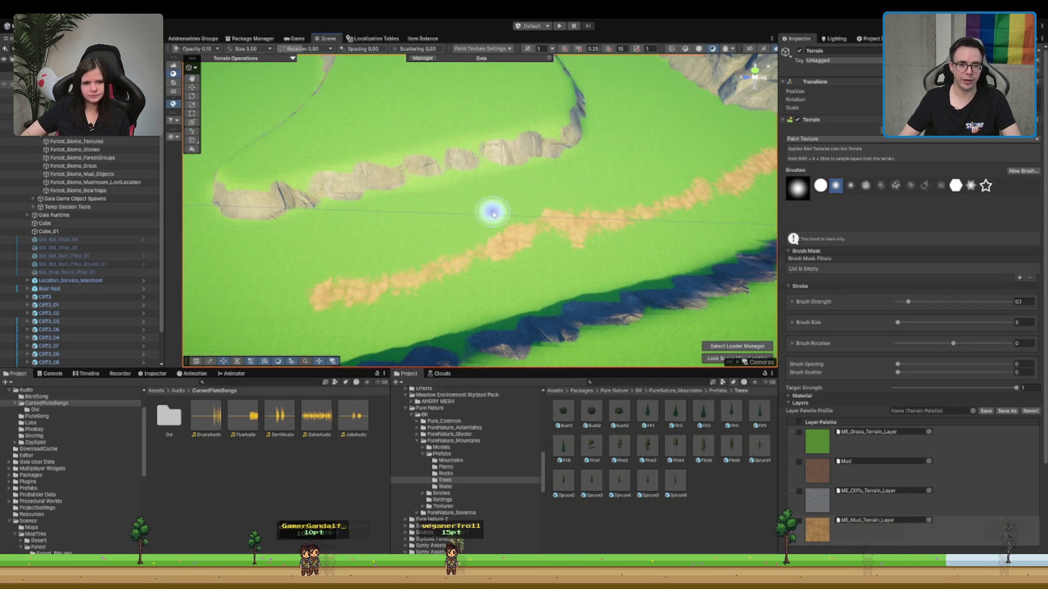
pyautogui.moveTo(493, 214)
pyautogui.mouseDown()
pyautogui.moveTo(615, 106)
pyautogui.moveTo(452, 178)
pyautogui.moveTo(376, 133)
pyautogui.moveTo(533, 227)
pyautogui.moveTo(472, 173)
pyautogui.moveTo(495, 201)
pyautogui.mouseUp()
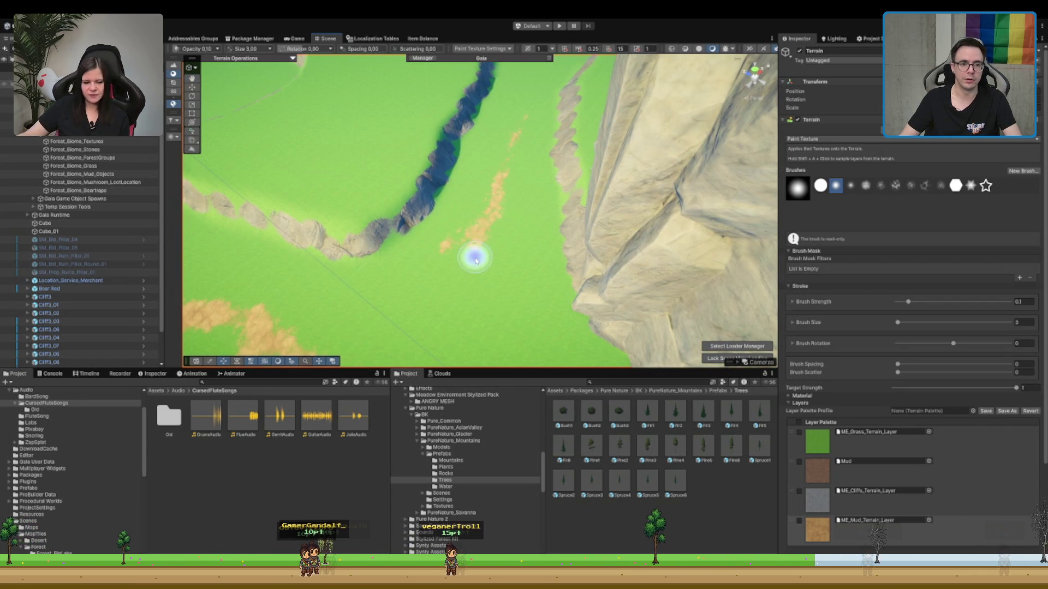
pyautogui.moveTo(532, 119)
pyautogui.mouseDown()
pyautogui.moveTo(489, 222)
pyautogui.moveTo(451, 186)
pyautogui.moveTo(398, 236)
pyautogui.mouseUp()
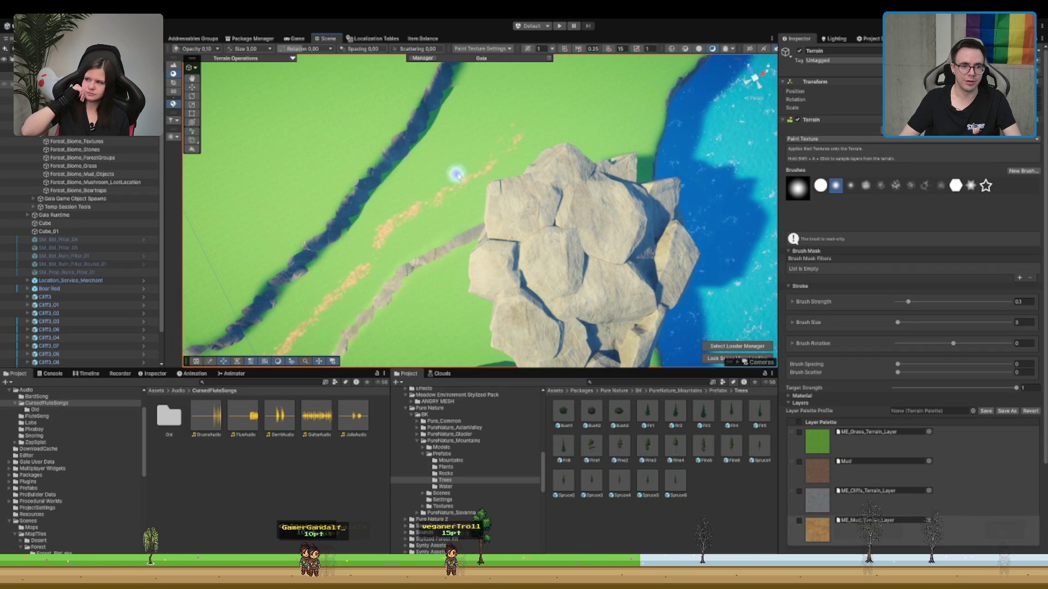
pyautogui.moveTo(423, 213)
pyautogui.mouseDown()
pyautogui.moveTo(486, 180)
pyautogui.moveTo(358, 332)
pyautogui.moveTo(489, 206)
pyautogui.moveTo(587, 168)
pyautogui.moveTo(594, 215)
pyautogui.moveTo(620, 241)
pyautogui.moveTo(496, 164)
pyautogui.moveTo(556, 213)
pyautogui.moveTo(597, 198)
pyautogui.moveTo(584, 242)
pyautogui.mouseUp()
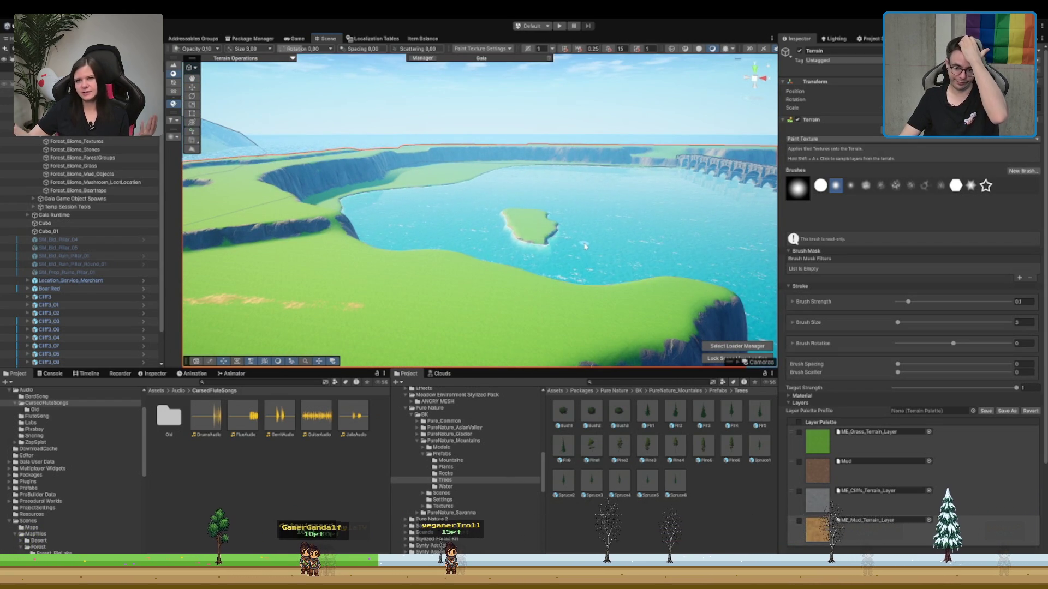
# - Paint ME_Cliffs_Terrain_Layer over the grassy slope beside the rock pillar
pyautogui.moveTo(615, 240); pyautogui.dragTo(568, 299)
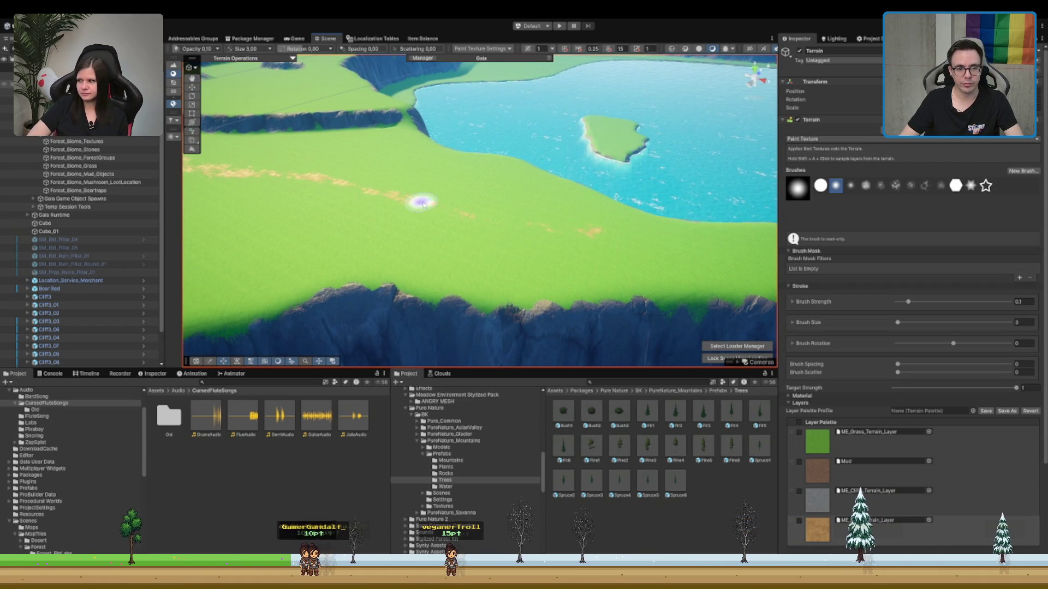
pyautogui.moveTo(448, 203)
pyautogui.mouseDown()
pyautogui.moveTo(535, 203)
pyautogui.moveTo(414, 175)
pyautogui.moveTo(590, 202)
pyautogui.moveTo(502, 218)
pyautogui.moveTo(426, 276)
pyautogui.moveTo(552, 253)
pyautogui.mouseUp()
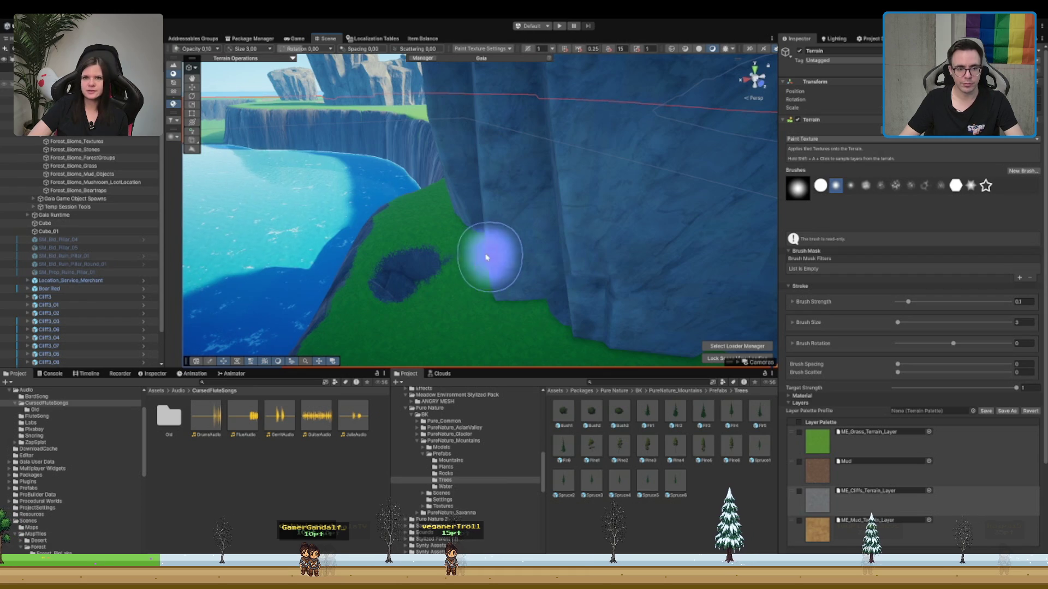
pyautogui.moveTo(362, 269)
pyautogui.mouseDown()
pyautogui.moveTo(513, 272)
pyautogui.moveTo(409, 276)
pyautogui.moveTo(498, 276)
pyautogui.moveTo(402, 215)
pyautogui.moveTo(543, 215)
pyautogui.moveTo(533, 261)
pyautogui.moveTo(327, 229)
pyautogui.moveTo(274, 234)
pyautogui.moveTo(453, 249)
pyautogui.mouseUp()
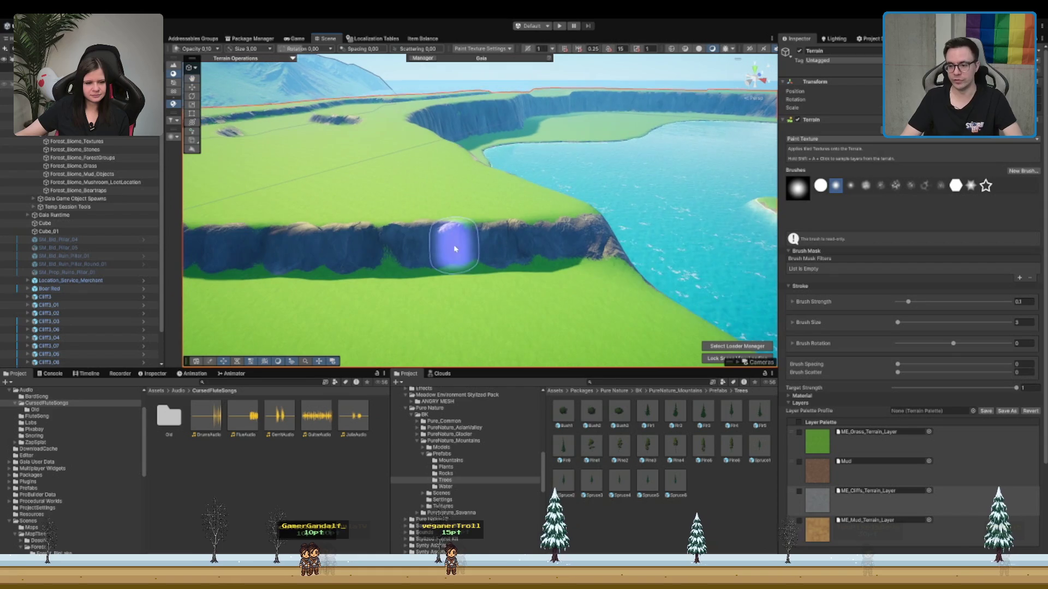
pyautogui.moveTo(363, 241)
pyautogui.mouseDown()
pyautogui.moveTo(603, 241)
pyautogui.moveTo(417, 180)
pyautogui.moveTo(543, 210)
pyautogui.mouseUp()
pyautogui.moveTo(416, 236); pyautogui.dragTo(590, 228)
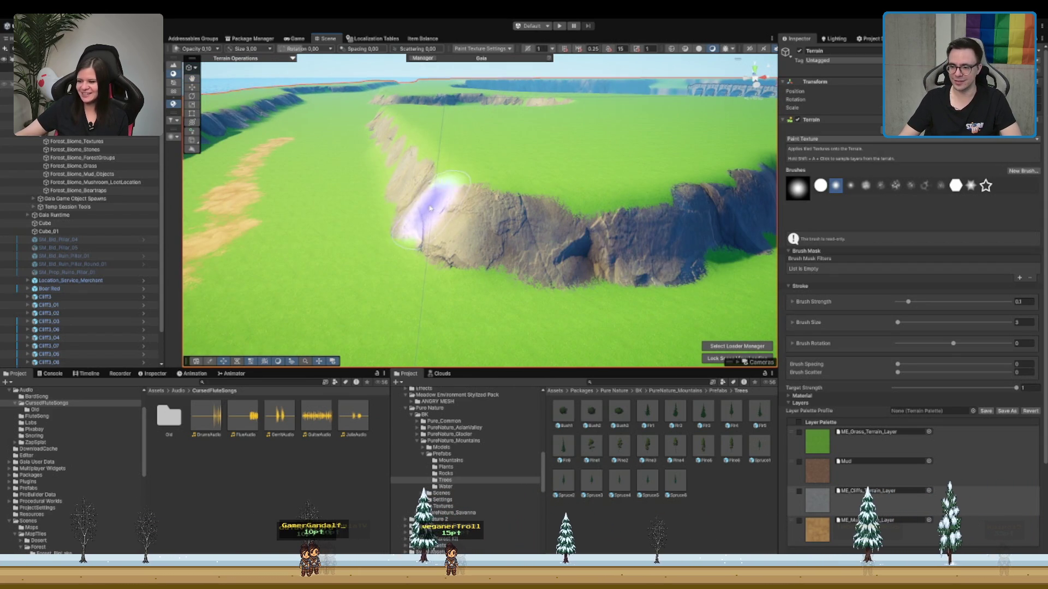
pyautogui.moveTo(416, 210)
pyautogui.mouseDown()
pyautogui.moveTo(574, 239)
pyautogui.moveTo(368, 253)
pyautogui.moveTo(627, 217)
pyautogui.moveTo(501, 206)
pyautogui.moveTo(693, 227)
pyautogui.moveTo(438, 201)
pyautogui.moveTo(601, 264)
pyautogui.moveTo(533, 180)
pyautogui.moveTo(417, 175)
pyautogui.mouseUp()
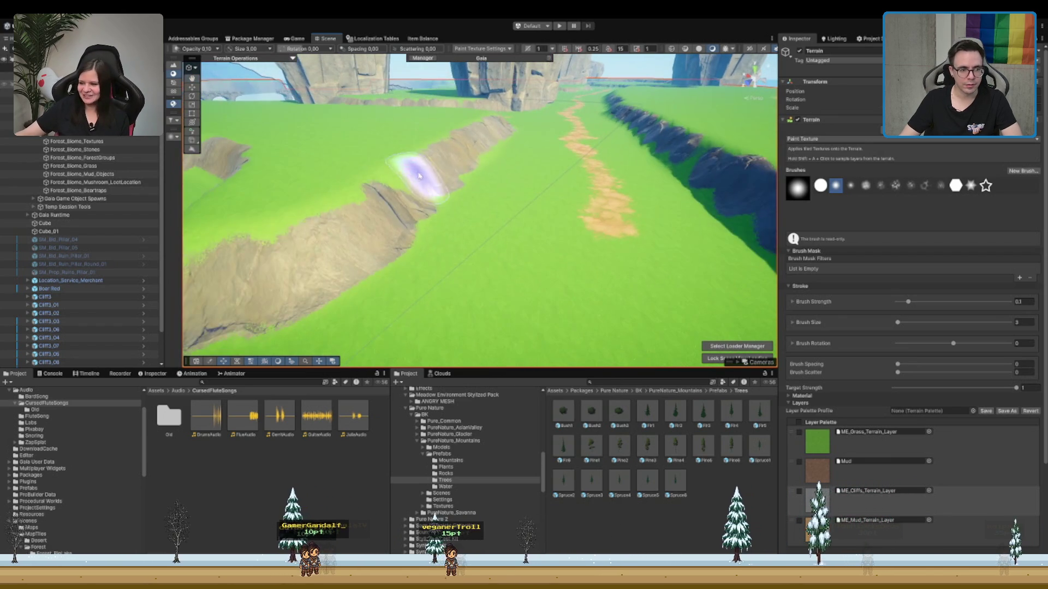
# - Cover the green gap in the diagonal ridge by the sea with cliff texture
pyautogui.moveTo(280, 256); pyautogui.dragTo(489, 230)
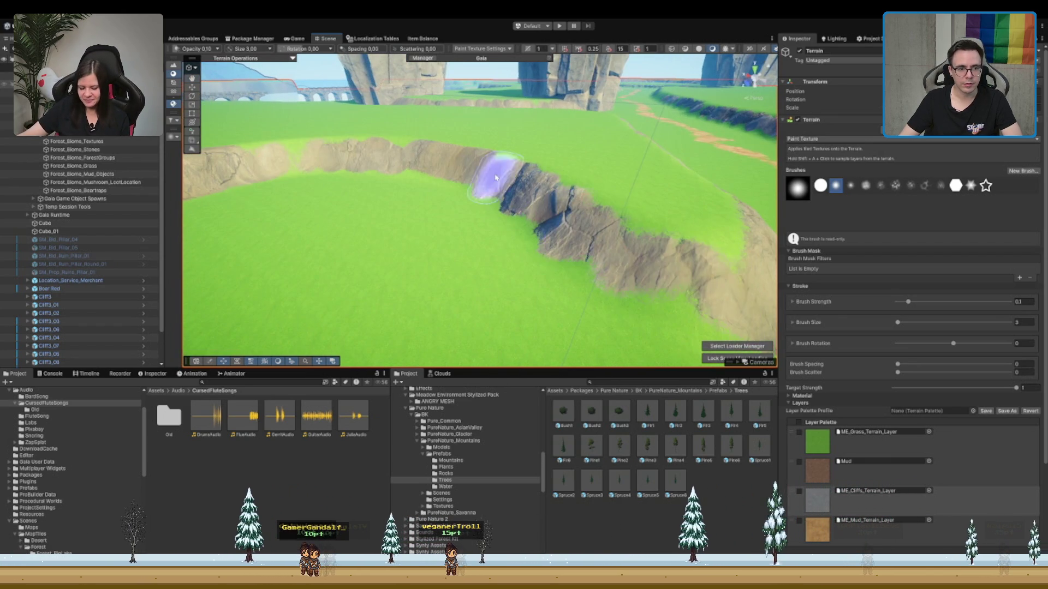
pyautogui.moveTo(496, 178)
pyautogui.mouseDown()
pyautogui.moveTo(678, 175)
pyautogui.moveTo(435, 169)
pyautogui.moveTo(598, 164)
pyautogui.moveTo(586, 164)
pyautogui.mouseUp()
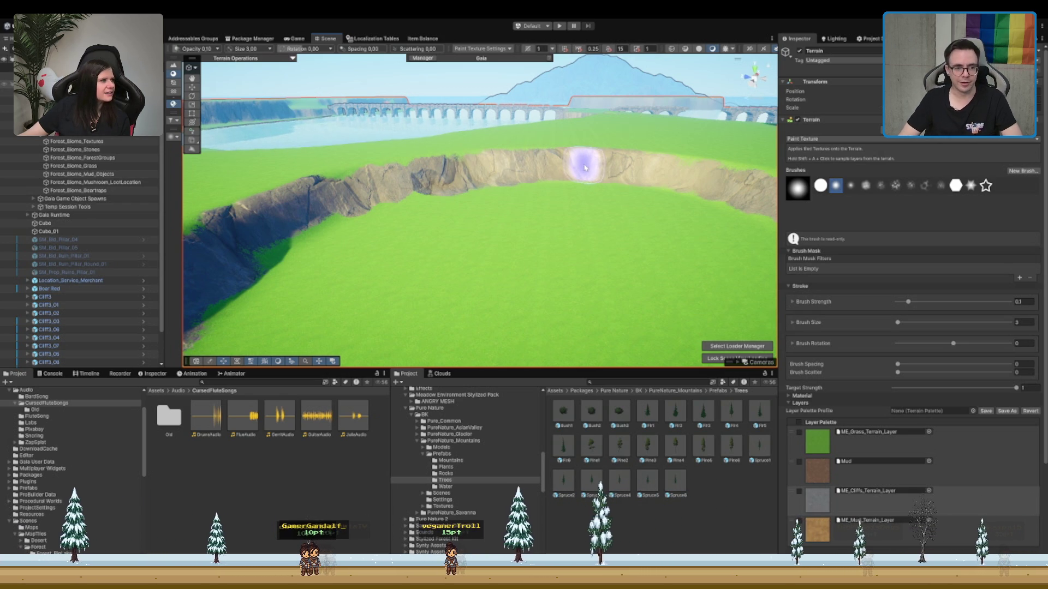
pyautogui.moveTo(584, 164)
pyautogui.mouseDown()
pyautogui.moveTo(496, 159)
pyautogui.moveTo(631, 152)
pyautogui.moveTo(701, 182)
pyautogui.moveTo(467, 199)
pyautogui.moveTo(479, 187)
pyautogui.moveTo(573, 175)
pyautogui.moveTo(440, 175)
pyautogui.moveTo(573, 175)
pyautogui.moveTo(386, 192)
pyautogui.moveTo(585, 182)
pyautogui.moveTo(395, 146)
pyautogui.mouseUp()
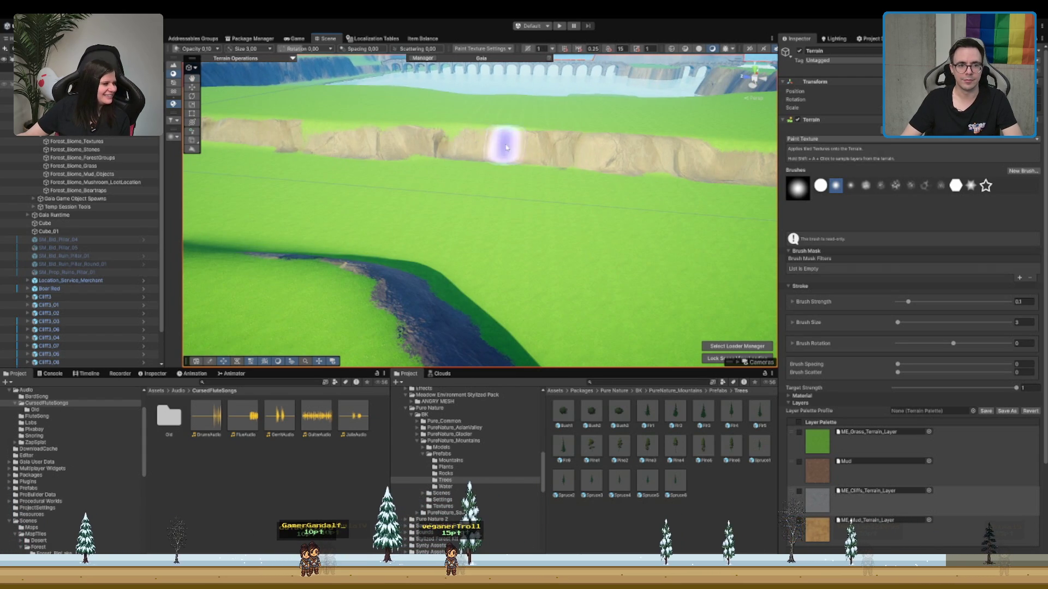
pyautogui.moveTo(304, 133)
pyautogui.mouseDown()
pyautogui.moveTo(280, 145)
pyautogui.moveTo(705, 212)
pyautogui.moveTo(467, 175)
pyautogui.moveTo(670, 177)
pyautogui.moveTo(603, 159)
pyautogui.moveTo(556, 102)
pyautogui.moveTo(515, 126)
pyautogui.mouseUp()
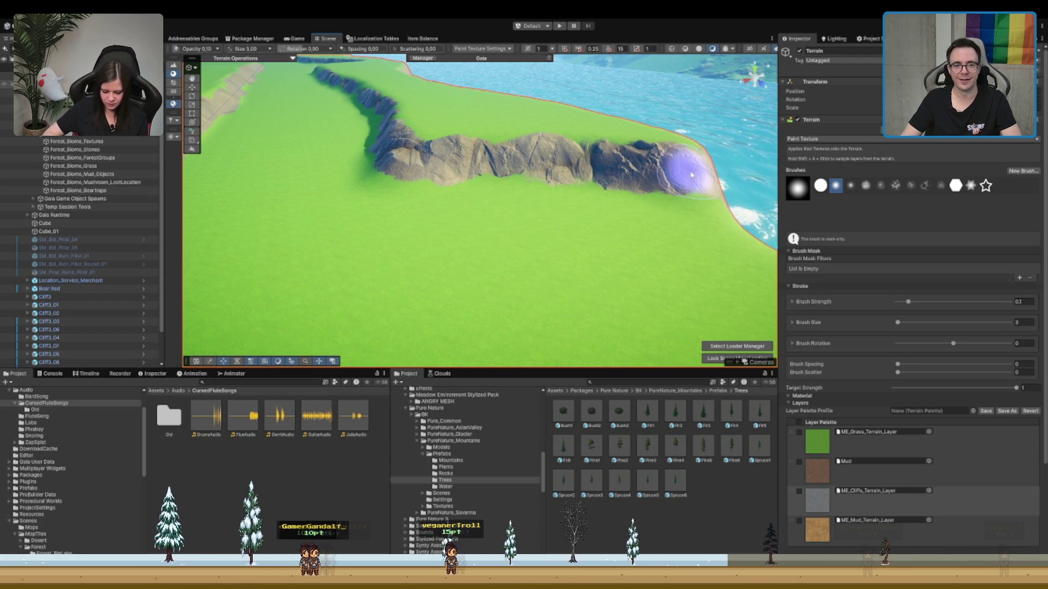
pyautogui.moveTo(560, 185)
pyautogui.mouseDown()
pyautogui.moveTo(392, 227)
pyautogui.moveTo(402, 206)
pyautogui.moveTo(555, 196)
pyautogui.moveTo(536, 239)
pyautogui.mouseUp()
pyautogui.moveTo(475, 262); pyautogui.dragTo(665, 229)
pyautogui.scroll(3, 533, 229)
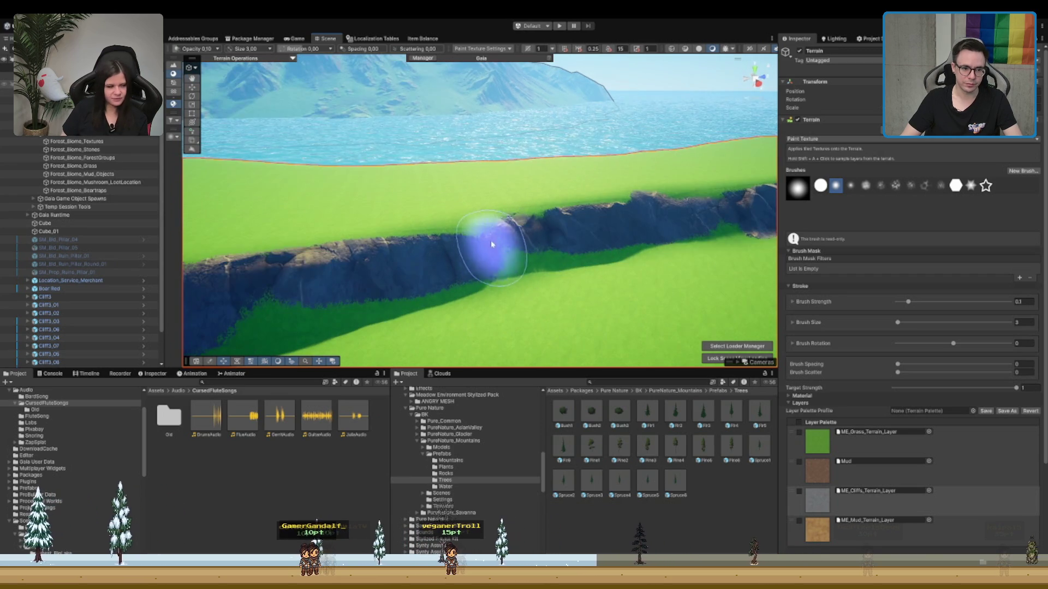
pyautogui.scroll(-2, 375, 269)
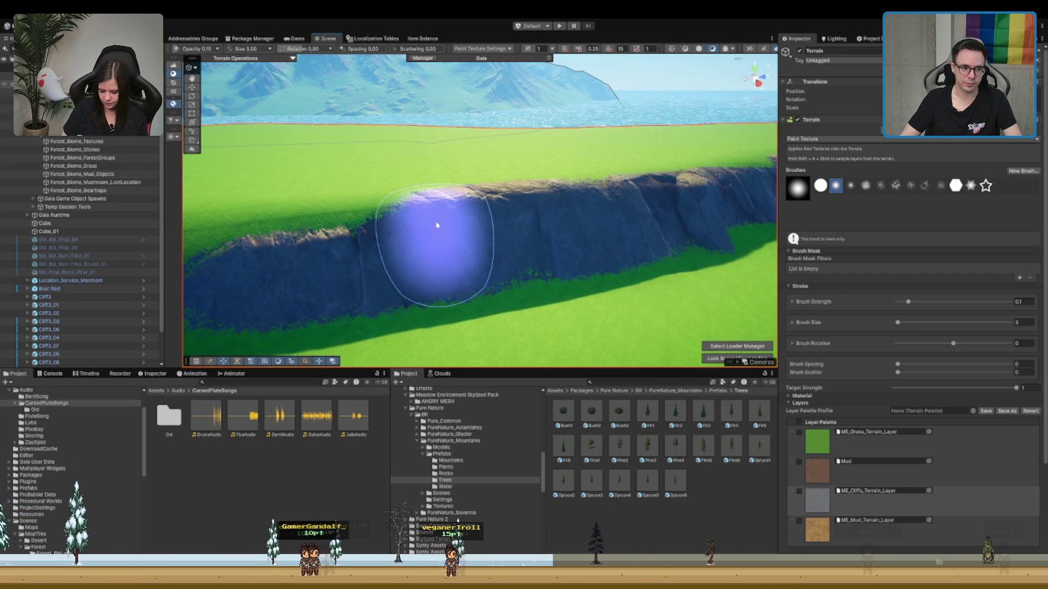
pyautogui.scroll(-2, 437, 227)
pyautogui.scroll(2, 436, 223)
pyautogui.moveTo(480, 218)
pyautogui.mouseDown()
pyautogui.moveTo(509, 229)
pyautogui.moveTo(643, 222)
pyautogui.mouseUp()
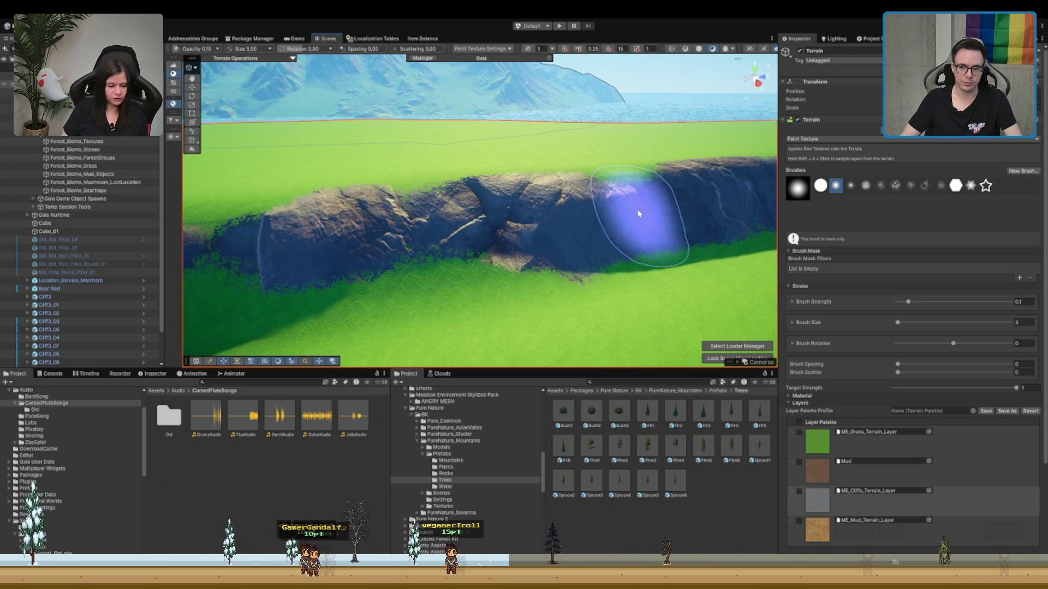
pyautogui.scroll(-2, 392, 214)
pyautogui.moveTo(392, 214); pyautogui.dragTo(549, 212)
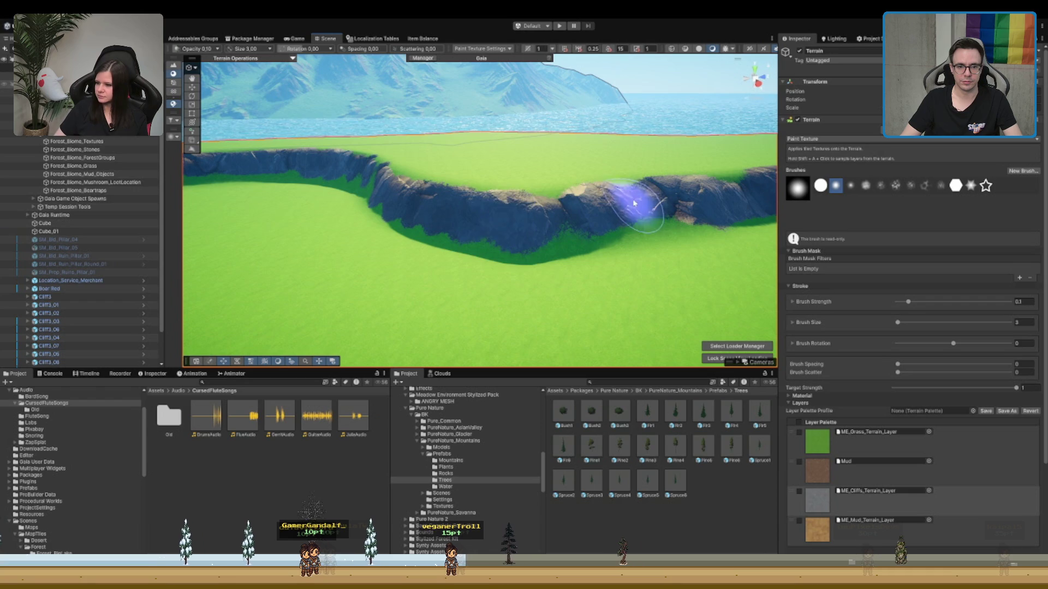
pyautogui.moveTo(623, 223)
pyautogui.mouseDown()
pyautogui.moveTo(491, 210)
pyautogui.moveTo(600, 222)
pyautogui.mouseUp()
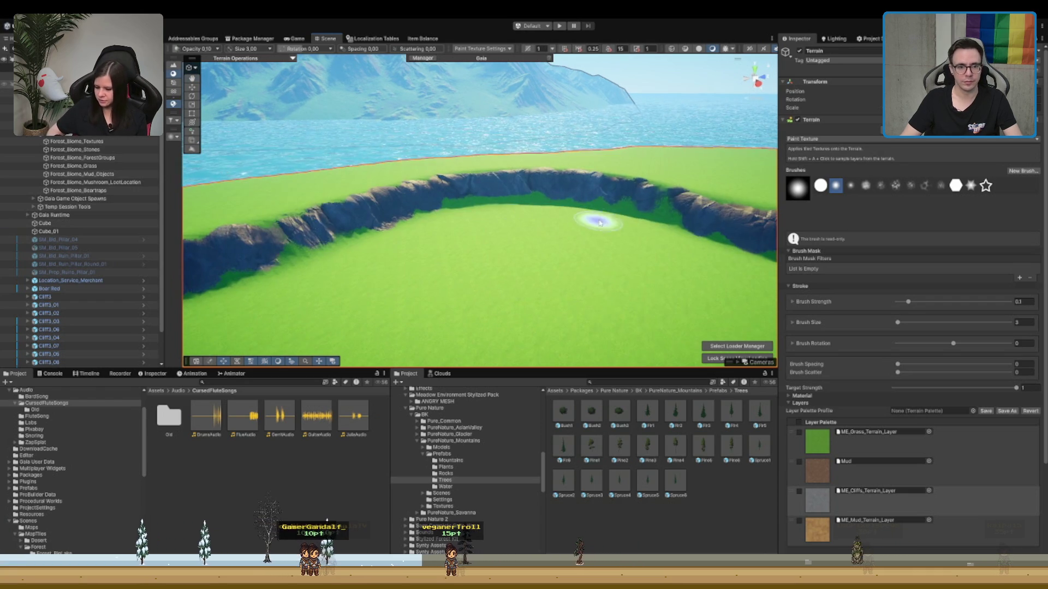
pyautogui.moveTo(681, 214); pyautogui.dragTo(514, 199)
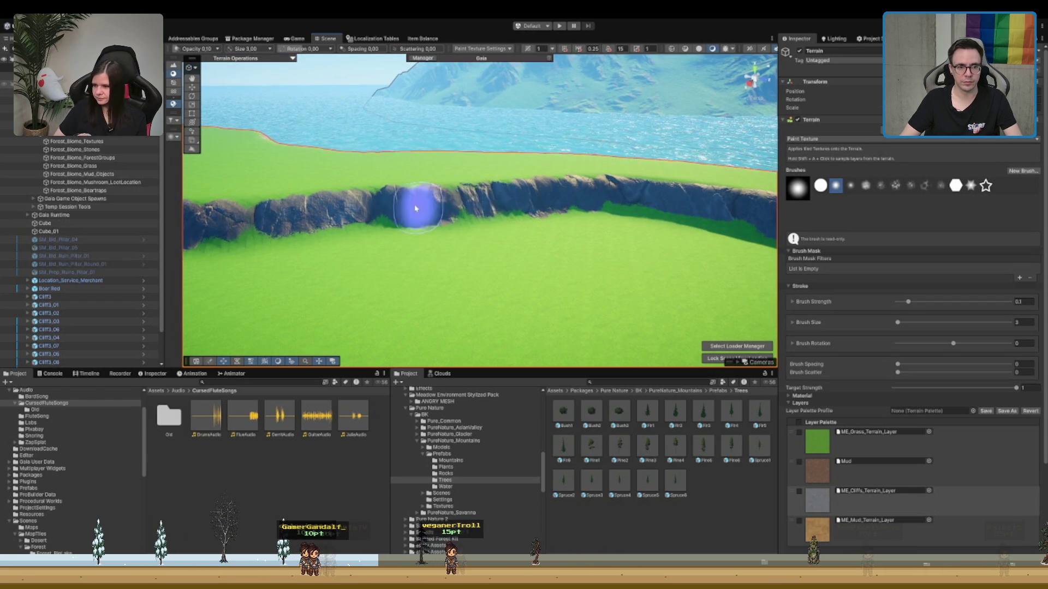
pyautogui.moveTo(218, 224)
pyautogui.mouseDown()
pyautogui.moveTo(350, 203)
pyautogui.moveTo(713, 222)
pyautogui.moveTo(596, 199)
pyautogui.moveTo(411, 227)
pyautogui.moveTo(456, 192)
pyautogui.moveTo(614, 159)
pyautogui.mouseUp()
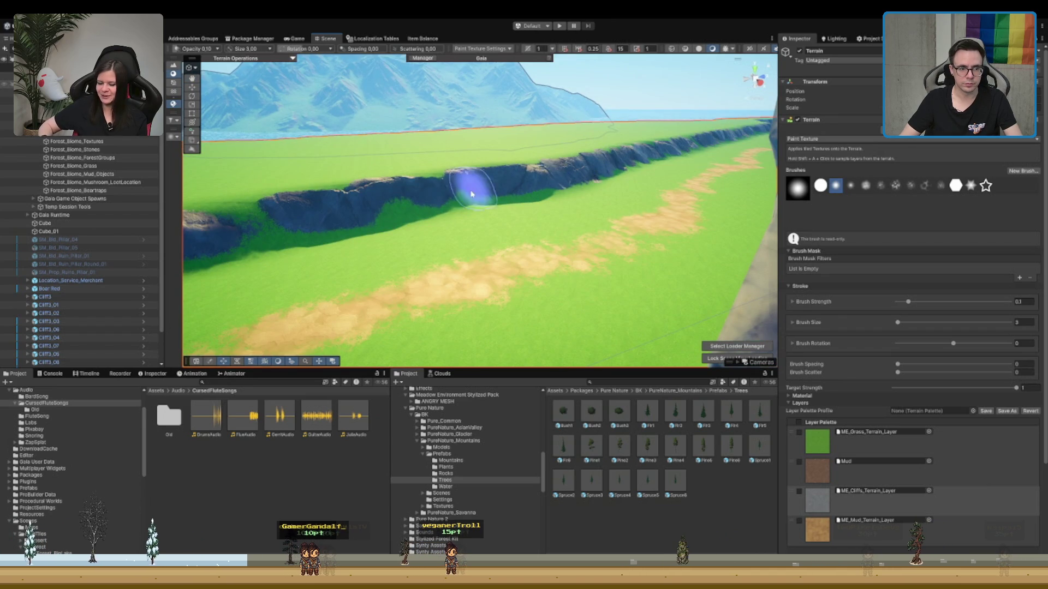
pyautogui.moveTo(416, 216)
pyautogui.mouseDown()
pyautogui.moveTo(297, 234)
pyautogui.moveTo(390, 220)
pyautogui.mouseUp()
pyautogui.moveTo(321, 251)
pyautogui.mouseDown()
pyautogui.moveTo(409, 227)
pyautogui.moveTo(311, 251)
pyautogui.moveTo(436, 220)
pyautogui.moveTo(311, 251)
pyautogui.moveTo(442, 230)
pyautogui.mouseUp()
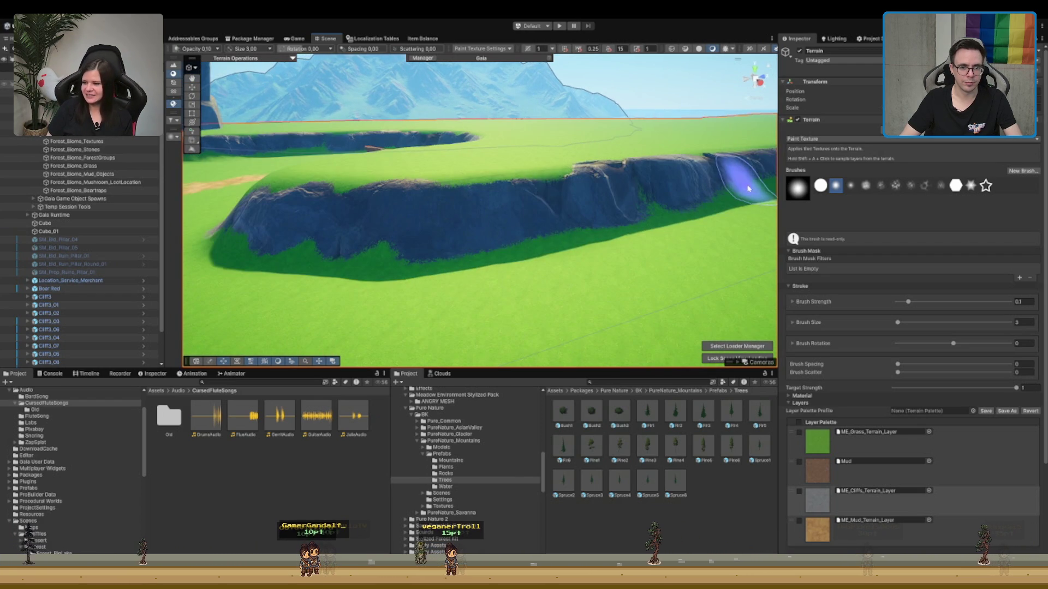
pyautogui.moveTo(748, 188)
pyautogui.mouseDown()
pyautogui.moveTo(692, 204)
pyautogui.moveTo(428, 183)
pyautogui.moveTo(469, 213)
pyautogui.moveTo(449, 230)
pyautogui.mouseUp()
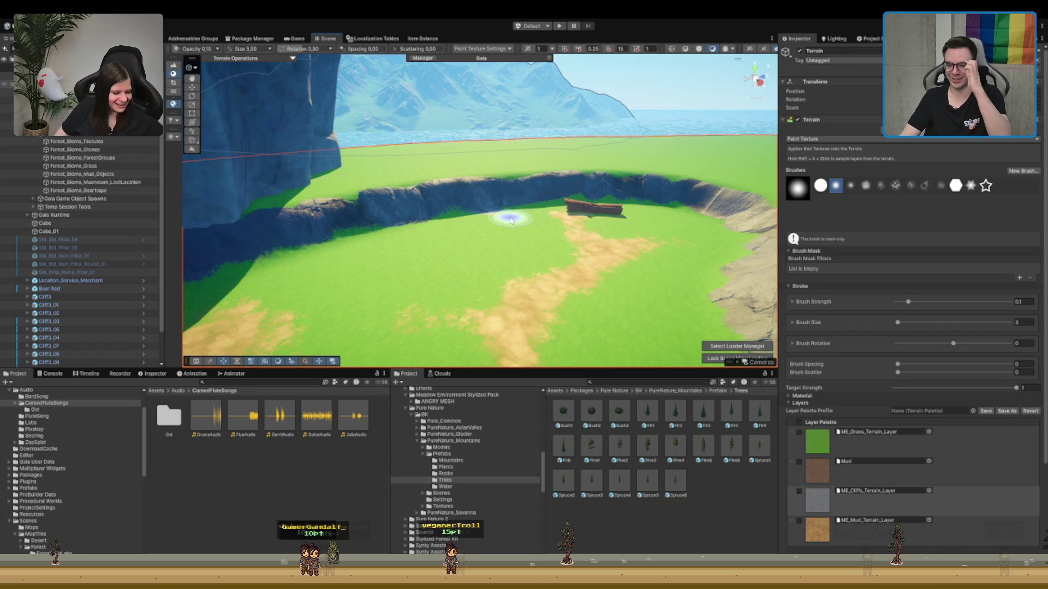
pyautogui.moveTo(525, 209)
pyautogui.mouseDown()
pyautogui.moveTo(445, 215)
pyautogui.moveTo(474, 248)
pyautogui.moveTo(442, 215)
pyautogui.moveTo(502, 183)
pyautogui.mouseUp()
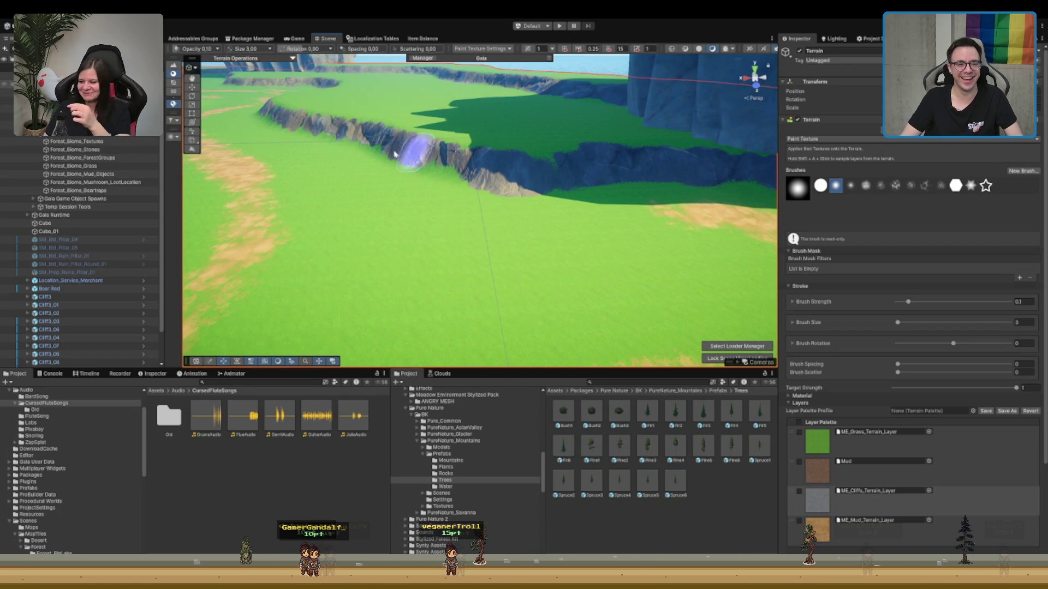
pyautogui.moveTo(394, 154)
pyautogui.mouseDown()
pyautogui.moveTo(486, 180)
pyautogui.moveTo(618, 183)
pyautogui.moveTo(636, 204)
pyautogui.moveTo(629, 215)
pyautogui.moveTo(511, 212)
pyautogui.mouseUp()
pyautogui.moveTo(364, 192)
pyautogui.mouseDown()
pyautogui.moveTo(476, 238)
pyautogui.moveTo(805, 139)
pyautogui.mouseUp()
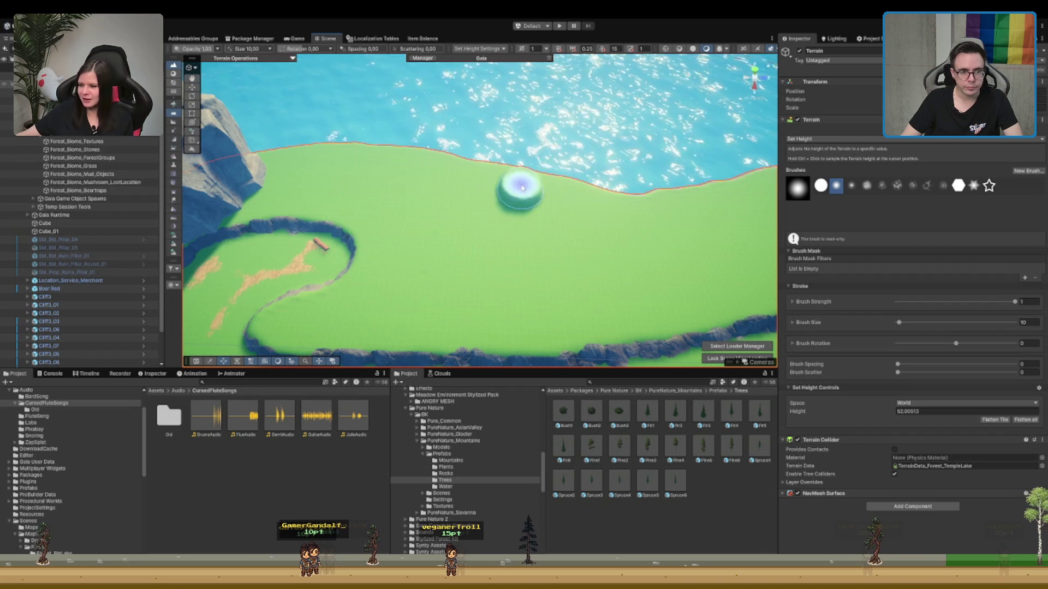
# - Cut a flat trench at height 52 into the green field beside the river
pyautogui.moveTo(519, 182)
pyautogui.mouseDown()
pyautogui.moveTo(596, 211)
pyautogui.moveTo(555, 203)
pyautogui.mouseUp()
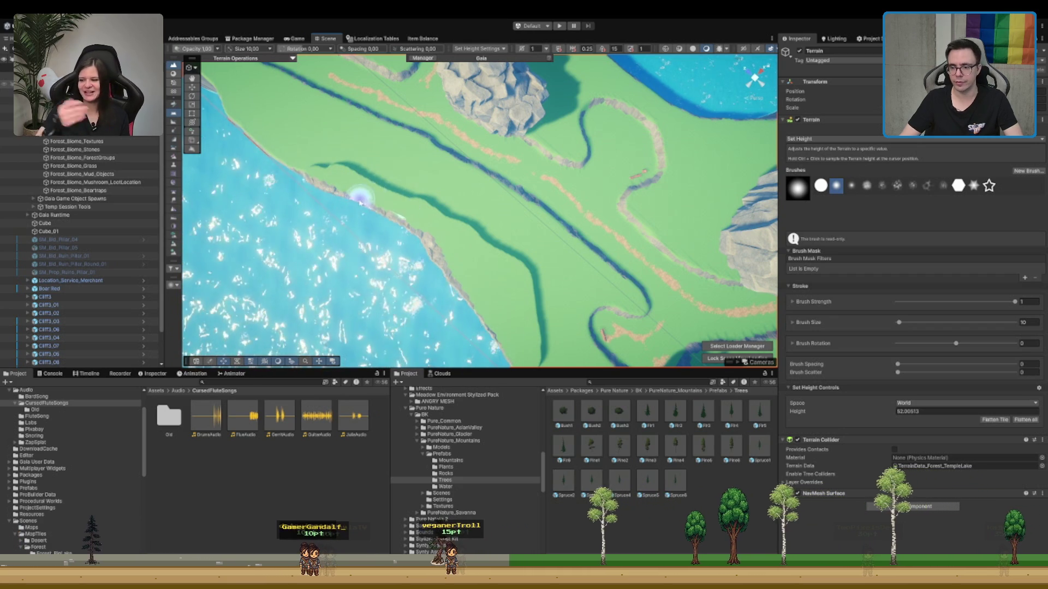
pyautogui.moveTo(360, 198)
pyautogui.mouseDown()
pyautogui.moveTo(561, 175)
pyautogui.moveTo(531, 182)
pyautogui.moveTo(551, 145)
pyautogui.moveTo(605, 162)
pyautogui.moveTo(590, 201)
pyautogui.moveTo(696, 176)
pyautogui.moveTo(461, 170)
pyautogui.moveTo(489, 167)
pyautogui.moveTo(457, 214)
pyautogui.moveTo(447, 170)
pyautogui.moveTo(497, 170)
pyautogui.mouseUp()
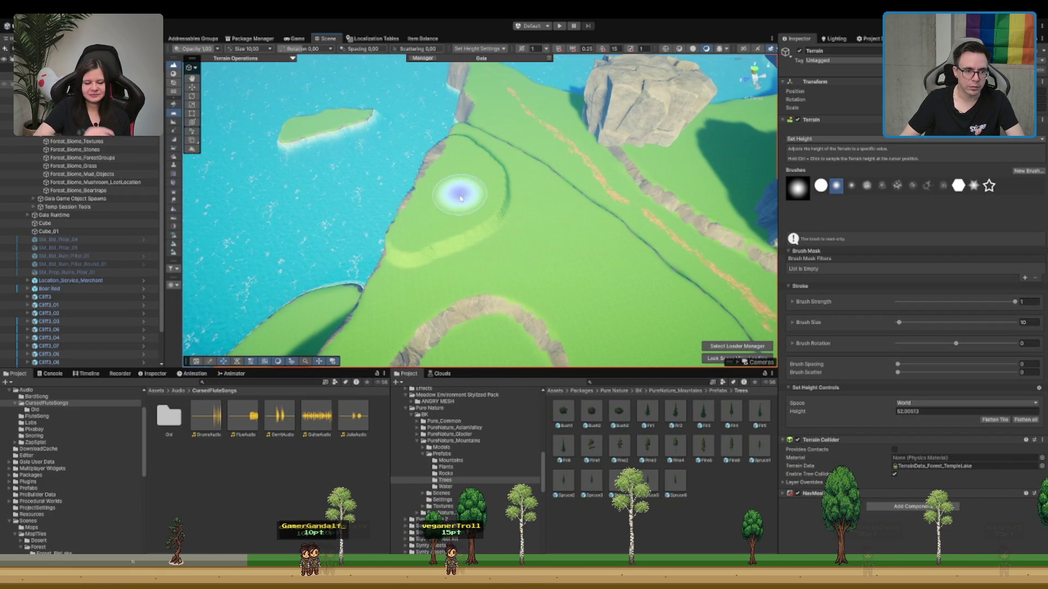
pyautogui.moveTo(442, 176)
pyautogui.mouseDown()
pyautogui.moveTo(428, 171)
pyautogui.moveTo(498, 199)
pyautogui.moveTo(457, 244)
pyautogui.moveTo(487, 171)
pyautogui.moveTo(425, 178)
pyautogui.moveTo(437, 164)
pyautogui.moveTo(469, 206)
pyautogui.moveTo(562, 171)
pyautogui.moveTo(595, 220)
pyautogui.moveTo(467, 257)
pyautogui.moveTo(510, 189)
pyautogui.mouseUp()
pyautogui.moveTo(613, 177)
pyautogui.mouseDown()
pyautogui.moveTo(484, 180)
pyautogui.moveTo(456, 191)
pyautogui.moveTo(509, 199)
pyautogui.moveTo(502, 221)
pyautogui.moveTo(540, 227)
pyautogui.moveTo(552, 175)
pyautogui.moveTo(540, 107)
pyautogui.moveTo(437, 167)
pyautogui.moveTo(562, 80)
pyautogui.moveTo(431, 166)
pyautogui.moveTo(526, 105)
pyautogui.moveTo(486, 199)
pyautogui.mouseUp()
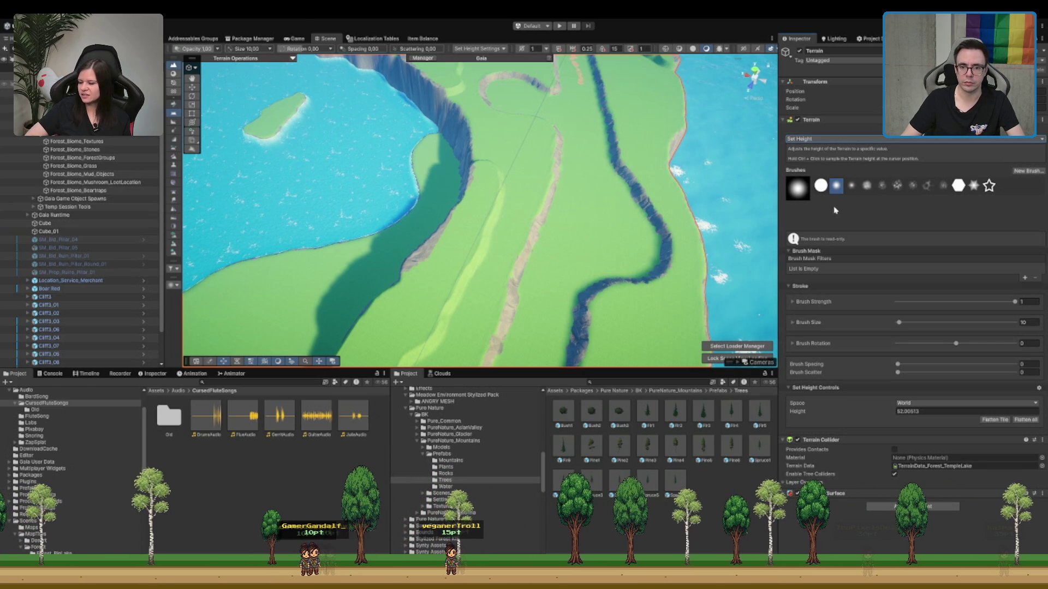
# - Switch to Smooth Height and round off the steep ledge edges around the ravine and lake
pyautogui.press('shift')
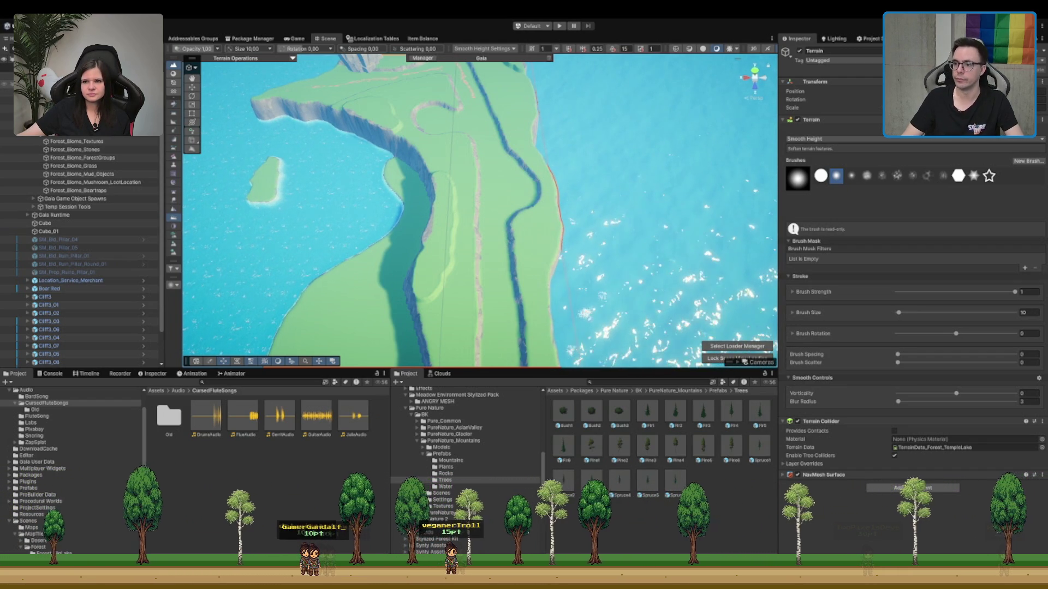
pyautogui.scroll(10, 421, 188)
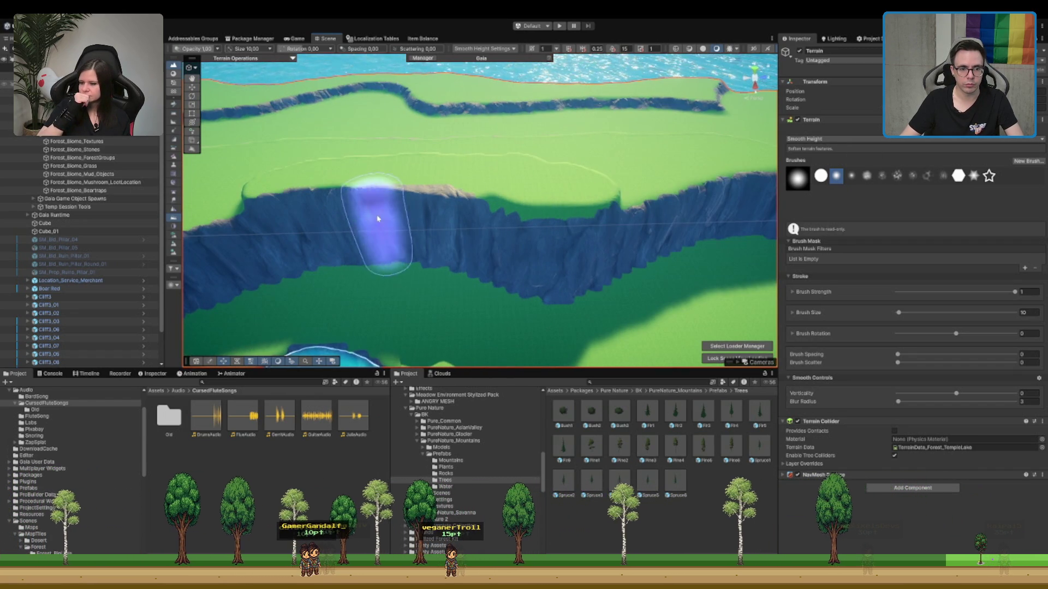
pyautogui.moveTo(378, 218)
pyautogui.mouseDown()
pyautogui.moveTo(533, 199)
pyautogui.moveTo(402, 211)
pyautogui.moveTo(537, 225)
pyautogui.moveTo(541, 238)
pyautogui.mouseUp()
pyautogui.moveTo(454, 199); pyautogui.dragTo(625, 220)
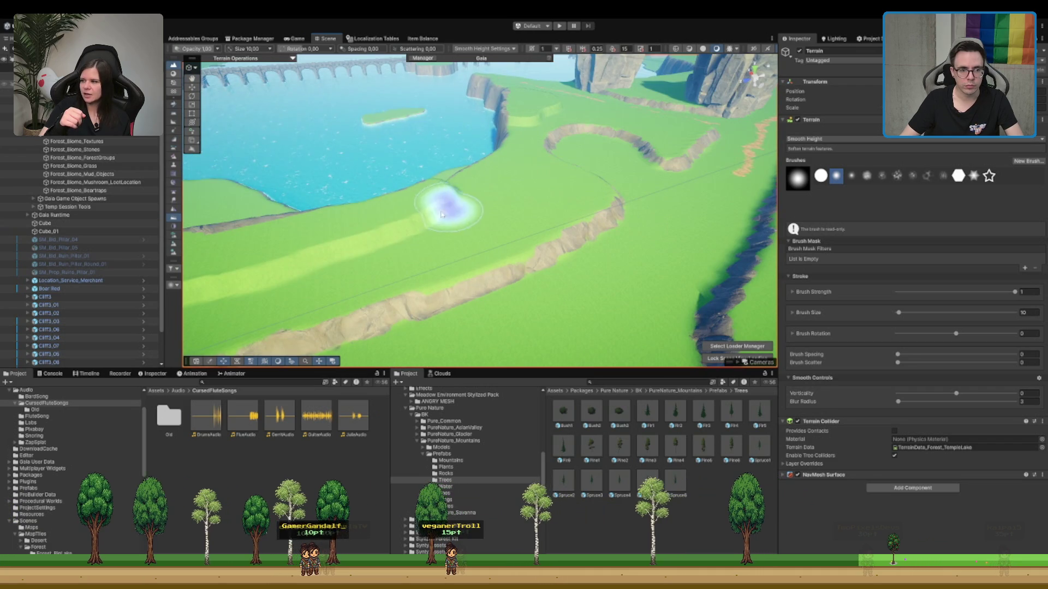
pyautogui.moveTo(445, 246); pyautogui.dragTo(603, 159)
pyautogui.moveTo(487, 208)
pyautogui.mouseDown()
pyautogui.moveTo(620, 192)
pyautogui.moveTo(394, 244)
pyautogui.mouseUp()
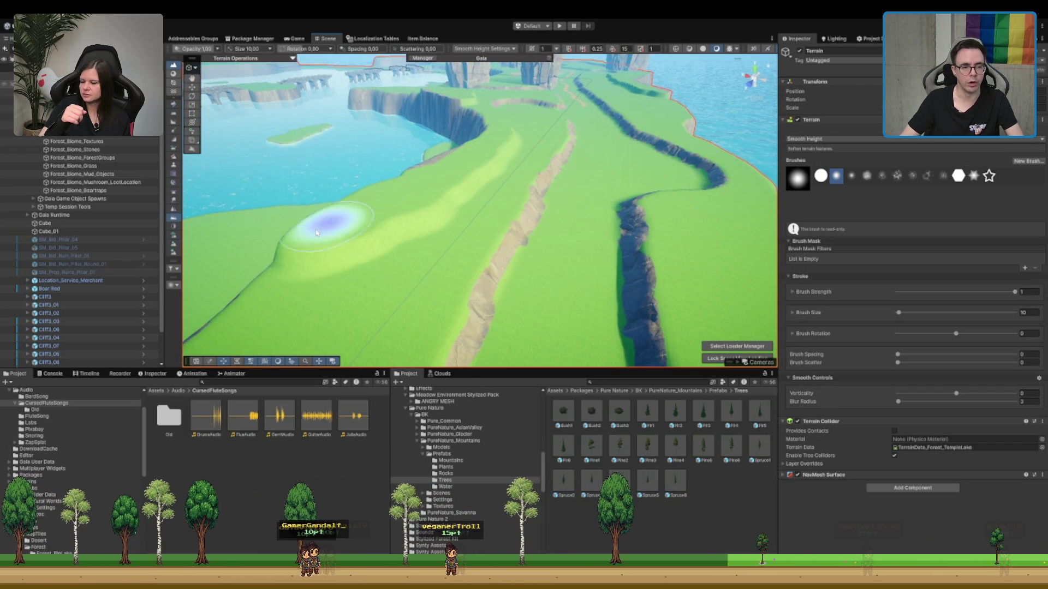
pyautogui.moveTo(316, 232); pyautogui.dragTo(494, 271)
pyautogui.moveTo(661, 170)
pyautogui.mouseDown()
pyautogui.moveTo(601, 217)
pyautogui.moveTo(510, 205)
pyautogui.moveTo(551, 218)
pyautogui.moveTo(533, 159)
pyautogui.moveTo(433, 206)
pyautogui.moveTo(546, 235)
pyautogui.moveTo(498, 227)
pyautogui.moveTo(447, 240)
pyautogui.moveTo(460, 245)
pyautogui.moveTo(412, 266)
pyautogui.moveTo(603, 269)
pyautogui.moveTo(457, 240)
pyautogui.mouseUp()
pyautogui.moveTo(274, 237)
pyautogui.mouseDown()
pyautogui.moveTo(343, 295)
pyautogui.moveTo(494, 272)
pyautogui.moveTo(500, 283)
pyautogui.moveTo(603, 257)
pyautogui.moveTo(498, 234)
pyautogui.mouseUp()
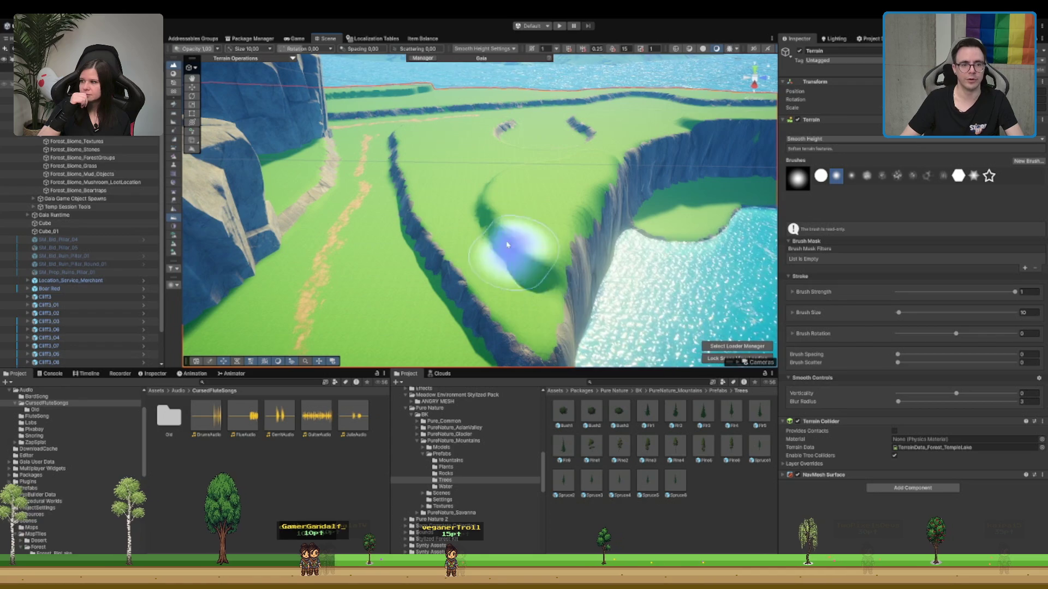
pyautogui.moveTo(535, 114)
pyautogui.mouseDown()
pyautogui.moveTo(618, 233)
pyautogui.moveTo(468, 227)
pyautogui.moveTo(710, 180)
pyautogui.mouseUp()
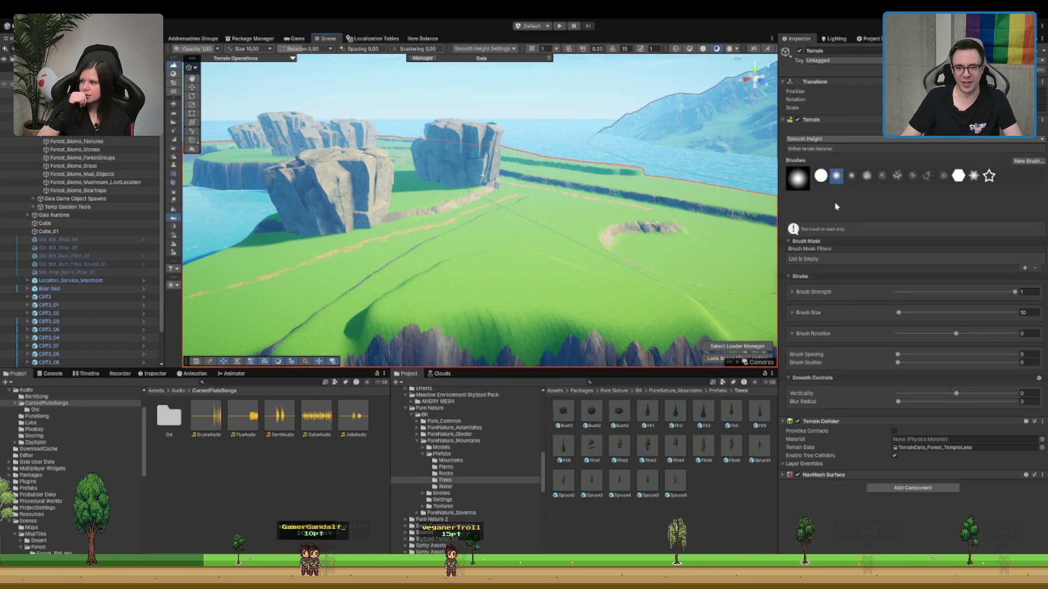
# - Switch to Paint Texture and select ME_Cliffs_Terrain_Layer as the brush layer
pyautogui.press('p')
pyautogui.scroll(3, 510, 281)
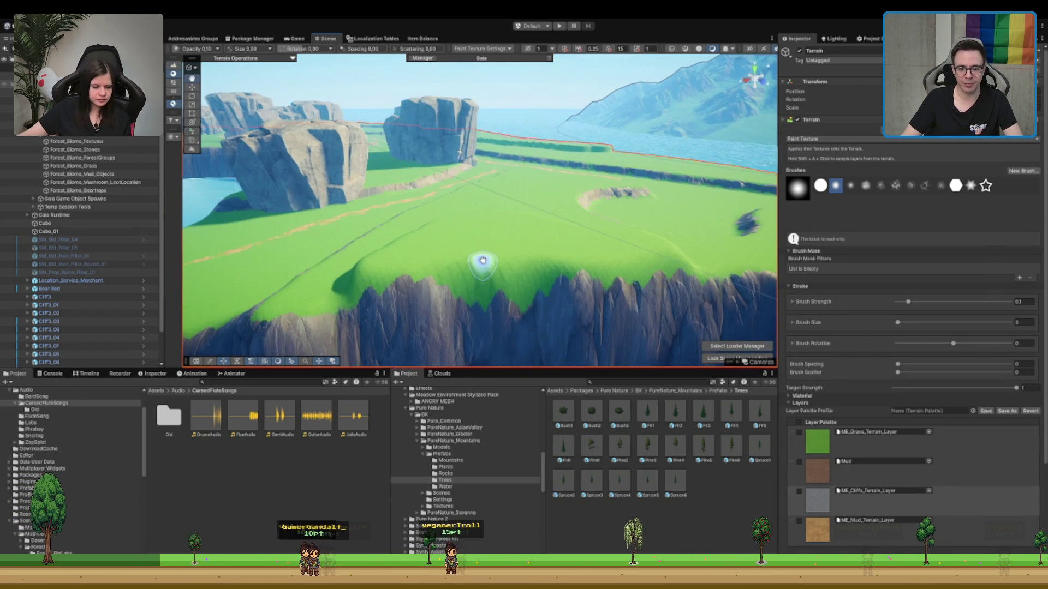
pyautogui.click(358, 292)
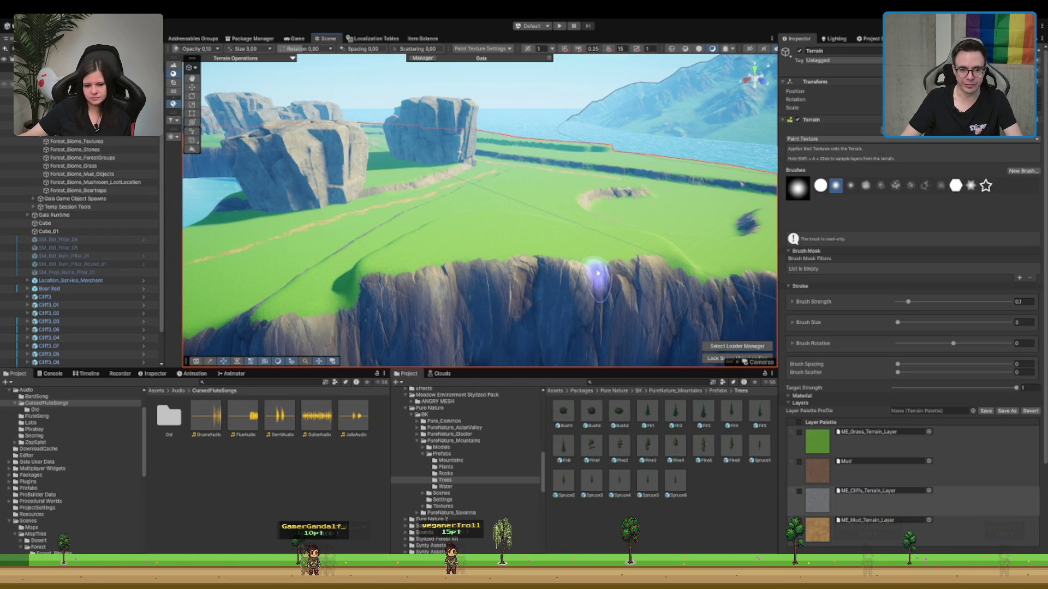
pyautogui.moveTo(696, 276)
pyautogui.mouseDown()
pyautogui.moveTo(604, 251)
pyautogui.moveTo(418, 243)
pyautogui.mouseUp()
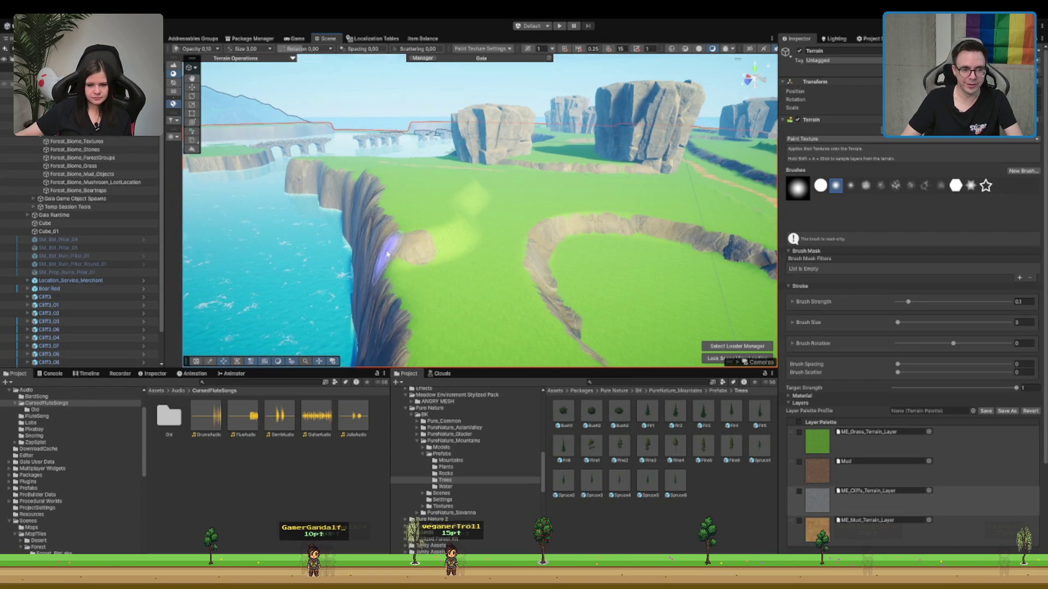
pyautogui.moveTo(520, 232)
pyautogui.mouseDown()
pyautogui.moveTo(363, 227)
pyautogui.moveTo(342, 243)
pyautogui.mouseUp()
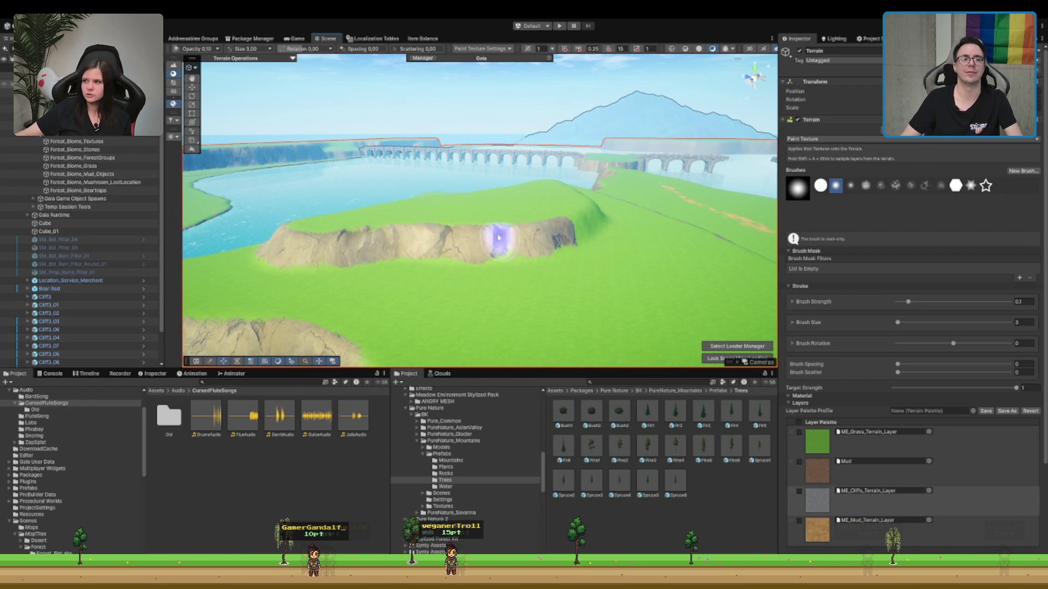
# - Paint rock texture along the small ridge on the green plateau
pyautogui.moveTo(498, 237)
pyautogui.mouseDown()
pyautogui.moveTo(461, 237)
pyautogui.moveTo(480, 241)
pyautogui.moveTo(469, 242)
pyautogui.mouseUp()
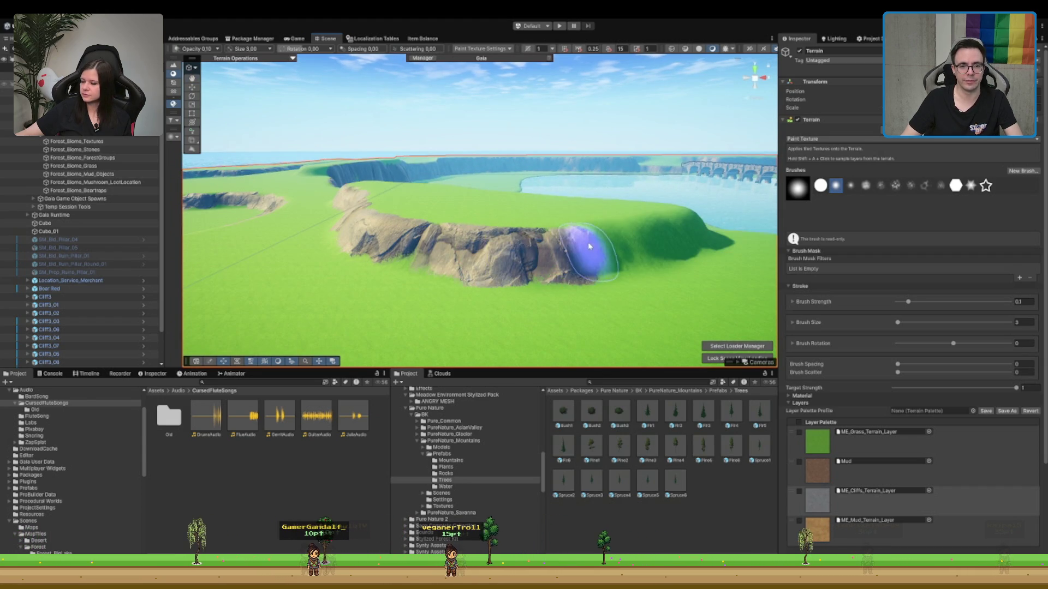
pyautogui.moveTo(589, 246); pyautogui.dragTo(455, 247)
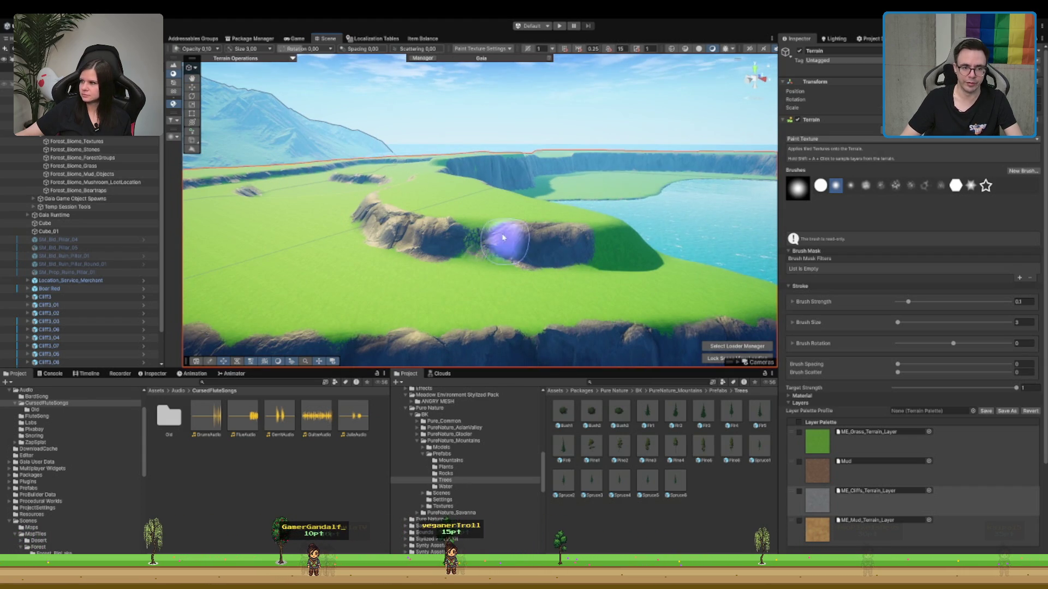
pyautogui.moveTo(544, 239); pyautogui.dragTo(466, 252)
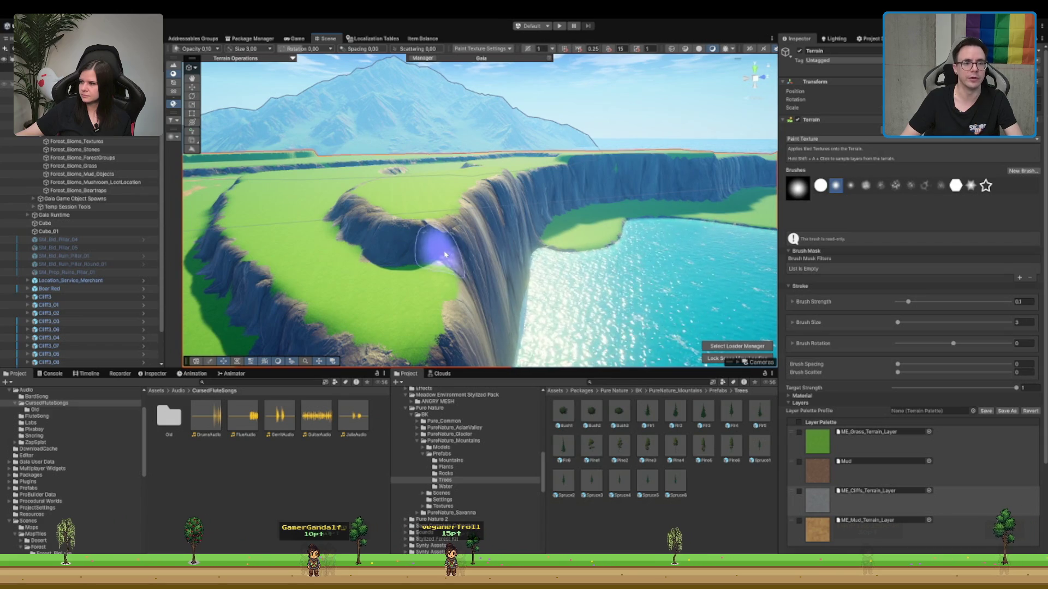
pyautogui.scroll(-3, 375, 206)
pyautogui.moveTo(375, 206)
pyautogui.mouseDown()
pyautogui.moveTo(502, 248)
pyautogui.moveTo(548, 283)
pyautogui.moveTo(498, 206)
pyautogui.moveTo(526, 235)
pyautogui.moveTo(496, 226)
pyautogui.moveTo(686, 243)
pyautogui.moveTo(627, 246)
pyautogui.moveTo(493, 213)
pyautogui.moveTo(445, 227)
pyautogui.moveTo(458, 269)
pyautogui.moveTo(484, 230)
pyautogui.mouseUp()
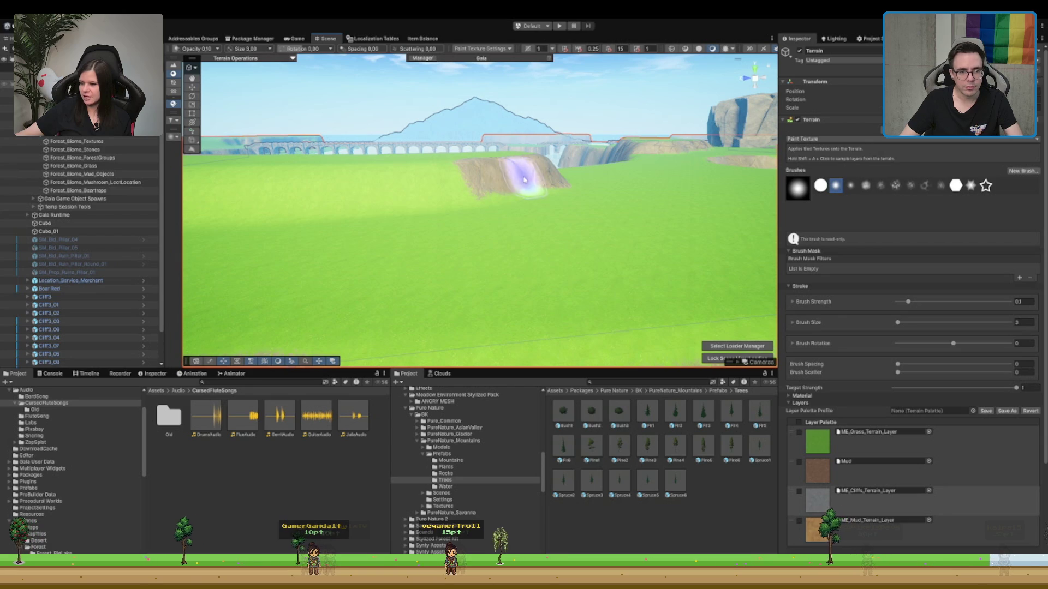
pyautogui.moveTo(523, 179)
pyautogui.mouseDown()
pyautogui.moveTo(303, 187)
pyautogui.moveTo(426, 187)
pyautogui.moveTo(377, 188)
pyautogui.moveTo(415, 207)
pyautogui.moveTo(468, 199)
pyautogui.moveTo(620, 262)
pyautogui.moveTo(562, 241)
pyautogui.mouseUp()
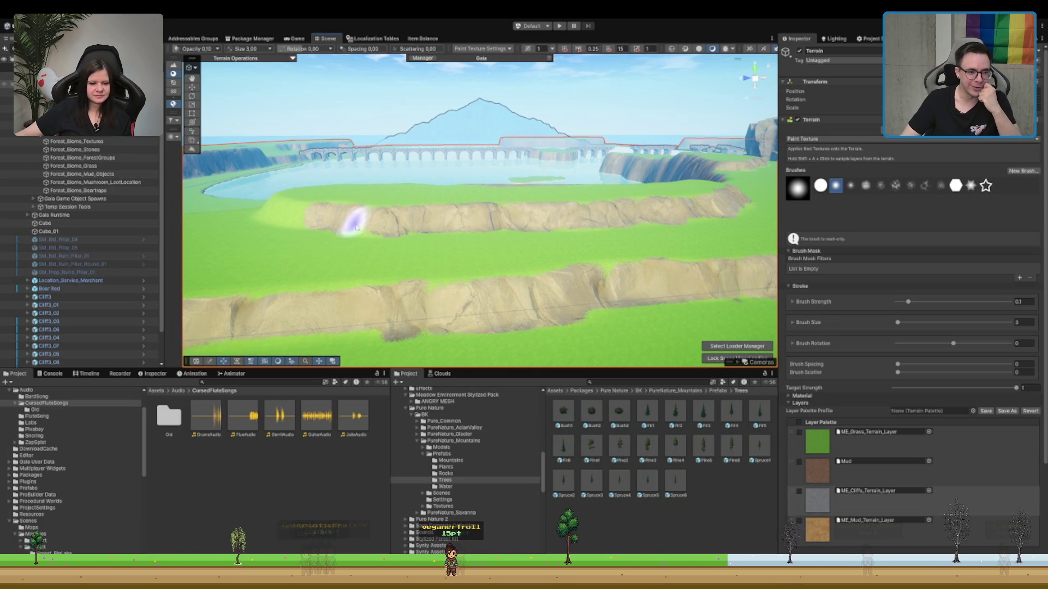
# - Paint rock over the green cliff lip, touch up with ME_Grass, then reselect ME_Cliffs
pyautogui.moveTo(350, 217)
pyautogui.mouseDown()
pyautogui.moveTo(461, 243)
pyautogui.moveTo(474, 264)
pyautogui.moveTo(352, 267)
pyautogui.moveTo(479, 281)
pyautogui.moveTo(374, 285)
pyautogui.moveTo(409, 285)
pyautogui.moveTo(303, 268)
pyautogui.moveTo(491, 276)
pyautogui.moveTo(561, 300)
pyautogui.moveTo(565, 278)
pyautogui.mouseUp()
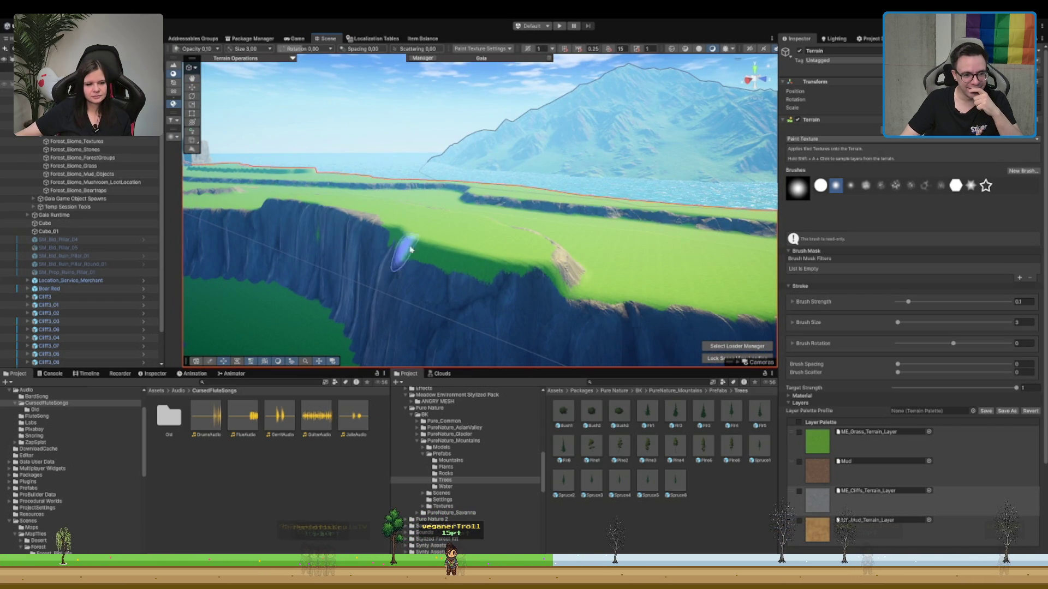
pyautogui.moveTo(407, 242)
pyautogui.mouseDown()
pyautogui.moveTo(479, 273)
pyautogui.moveTo(567, 268)
pyautogui.mouseUp()
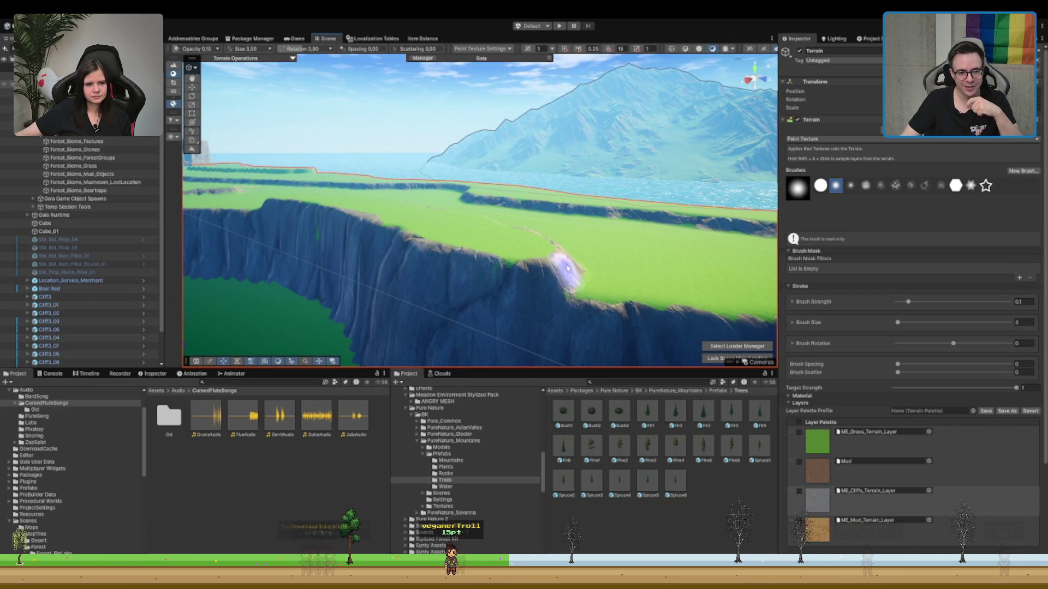
pyautogui.moveTo(357, 258); pyautogui.dragTo(456, 344)
pyautogui.click(817, 441)
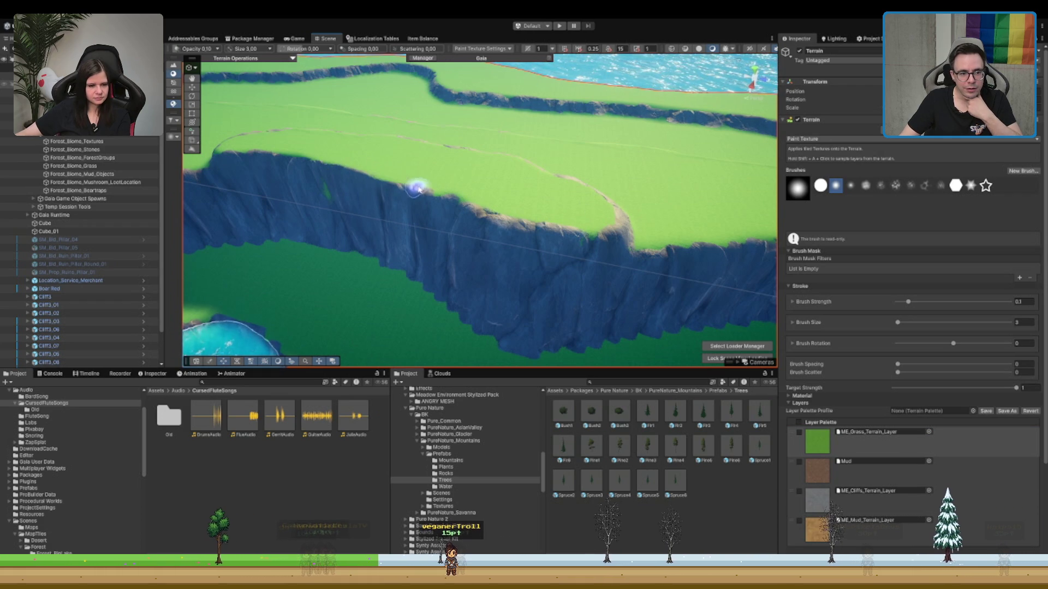
pyautogui.scroll(5, 431, 198)
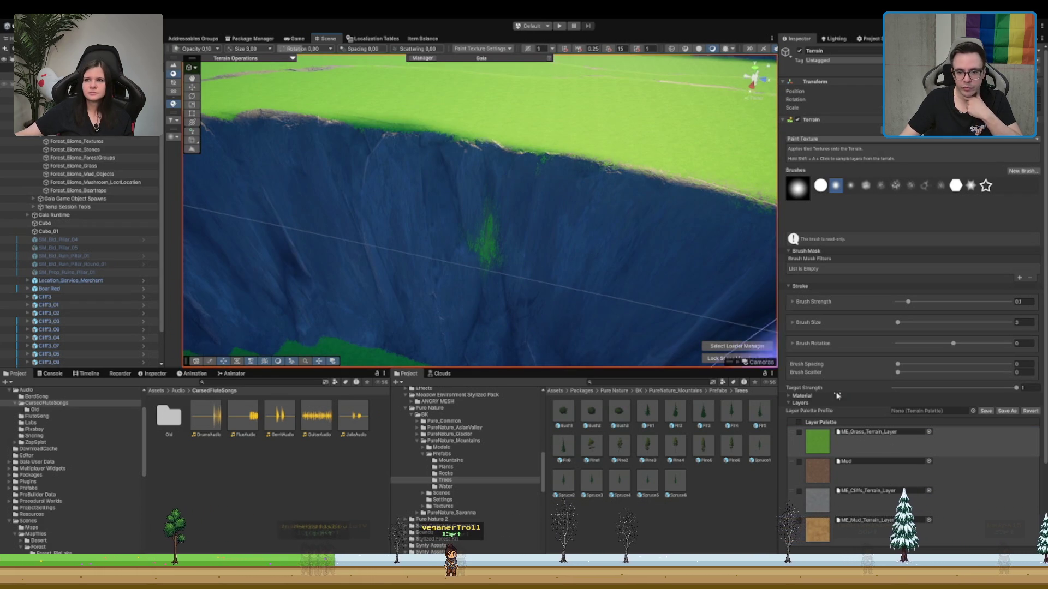
pyautogui.click(817, 499)
pyautogui.scroll(-5, 480, 258)
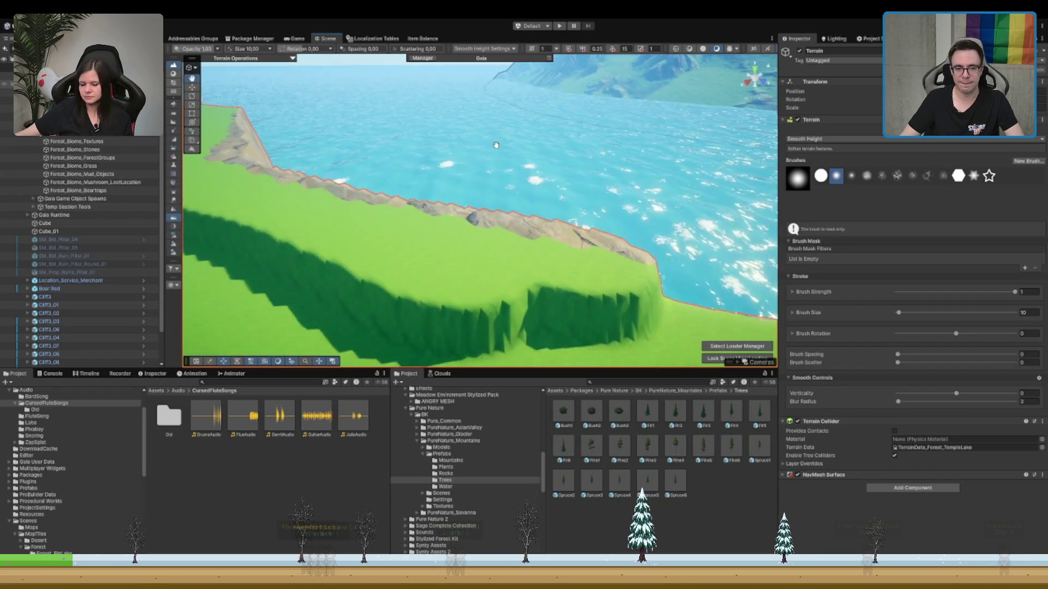
# - Set Smooth Height brush size to 5 and blur radius to 1 on the cliff face
pyautogui.click(1026, 312)
pyautogui.write('5')
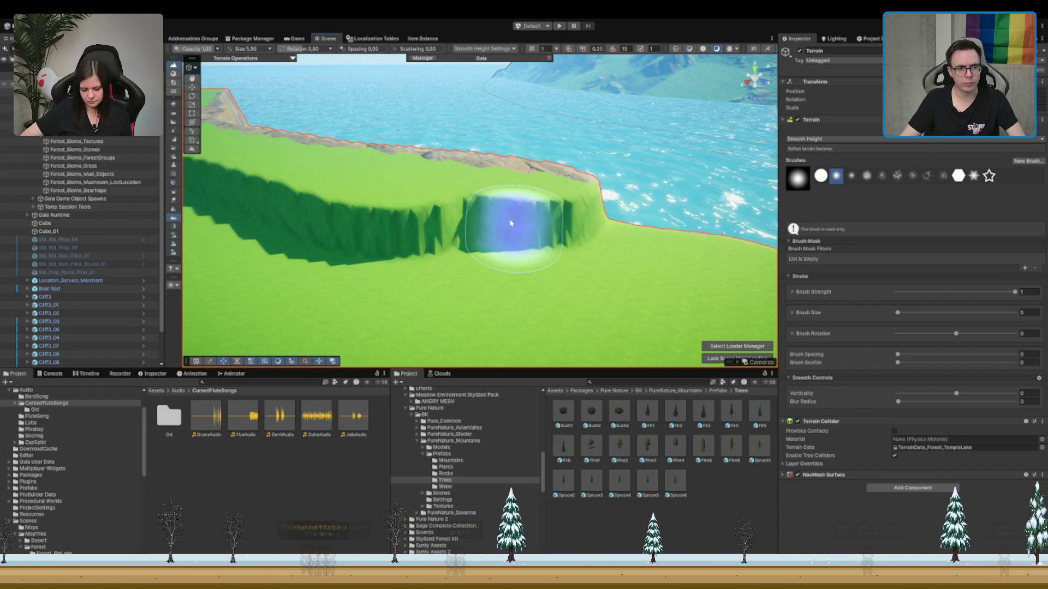
pyautogui.moveTo(502, 222); pyautogui.dragTo(475, 229)
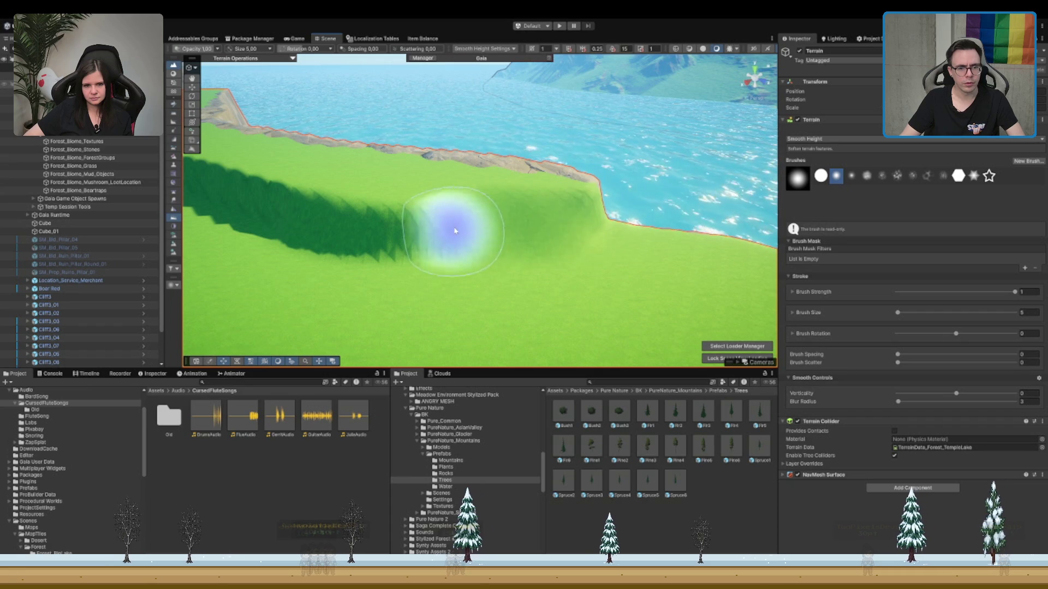
pyautogui.click(1028, 402)
pyautogui.write('1')
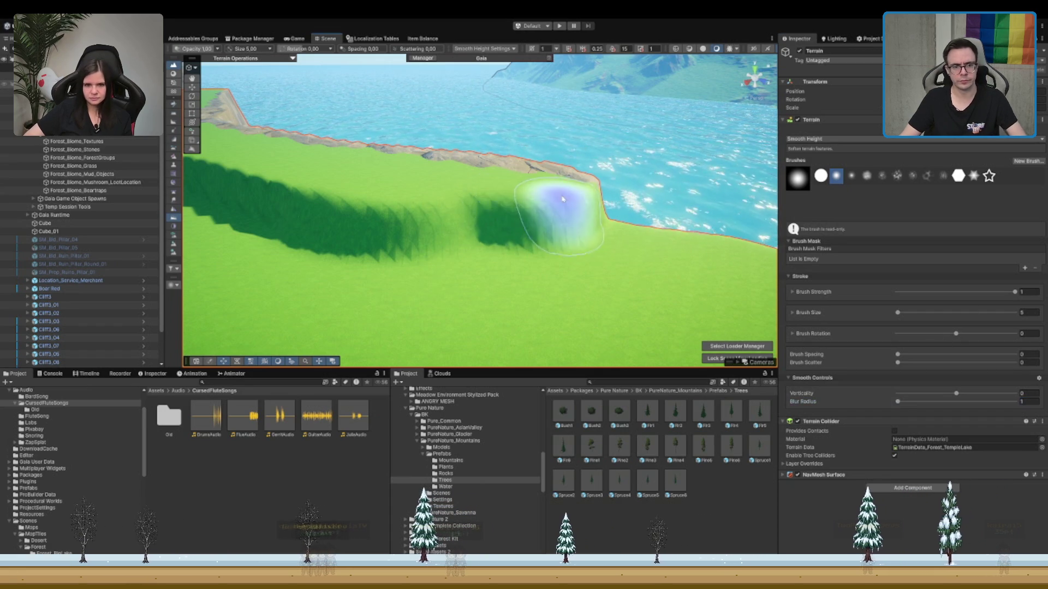
# - Smooth the dark dips along the terrain step, including its right part
pyautogui.moveTo(554, 210); pyautogui.dragTo(416, 227)
pyautogui.scroll(-3, 397, 243)
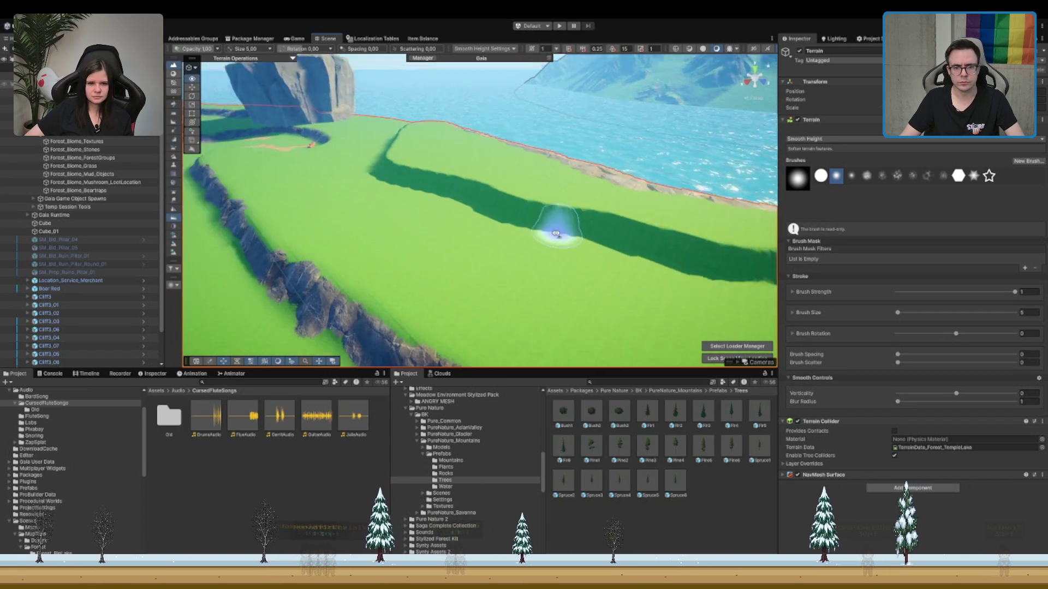
pyautogui.moveTo(662, 187)
pyautogui.mouseDown()
pyautogui.moveTo(421, 219)
pyautogui.moveTo(262, 225)
pyautogui.moveTo(578, 234)
pyautogui.moveTo(401, 253)
pyautogui.mouseUp()
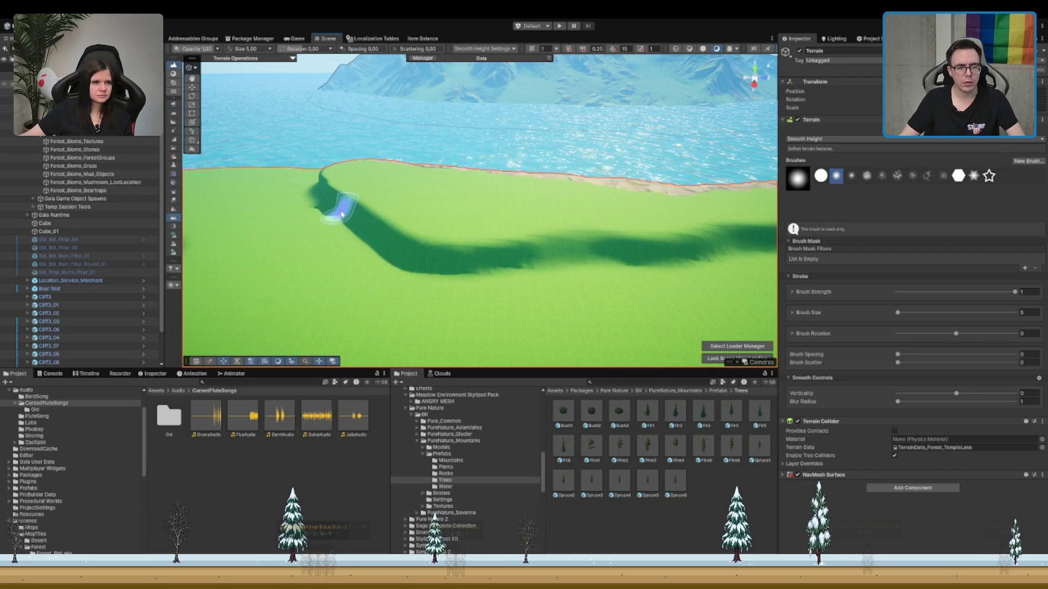
pyautogui.moveTo(339, 206)
pyautogui.mouseDown()
pyautogui.moveTo(426, 339)
pyautogui.moveTo(524, 231)
pyautogui.moveTo(245, 264)
pyautogui.moveTo(322, 264)
pyautogui.moveTo(433, 229)
pyautogui.moveTo(509, 252)
pyautogui.moveTo(437, 246)
pyautogui.moveTo(433, 284)
pyautogui.moveTo(532, 268)
pyautogui.moveTo(405, 199)
pyautogui.moveTo(442, 282)
pyautogui.moveTo(458, 284)
pyautogui.mouseUp()
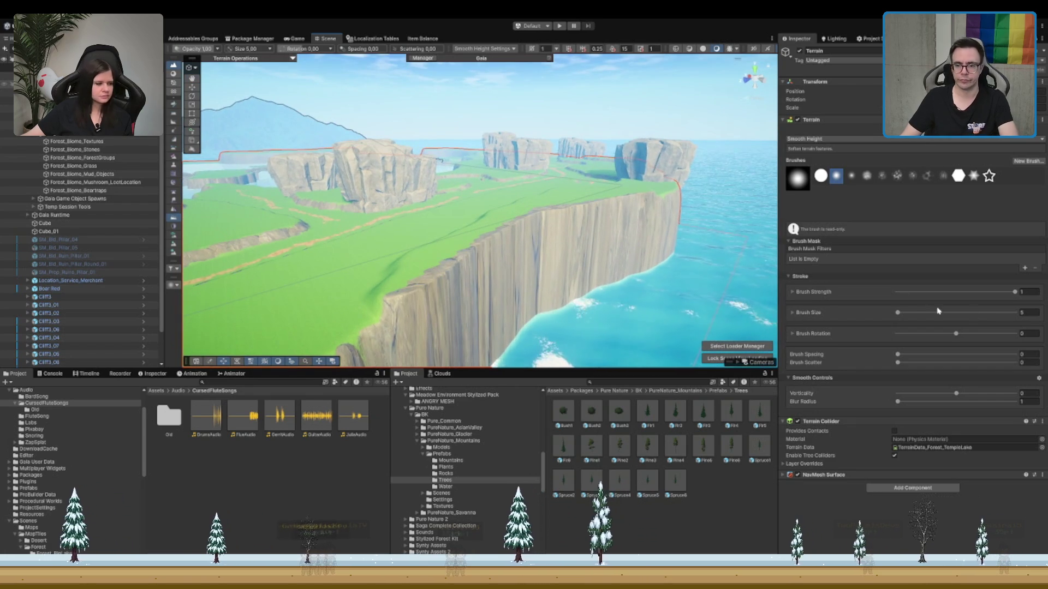
# - Set the brush size to 10 and line up the view on the cliff
pyautogui.click(1027, 402)
pyautogui.click(1028, 312)
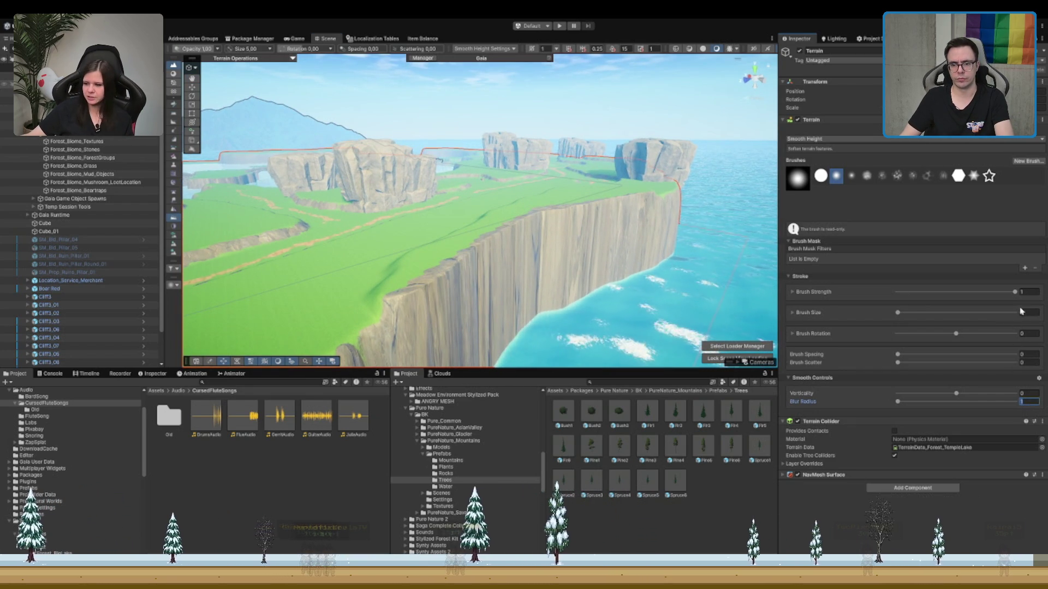
pyautogui.write('10')
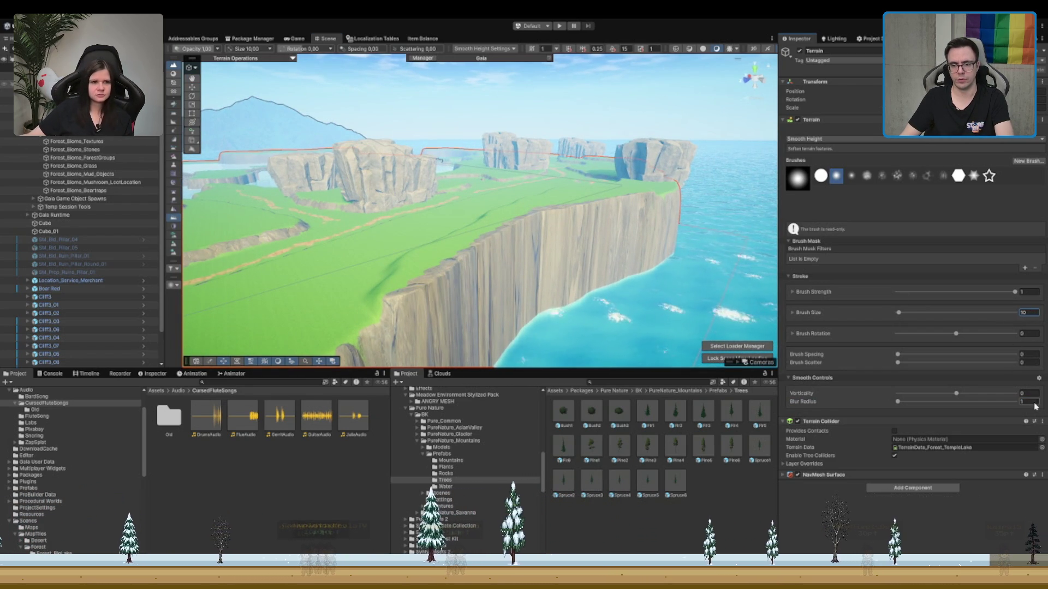
pyautogui.moveTo(636, 257)
pyautogui.mouseDown()
pyautogui.moveTo(547, 315)
pyautogui.moveTo(409, 262)
pyautogui.mouseUp()
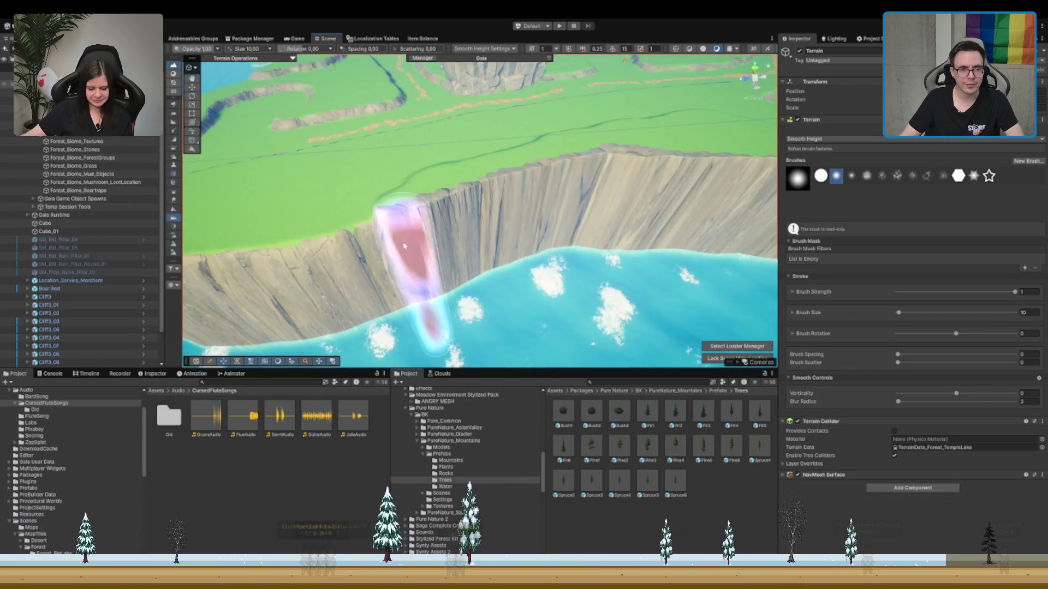
pyautogui.moveTo(666, 229); pyautogui.dragTo(539, 225)
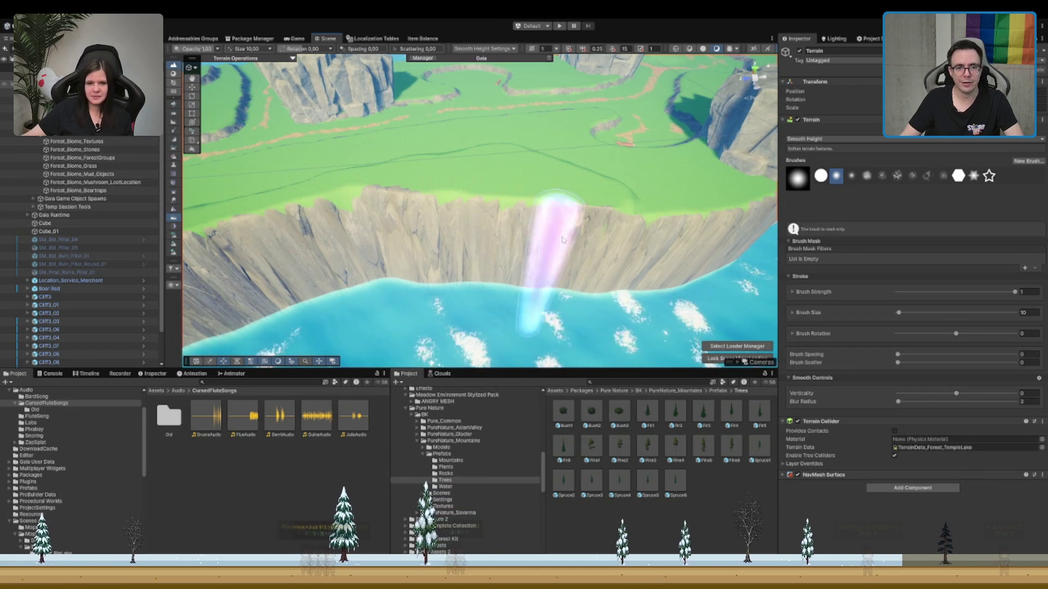
pyautogui.moveTo(632, 257); pyautogui.dragTo(434, 186)
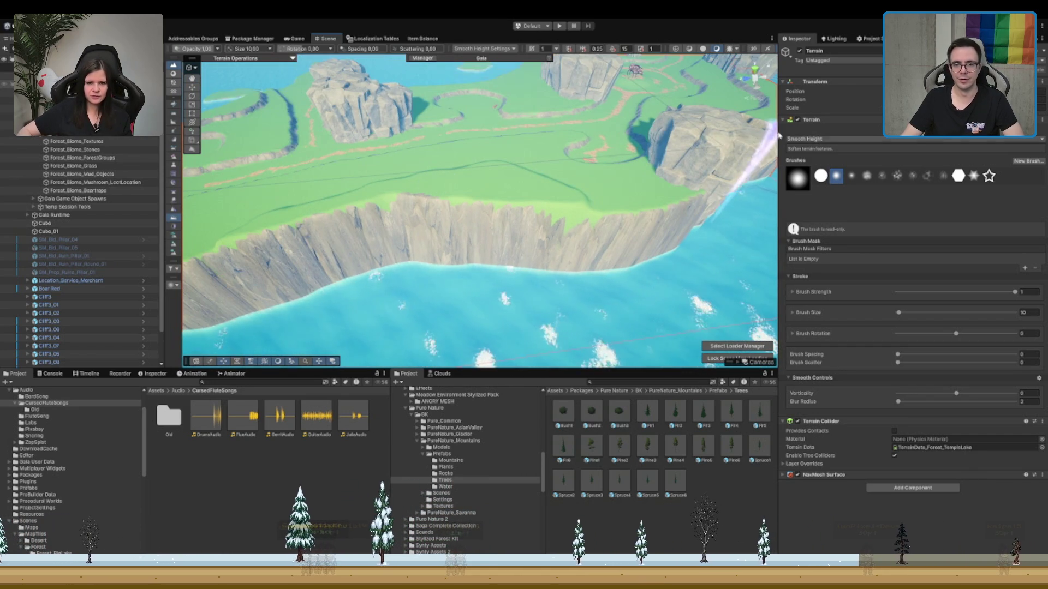
# - Switch to Paint Texture with ME_Cliffs_Terrain_Layer selected
pyautogui.press('2')
pyautogui.scroll(3, 692, 268)
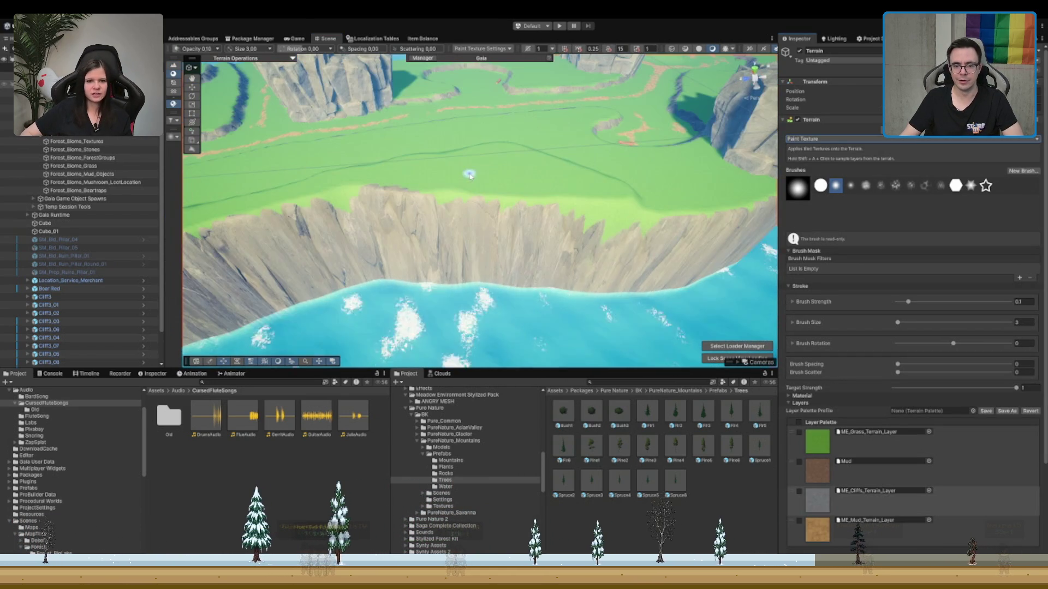
pyautogui.click(862, 500)
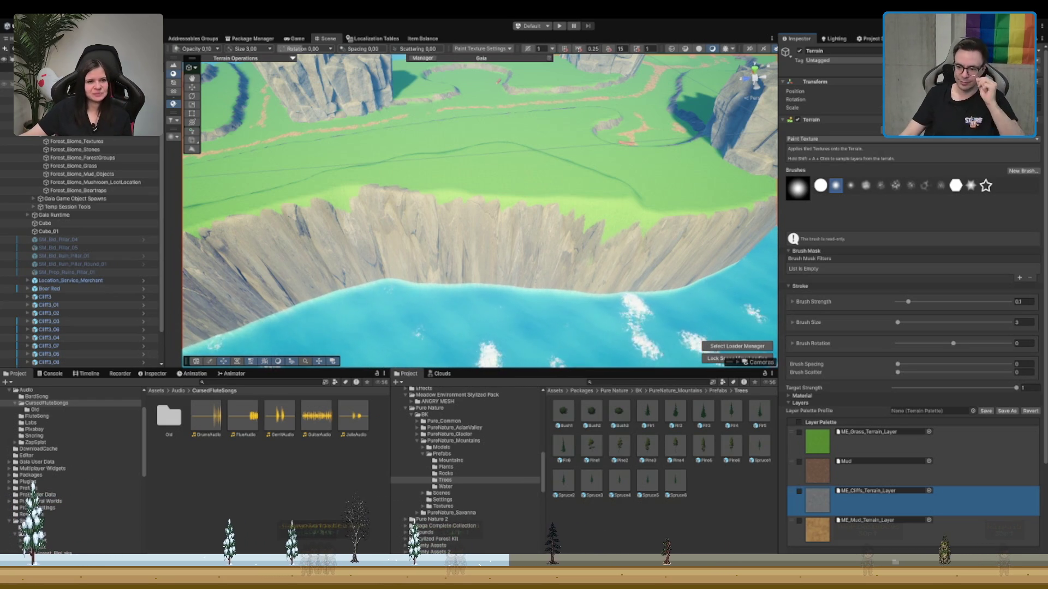
pyautogui.scroll(3, 403, 191)
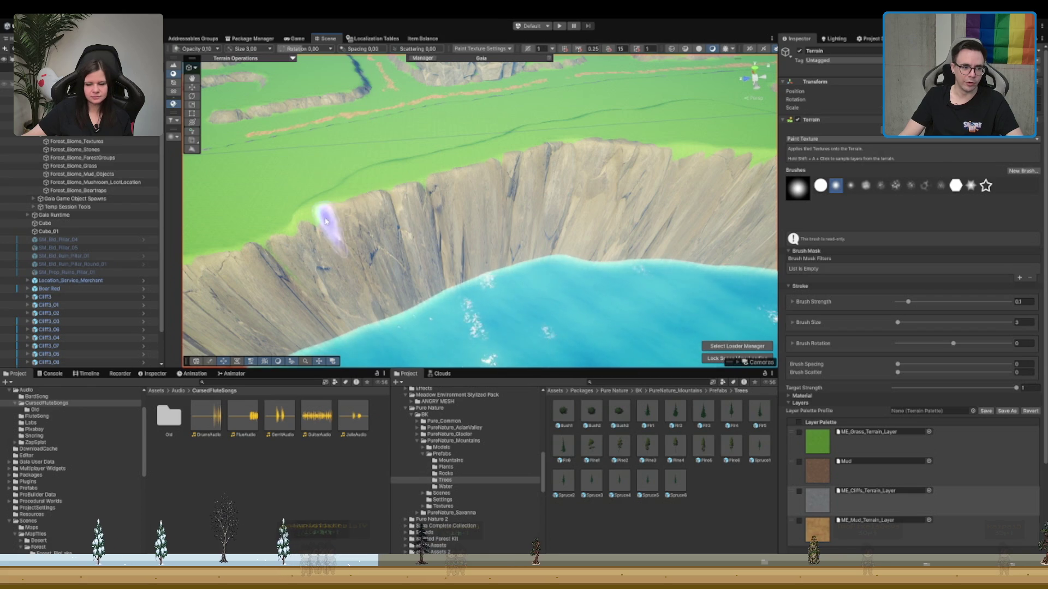
pyautogui.moveTo(306, 224)
pyautogui.mouseDown()
pyautogui.moveTo(551, 251)
pyautogui.moveTo(522, 178)
pyautogui.moveTo(540, 170)
pyautogui.moveTo(474, 148)
pyautogui.mouseUp()
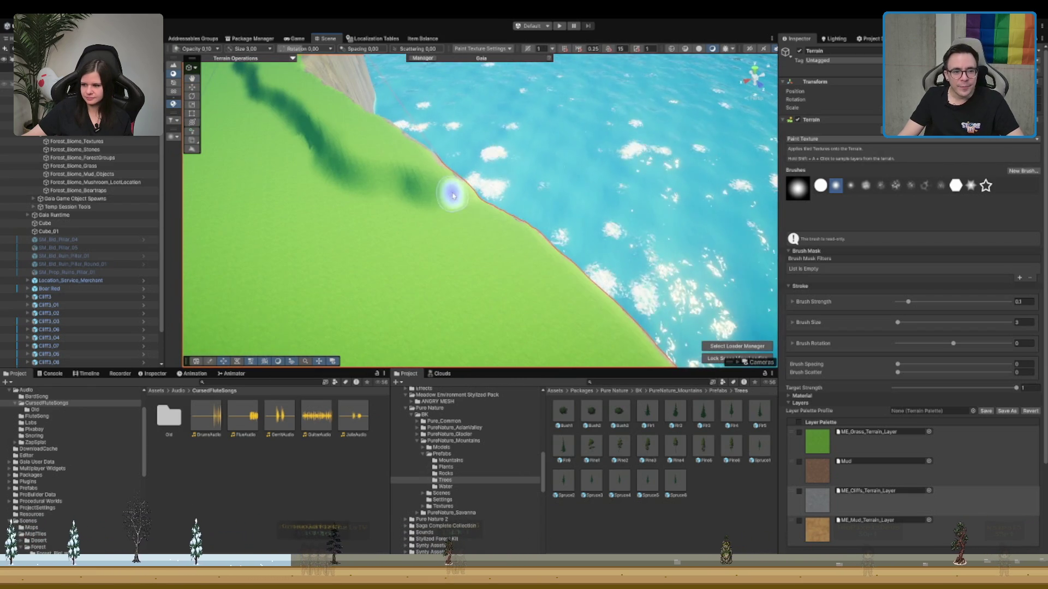
# - Paint rock along the green ridge, filling the gap between rock patches
pyautogui.moveTo(453, 190)
pyautogui.mouseDown()
pyautogui.moveTo(340, 165)
pyautogui.moveTo(542, 215)
pyautogui.moveTo(692, 205)
pyautogui.moveTo(650, 219)
pyautogui.mouseUp()
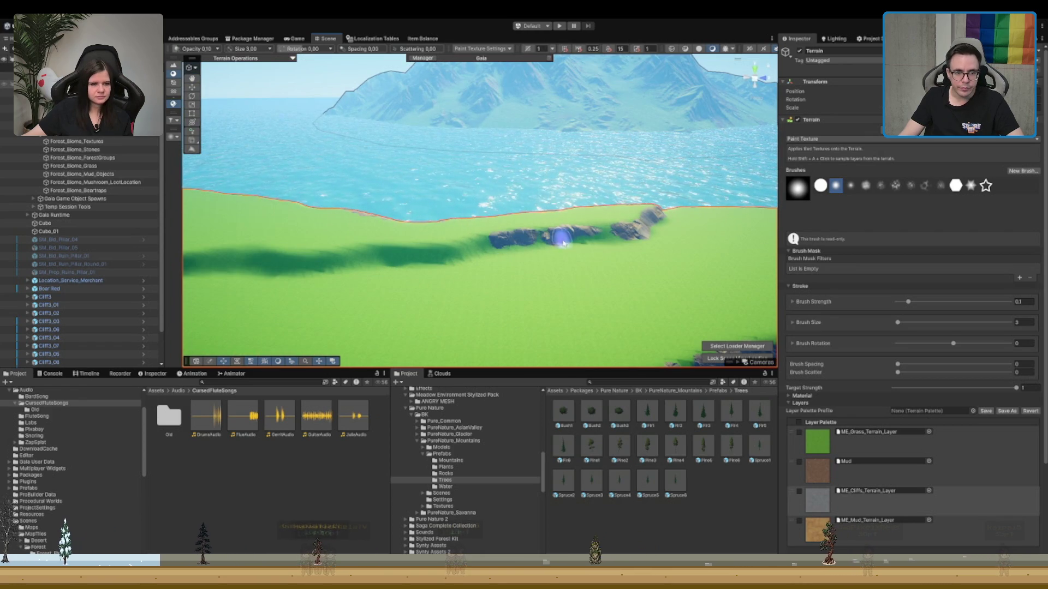
pyautogui.moveTo(562, 242); pyautogui.dragTo(618, 235)
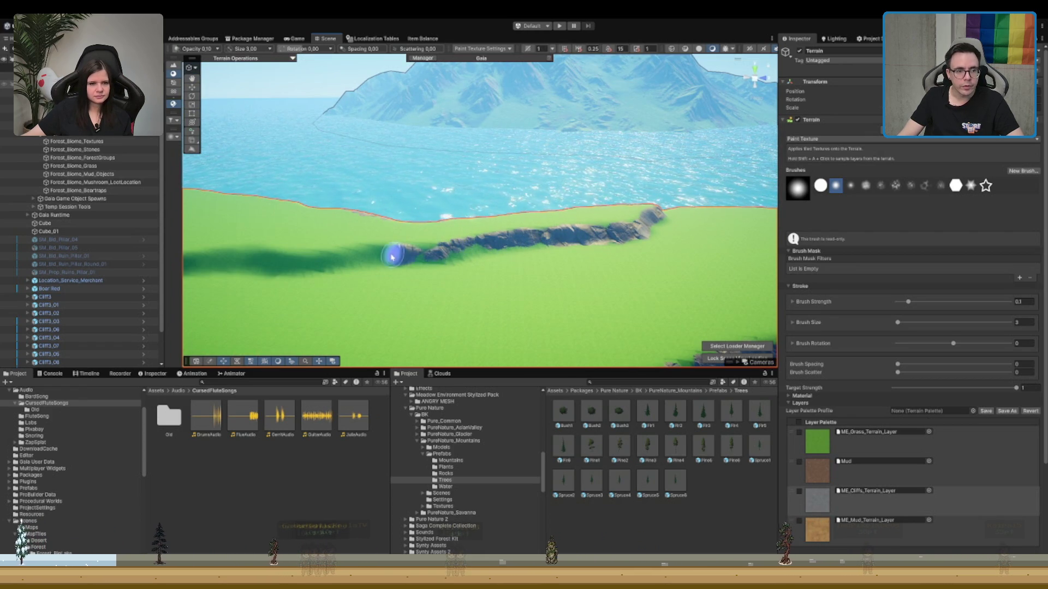
pyautogui.moveTo(417, 247); pyautogui.dragTo(358, 256)
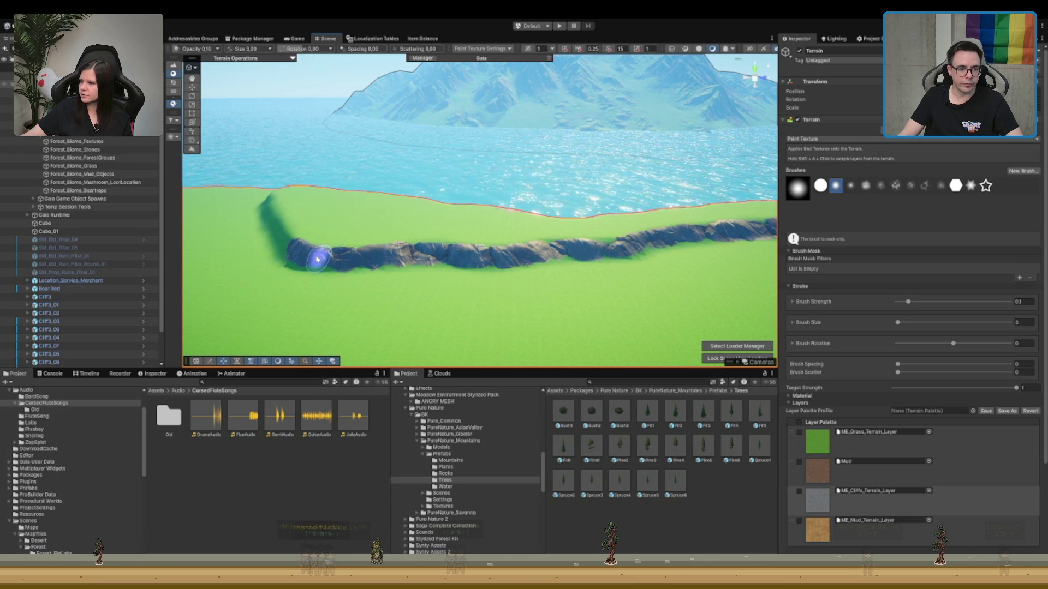
pyautogui.moveTo(318, 258)
pyautogui.mouseDown()
pyautogui.moveTo(448, 265)
pyautogui.moveTo(460, 236)
pyautogui.moveTo(549, 186)
pyautogui.moveTo(468, 276)
pyautogui.moveTo(431, 284)
pyautogui.moveTo(507, 295)
pyautogui.moveTo(622, 240)
pyautogui.moveTo(526, 273)
pyautogui.moveTo(548, 283)
pyautogui.moveTo(549, 235)
pyautogui.moveTo(502, 233)
pyautogui.mouseUp()
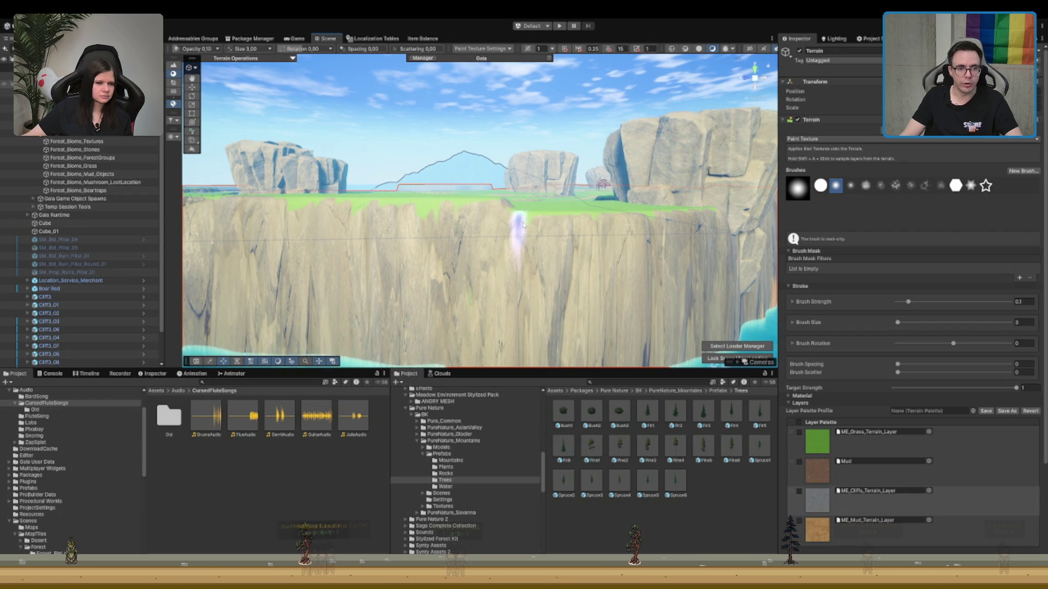
pyautogui.moveTo(565, 227); pyautogui.dragTo(382, 239)
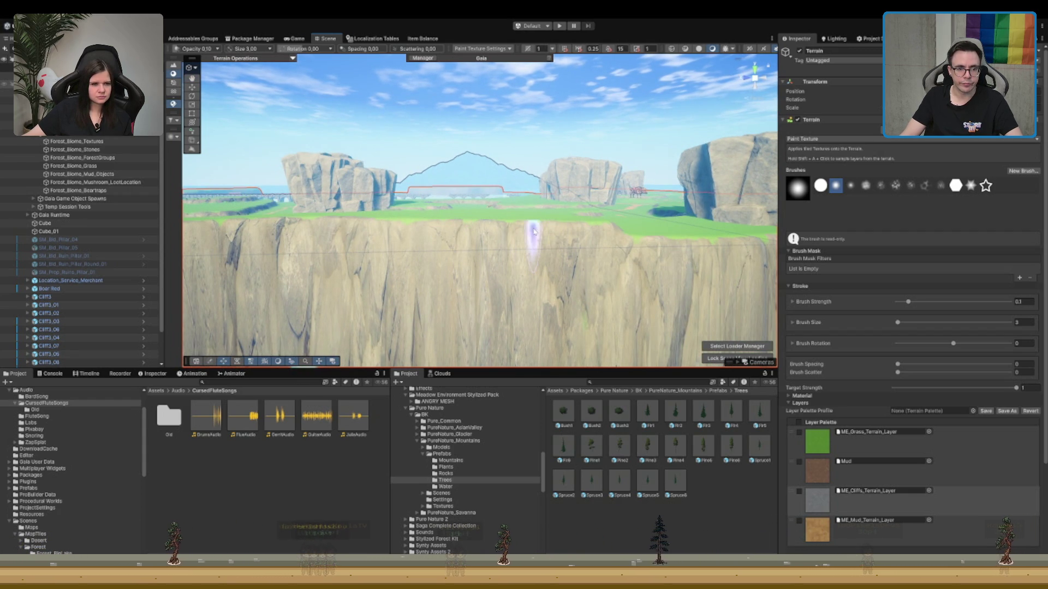
pyautogui.moveTo(411, 231)
pyautogui.mouseDown()
pyautogui.moveTo(444, 240)
pyautogui.moveTo(626, 234)
pyautogui.moveTo(531, 217)
pyautogui.moveTo(487, 233)
pyautogui.moveTo(456, 221)
pyautogui.moveTo(631, 239)
pyautogui.mouseUp()
# - Duplicate the Cliff3_10 rock and lower the Cliff3_11 copy beside it
pyautogui.press('w')
pyautogui.click(491, 123)
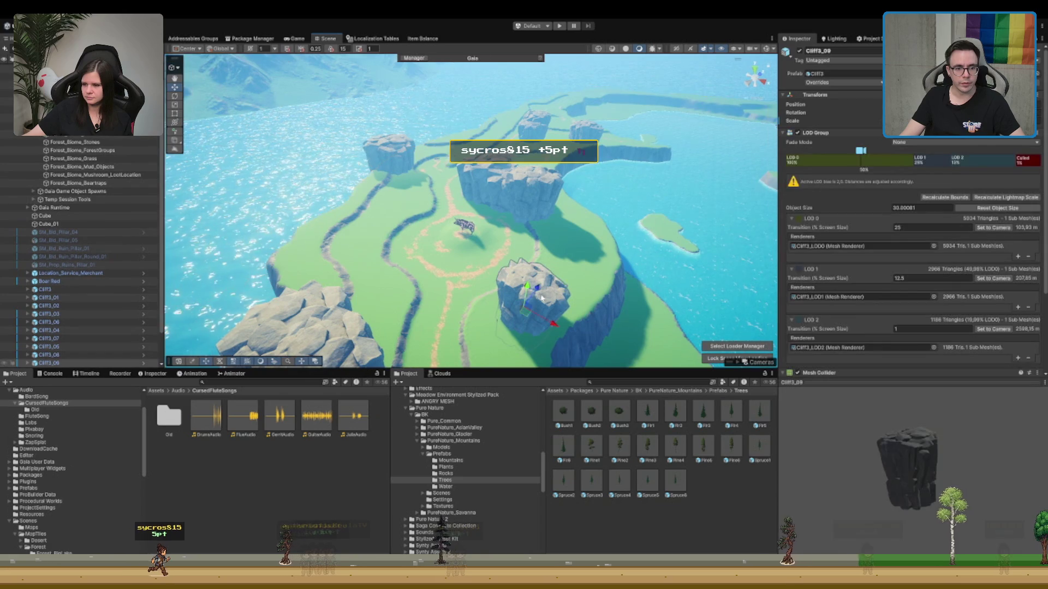
pyautogui.press('f')
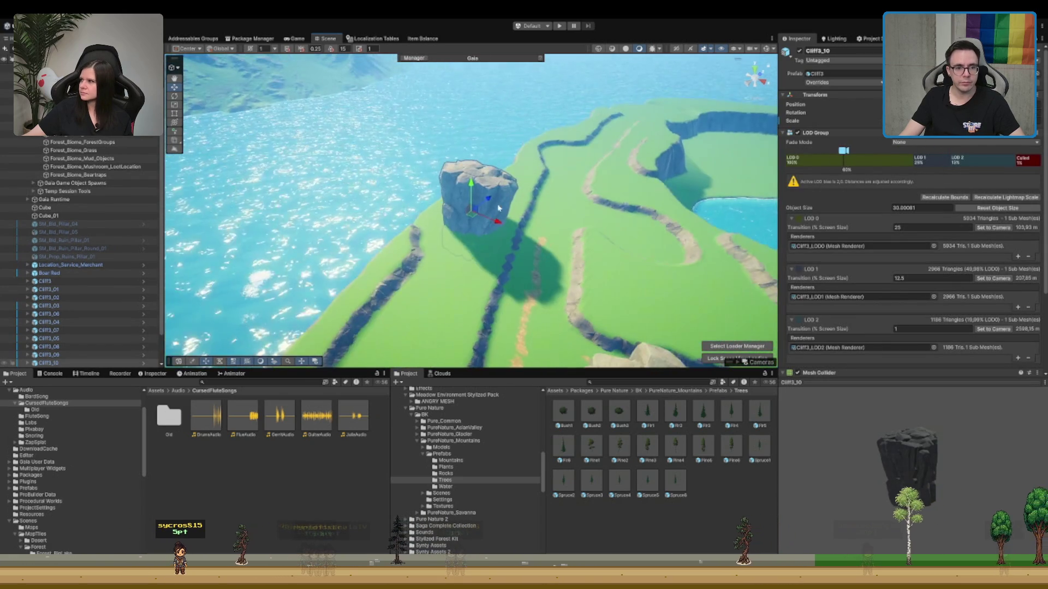
pyautogui.hotkey('ctrl', 'd')
pyautogui.moveTo(473, 220)
pyautogui.mouseDown()
pyautogui.moveTo(513, 174)
pyautogui.moveTo(481, 175)
pyautogui.moveTo(468, 205)
pyautogui.moveTo(596, 184)
pyautogui.mouseUp()
pyautogui.press('e')
pyautogui.moveTo(462, 165)
pyautogui.mouseDown()
pyautogui.moveTo(484, 193)
pyautogui.moveTo(575, 136)
pyautogui.moveTo(629, 173)
pyautogui.moveTo(588, 179)
pyautogui.mouseUp()
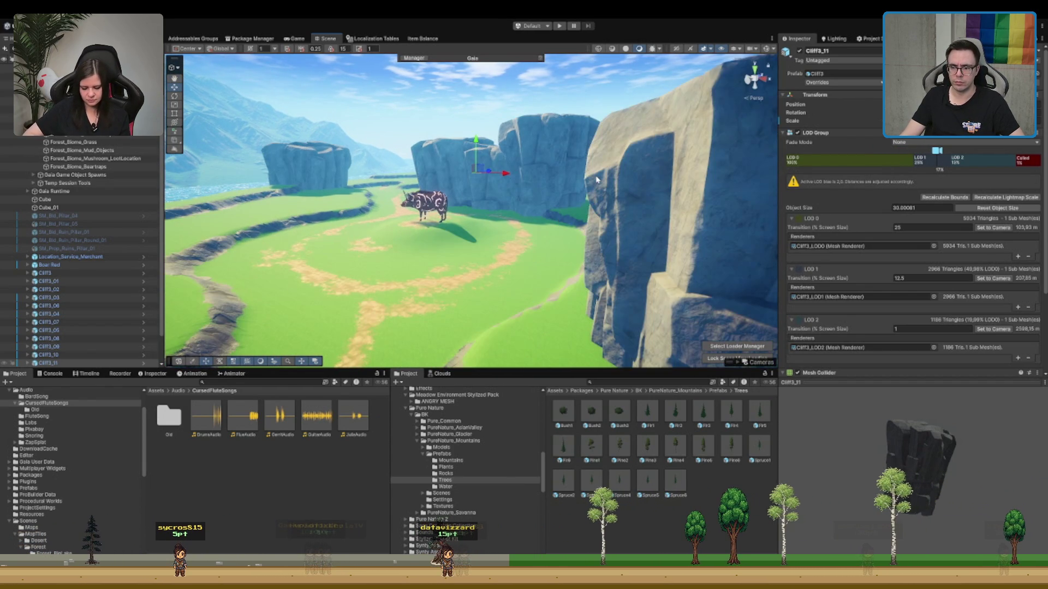
# - Orbit the view to inspect the boar, rocks and winding cliffs
pyautogui.moveTo(568, 165); pyautogui.dragTo(561, 164)
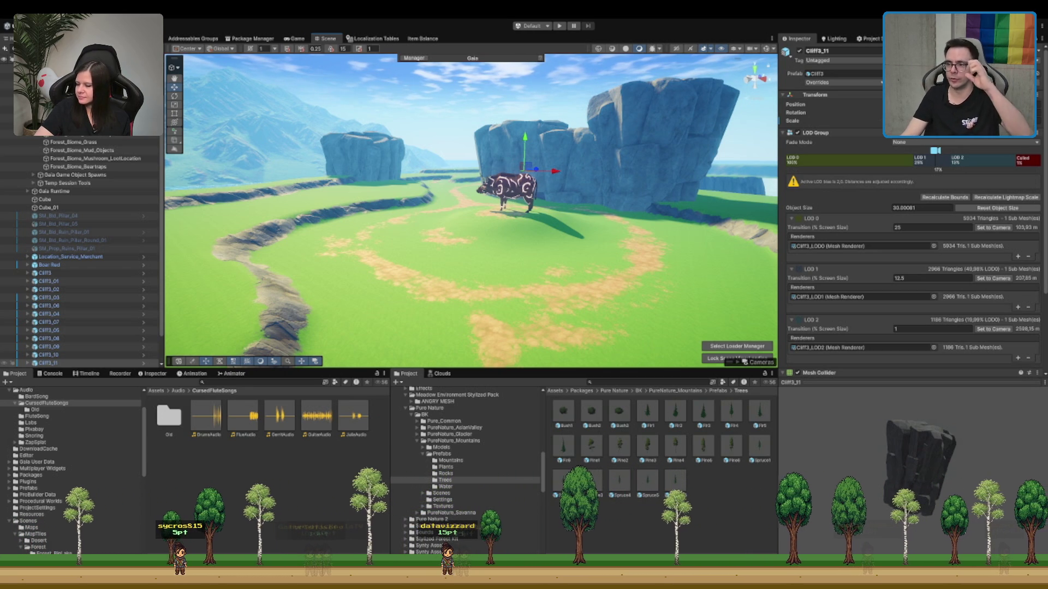
pyautogui.scroll(-5, 479, 103)
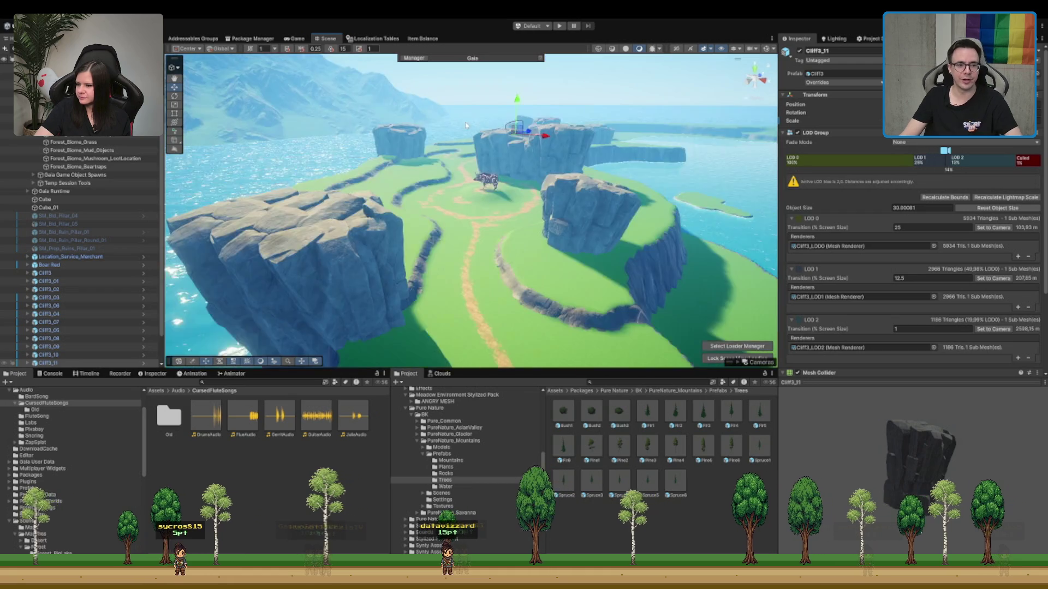
pyautogui.scroll(8, 491, 163)
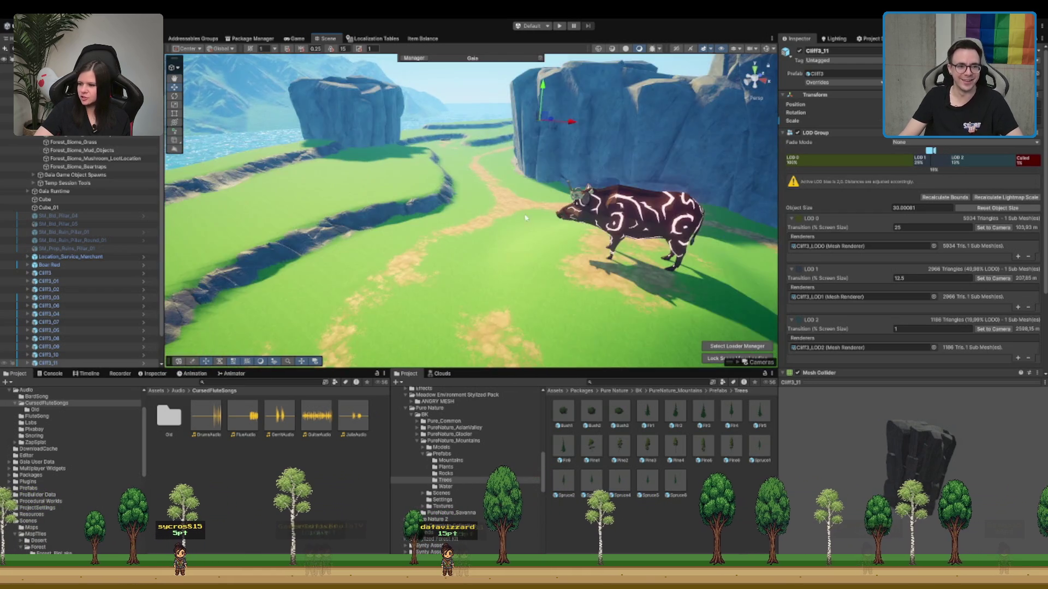
pyautogui.moveTo(525, 218)
pyautogui.mouseDown()
pyautogui.moveTo(533, 176)
pyautogui.moveTo(582, 230)
pyautogui.mouseUp()
pyautogui.scroll(-3, 542, 227)
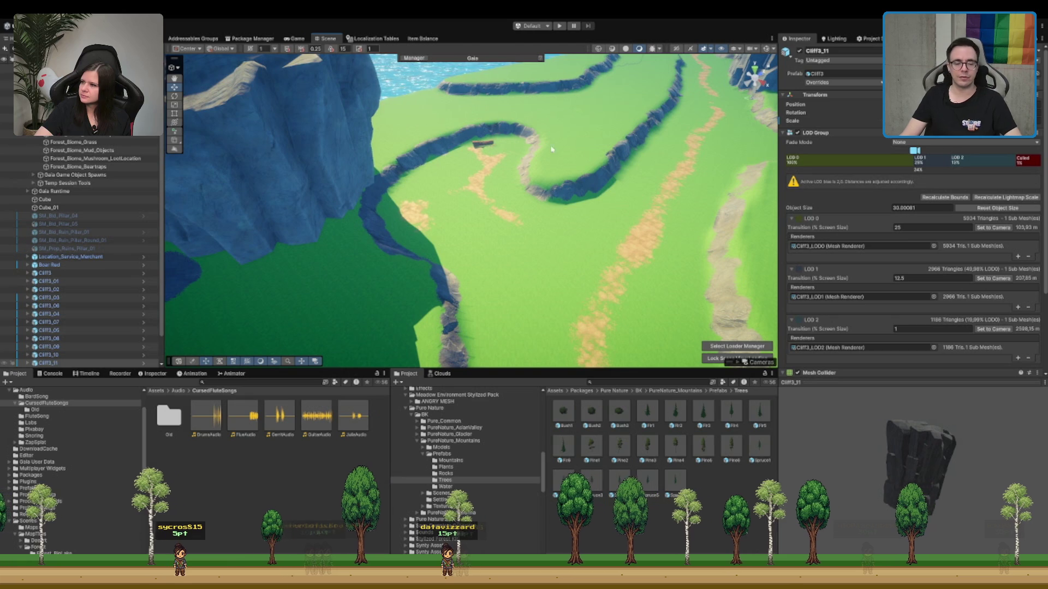
pyautogui.moveTo(572, 156); pyautogui.dragTo(472, 166)
pyautogui.moveTo(541, 157)
pyautogui.mouseDown()
pyautogui.moveTo(509, 145)
pyautogui.moveTo(683, 141)
pyautogui.moveTo(626, 166)
pyautogui.moveTo(596, 215)
pyautogui.moveTo(577, 194)
pyautogui.moveTo(563, 131)
pyautogui.moveTo(530, 195)
pyautogui.moveTo(552, 165)
pyautogui.mouseUp()
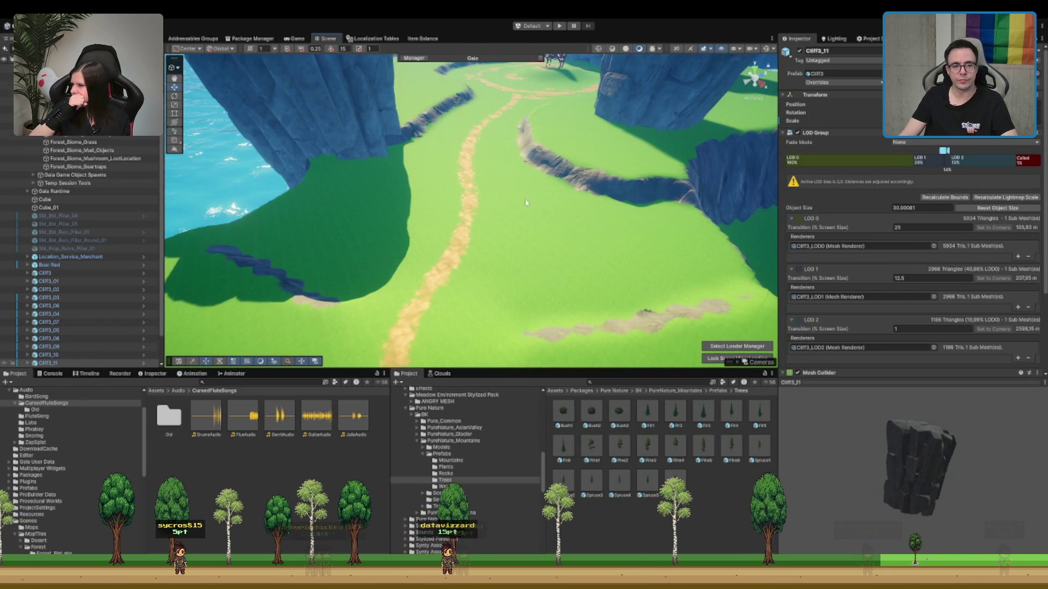
# - Reselect the terrain and paint cliff texture along the ridge
pyautogui.click(526, 203)
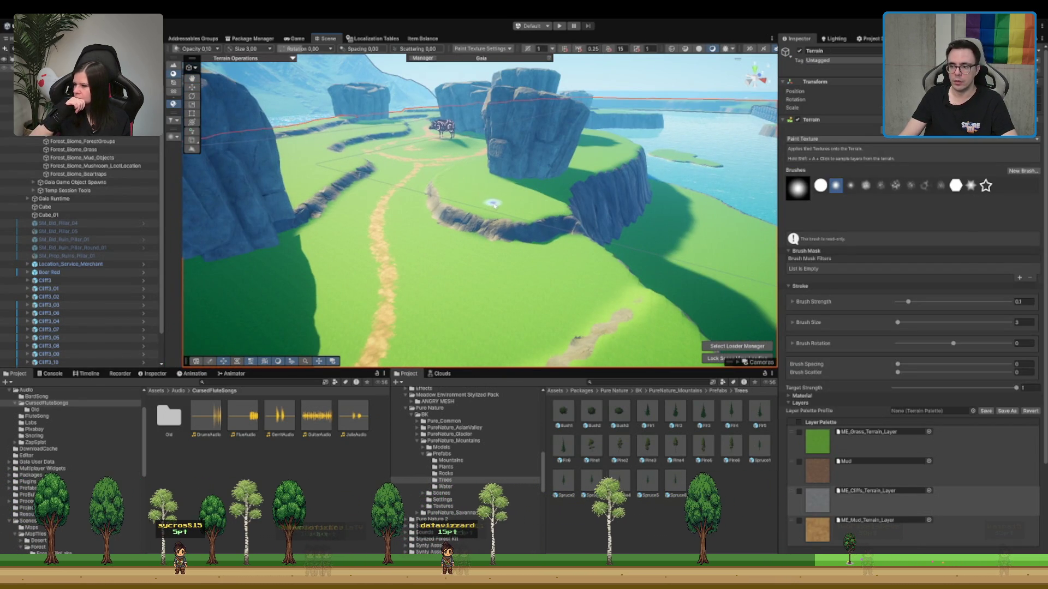
pyautogui.moveTo(494, 205); pyautogui.dragTo(483, 203)
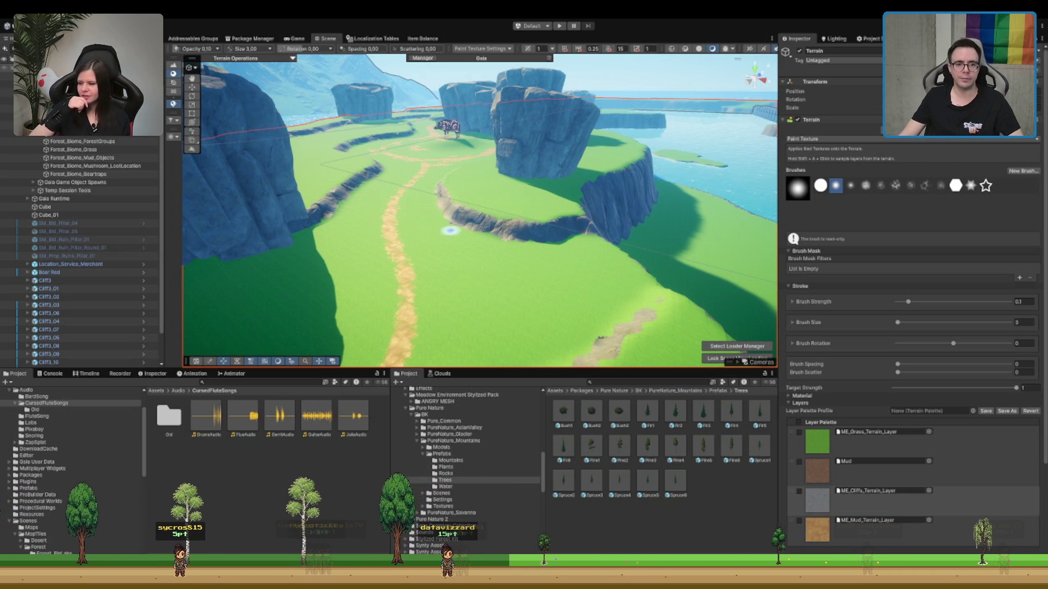
pyautogui.moveTo(451, 231)
pyautogui.mouseDown()
pyautogui.moveTo(458, 269)
pyautogui.moveTo(509, 269)
pyautogui.moveTo(502, 279)
pyautogui.moveTo(431, 222)
pyautogui.mouseUp()
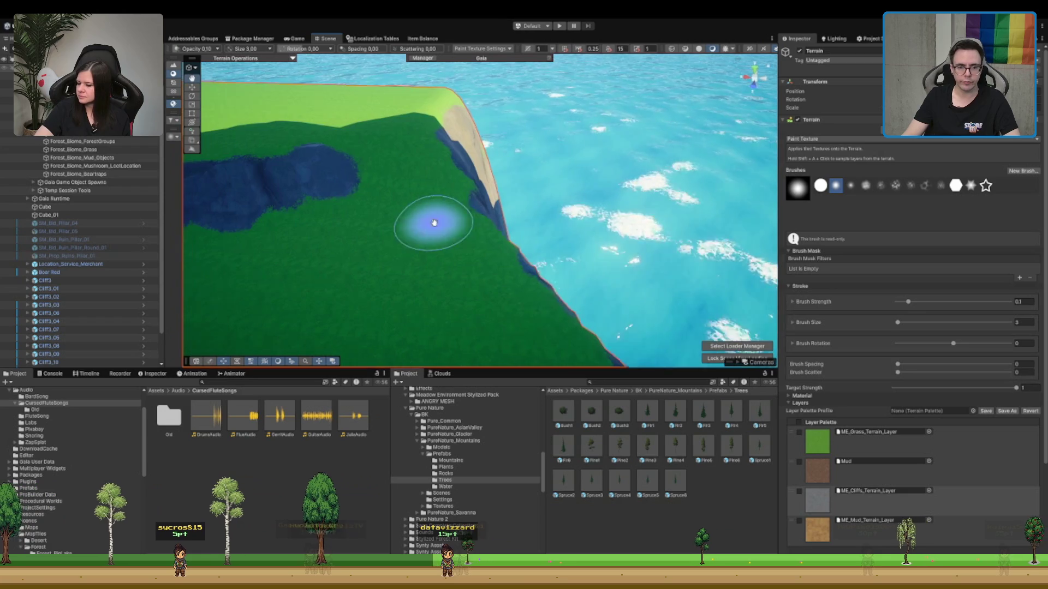
pyautogui.click(789, 492)
pyautogui.moveTo(409, 169)
pyautogui.mouseDown()
pyautogui.moveTo(420, 159)
pyautogui.moveTo(383, 170)
pyautogui.moveTo(445, 168)
pyautogui.moveTo(346, 171)
pyautogui.moveTo(593, 167)
pyautogui.moveTo(553, 159)
pyautogui.mouseUp()
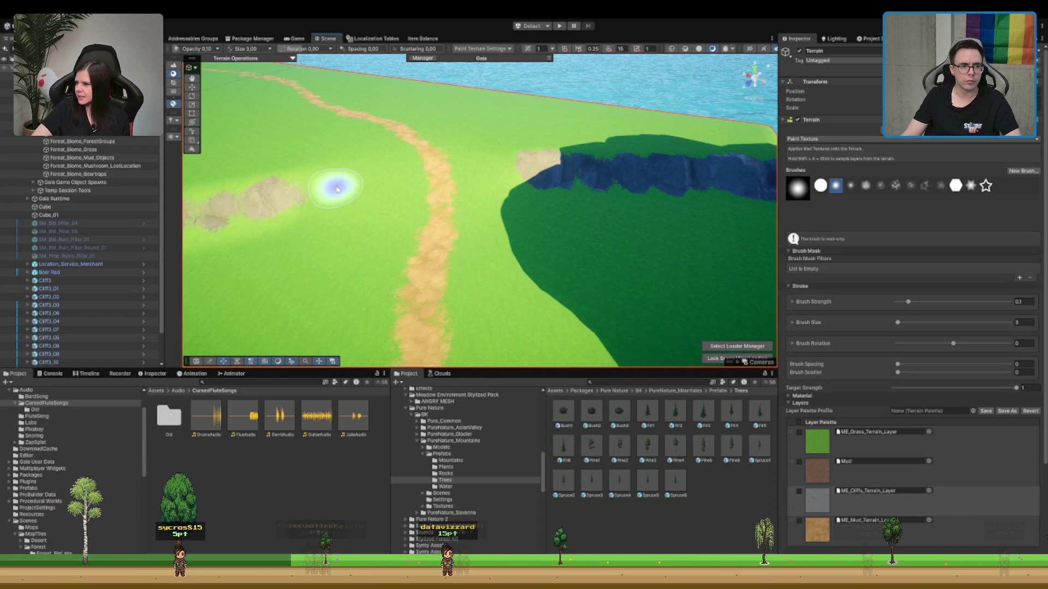
# - Paint rock texture over the ridge's left end
pyautogui.moveTo(264, 206); pyautogui.dragTo(295, 203)
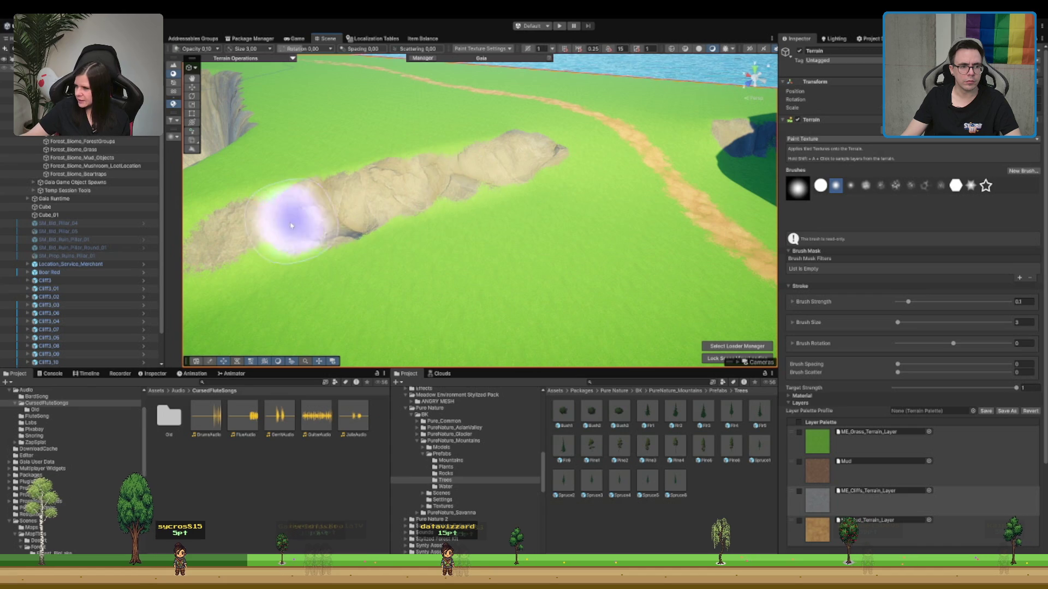
pyautogui.moveTo(289, 222); pyautogui.dragTo(491, 187)
pyautogui.moveTo(387, 182)
pyautogui.mouseDown()
pyautogui.moveTo(374, 182)
pyautogui.moveTo(445, 174)
pyautogui.mouseUp()
pyautogui.scroll(-10, 501, 186)
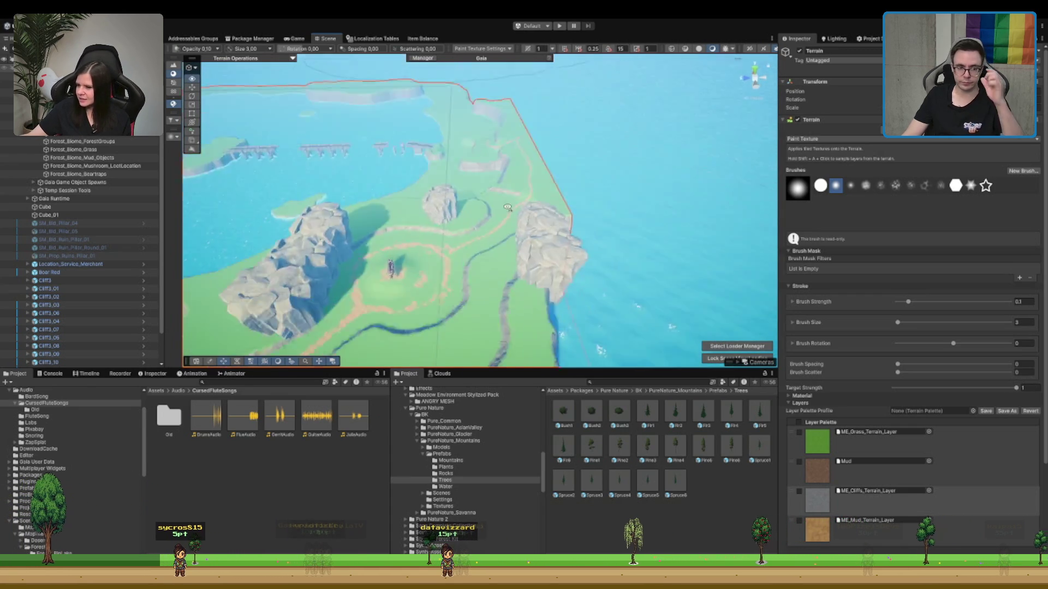
# - Paint a rocky strip across the grass plateau out to the far cliff edge
pyautogui.moveTo(488, 182); pyautogui.dragTo(980, 265)
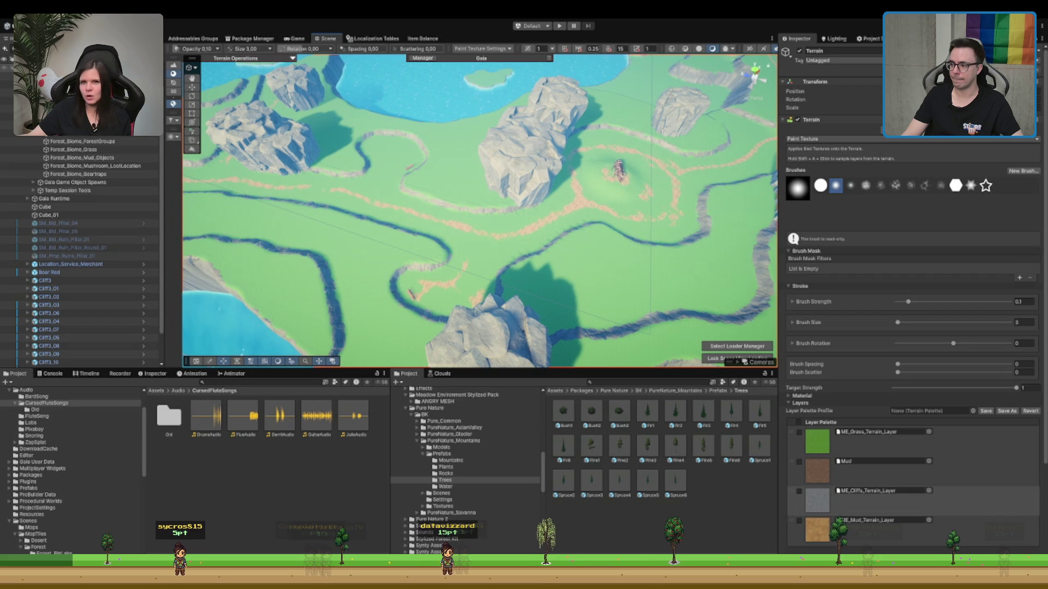
pyautogui.scroll(10, 589, 258)
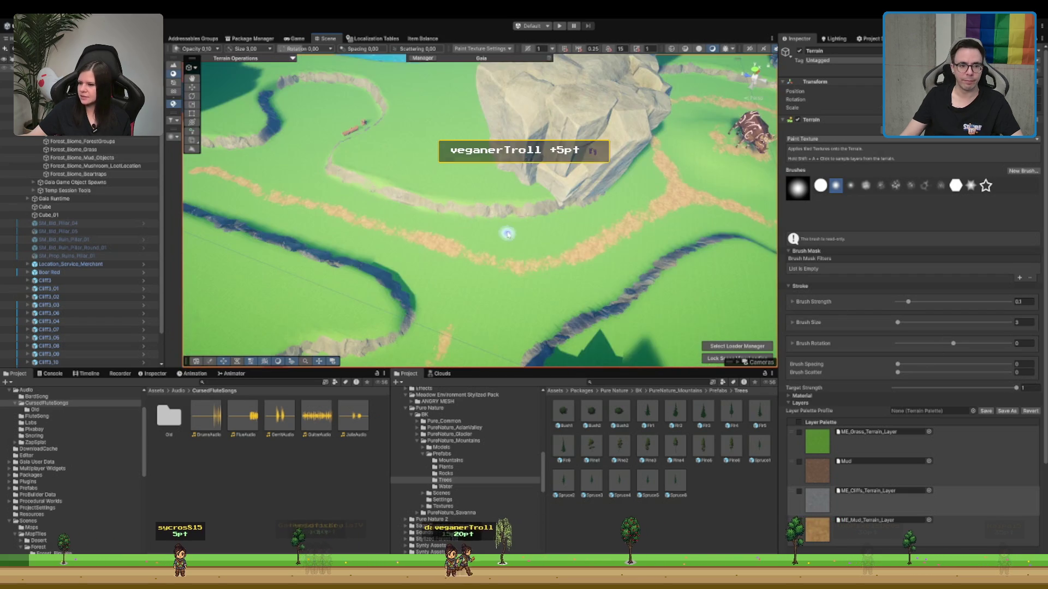
pyautogui.scroll(-5, 600, 214)
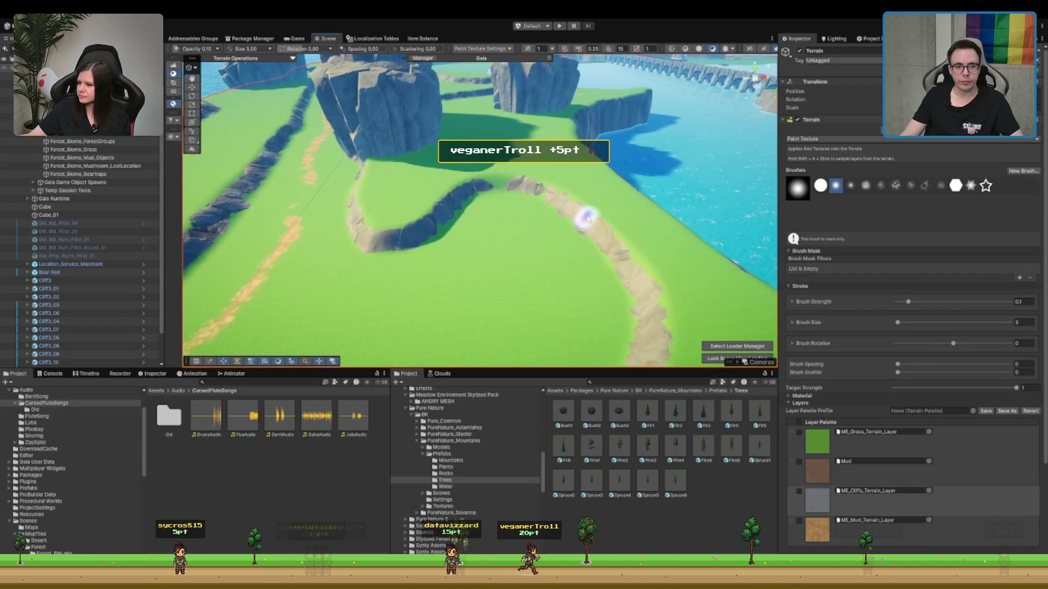
pyautogui.scroll(5, 491, 142)
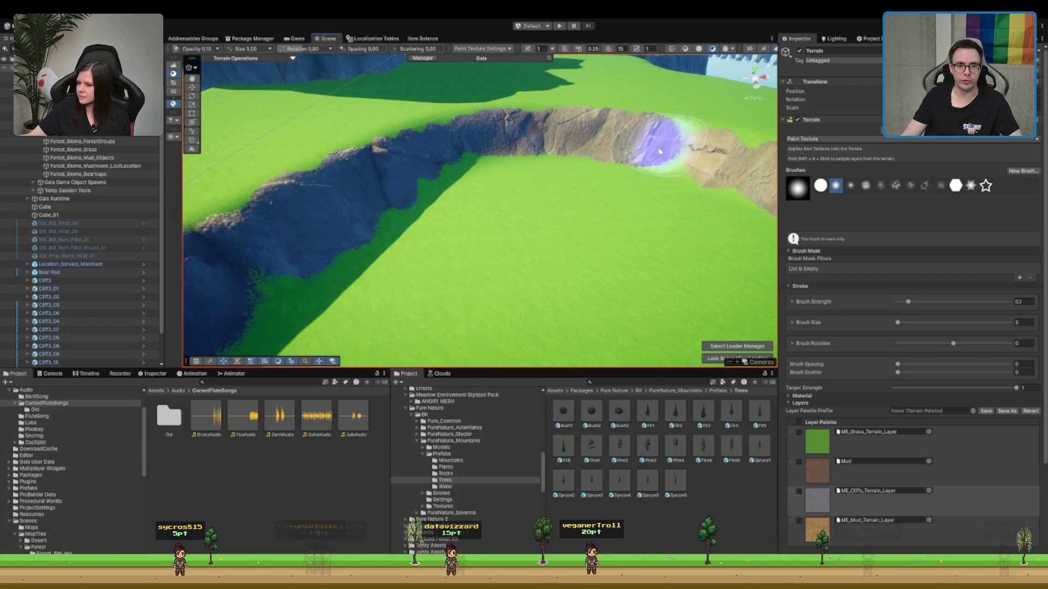
pyautogui.scroll(-5, 702, 156)
pyautogui.scroll(10, 489, 146)
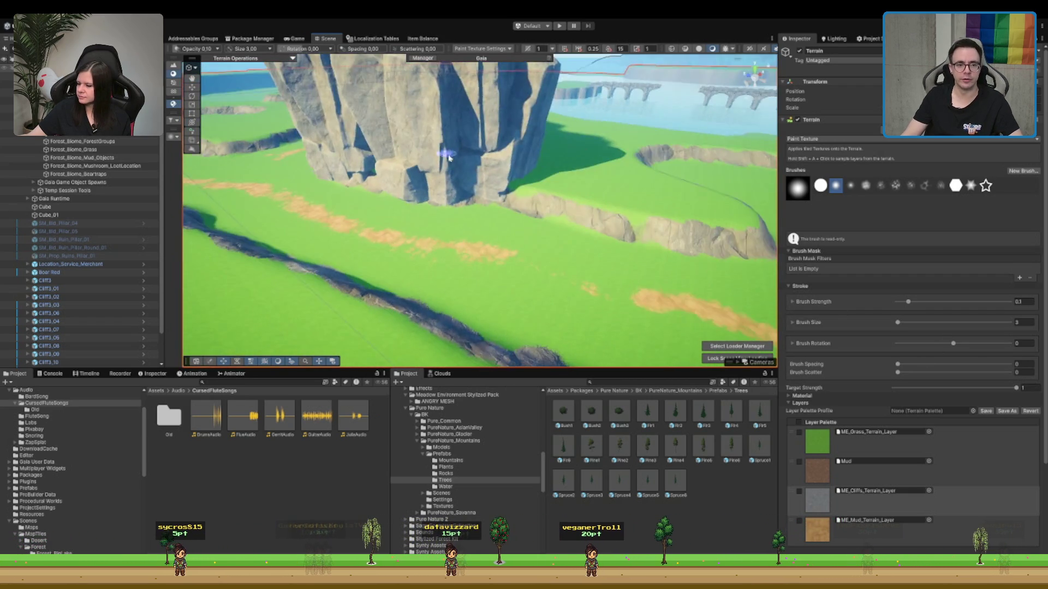
pyautogui.scroll(-10, 470, 163)
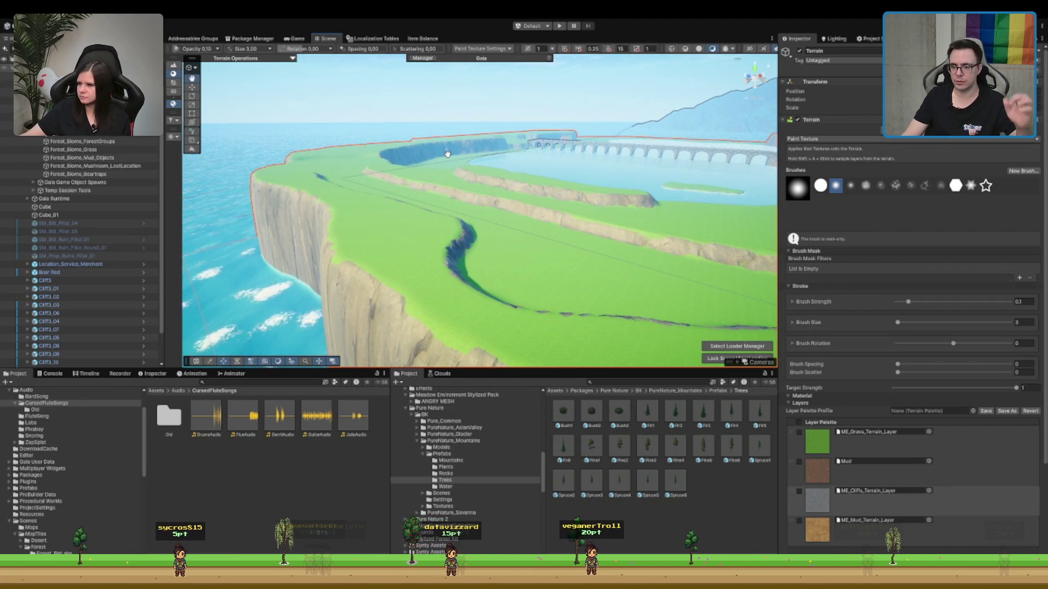
pyautogui.scroll(5, 555, 228)
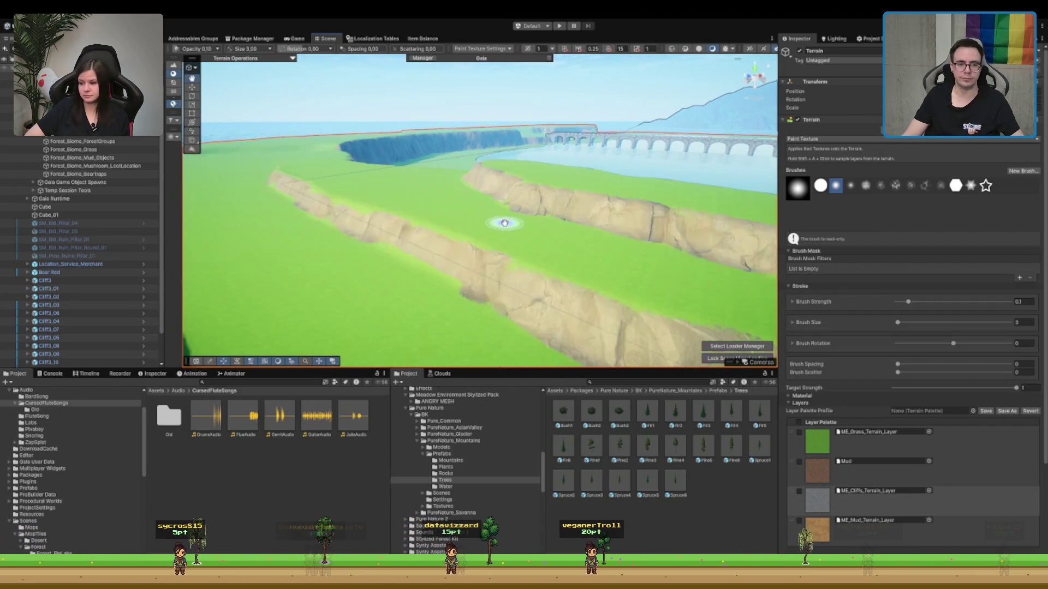
pyautogui.scroll(5, 502, 222)
pyautogui.scroll(5, 501, 218)
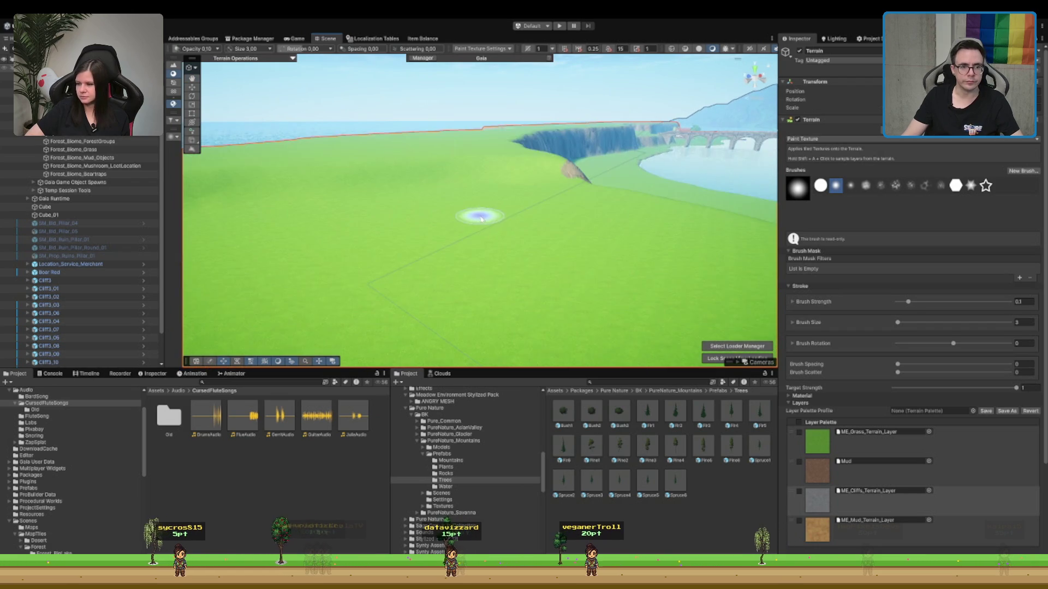
pyautogui.moveTo(300, 220)
pyautogui.mouseDown()
pyautogui.moveTo(393, 190)
pyautogui.moveTo(275, 214)
pyautogui.moveTo(441, 188)
pyautogui.mouseUp()
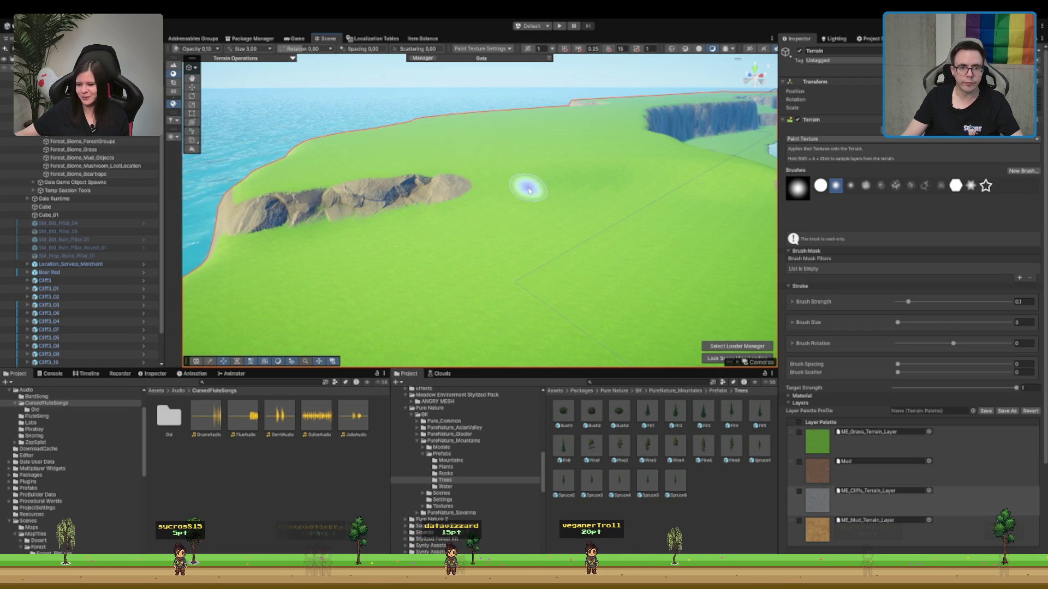
pyautogui.scroll(2, 526, 182)
pyautogui.moveTo(623, 170)
pyautogui.mouseDown()
pyautogui.moveTo(701, 177)
pyautogui.moveTo(595, 178)
pyautogui.moveTo(637, 184)
pyautogui.mouseUp()
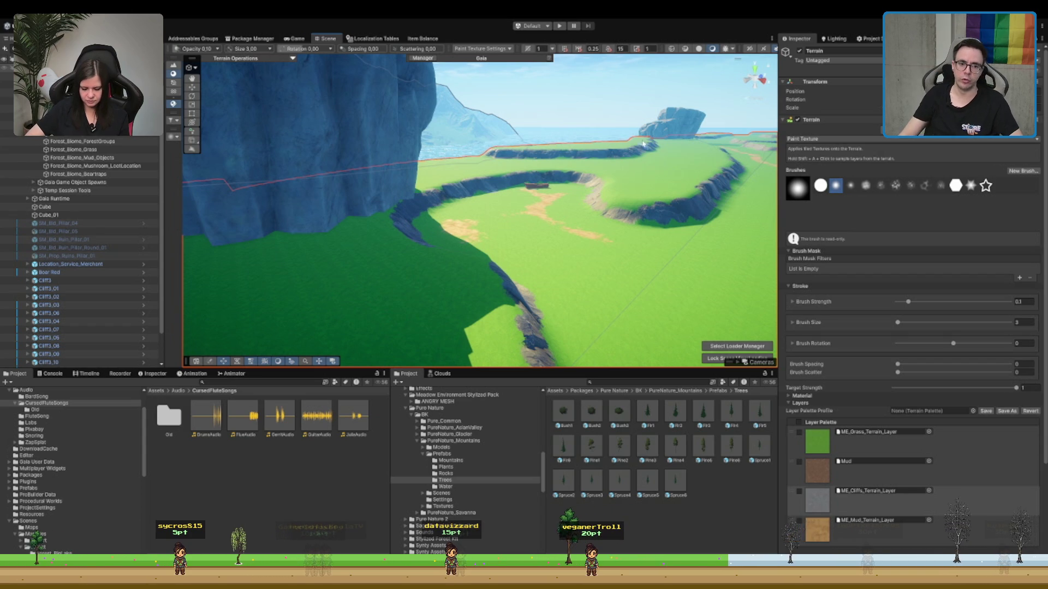
# - Leave terrain painting and fly the view over the lake and along the cliffs
pyautogui.press('w')
pyautogui.moveTo(643, 143); pyautogui.dragTo(549, 152)
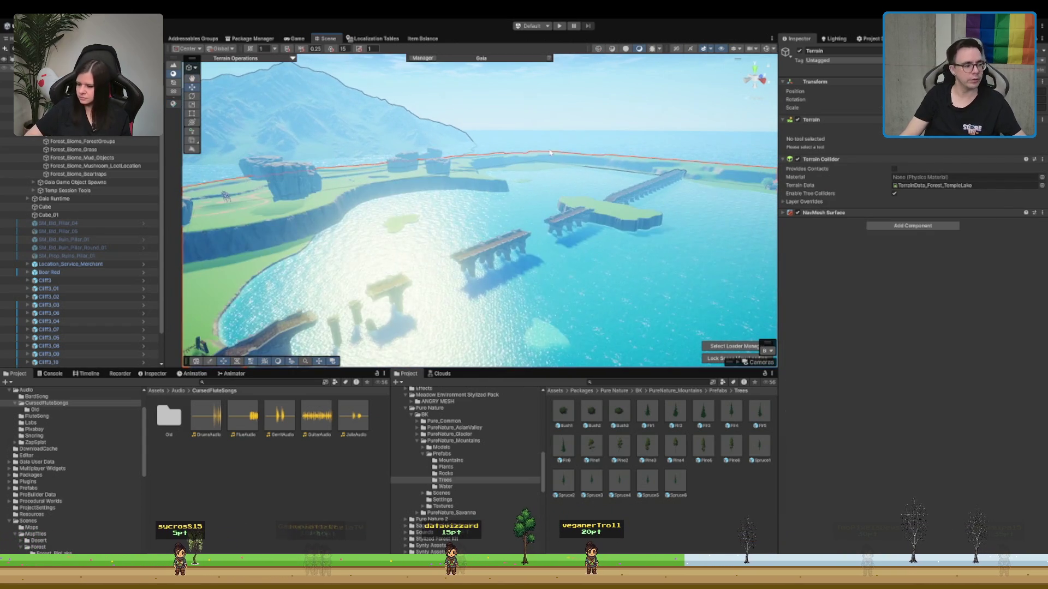
pyautogui.scroll(5, 700, 168)
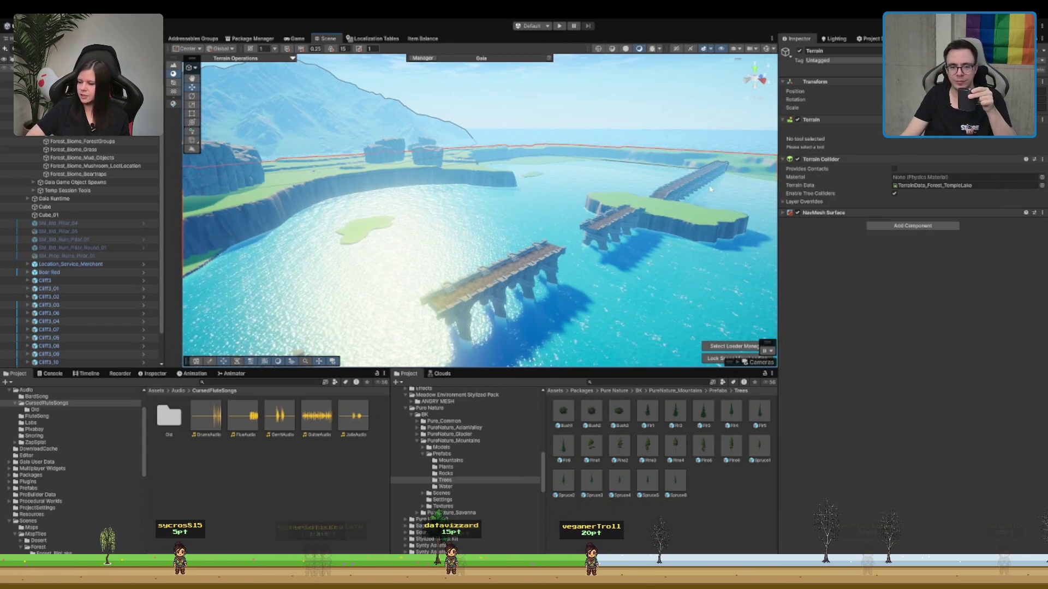
pyautogui.scroll(5, 491, 219)
pyautogui.moveTo(491, 219)
pyautogui.mouseDown()
pyautogui.moveTo(539, 217)
pyautogui.moveTo(494, 190)
pyautogui.moveTo(533, 189)
pyautogui.moveTo(504, 245)
pyautogui.mouseUp()
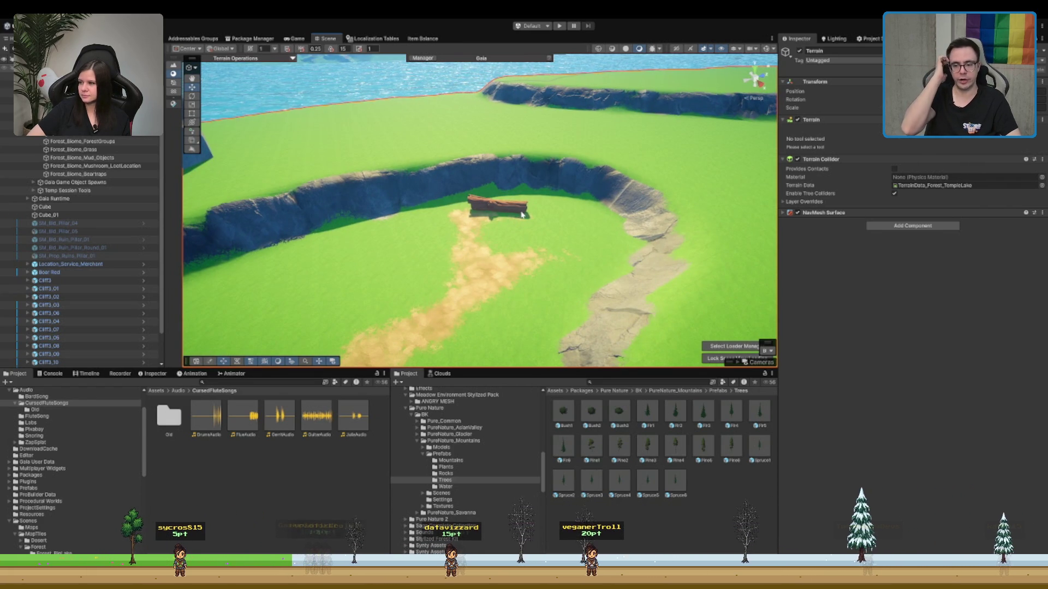
# - Drop a Pine5 tree onto the terrain beside the rock pillar
pyautogui.moveTo(521, 215); pyautogui.dragTo(487, 187)
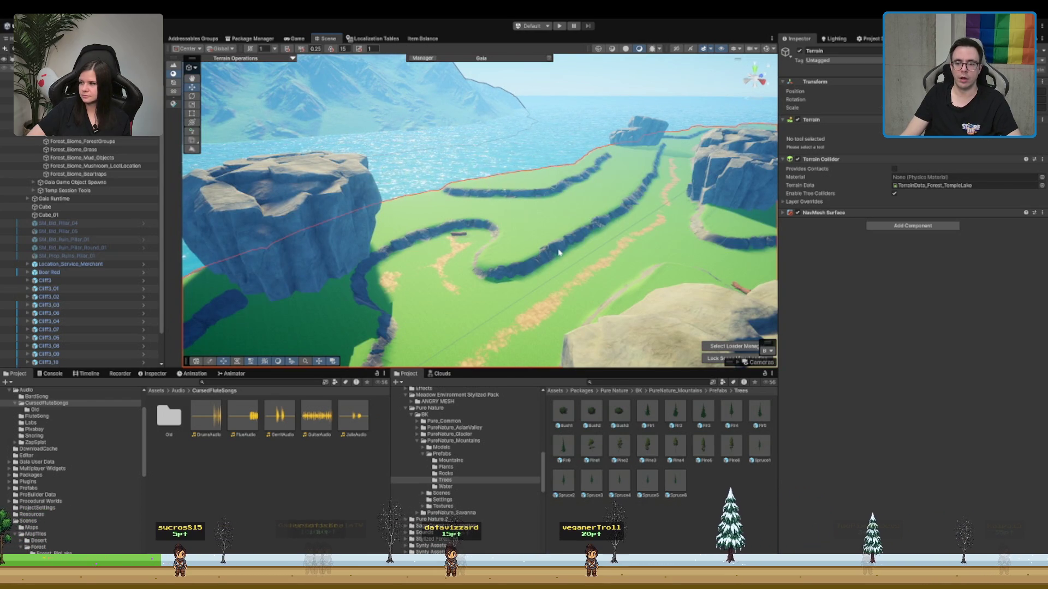
pyautogui.scroll(3, 559, 254)
pyautogui.scroll(4, 533, 260)
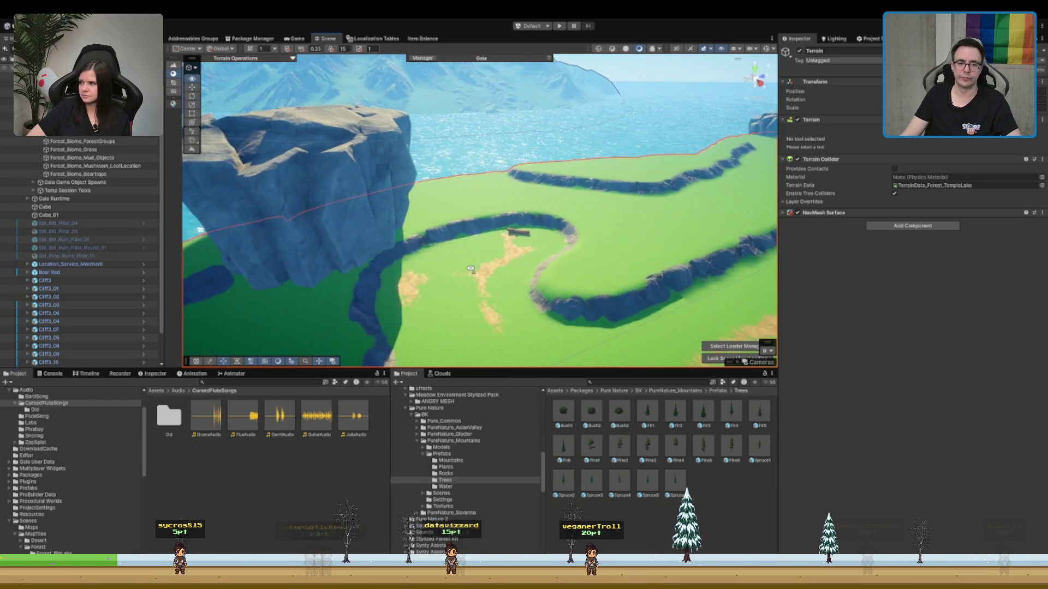
pyautogui.moveTo(608, 255)
pyautogui.mouseDown()
pyautogui.moveTo(576, 204)
pyautogui.moveTo(593, 180)
pyautogui.moveTo(565, 205)
pyautogui.mouseUp()
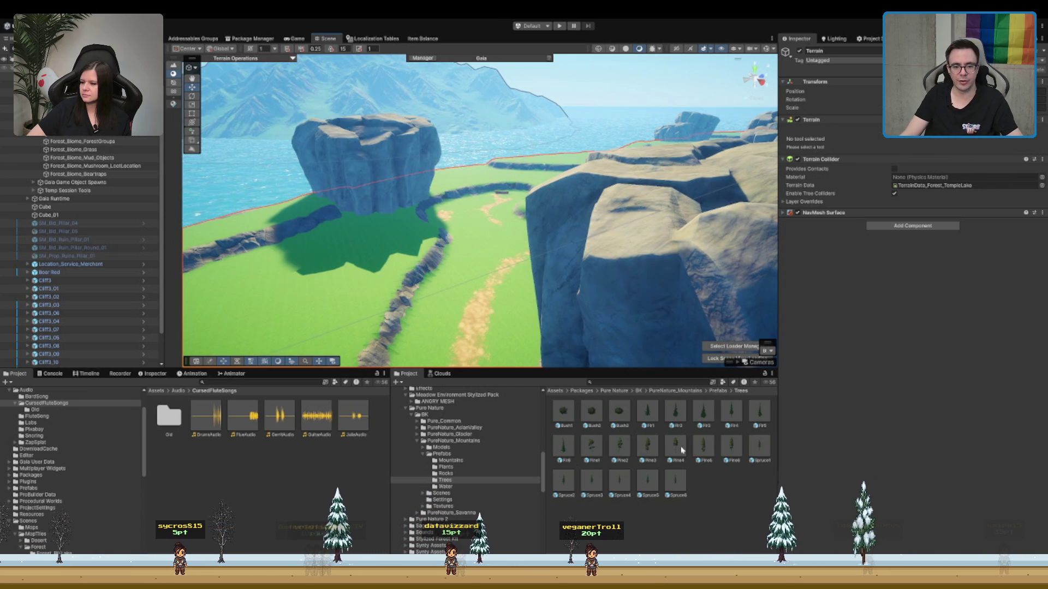
pyautogui.moveTo(647, 412); pyautogui.dragTo(493, 208)
# - Delete the dropped Pine5 tree, then fly between the cliffs over the winding ridges
pyautogui.press('f')
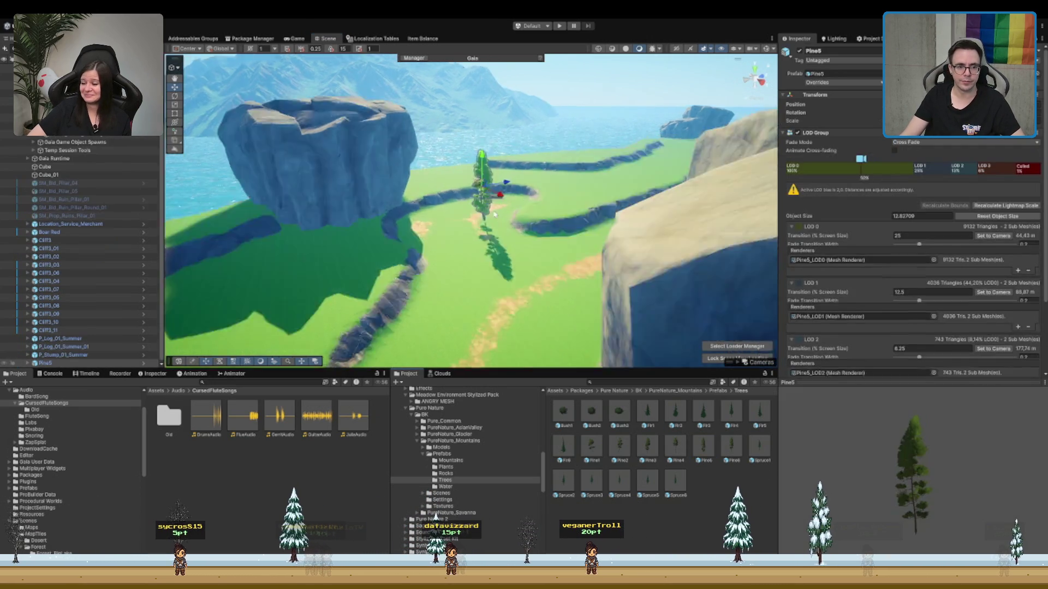
pyautogui.press('Delete')
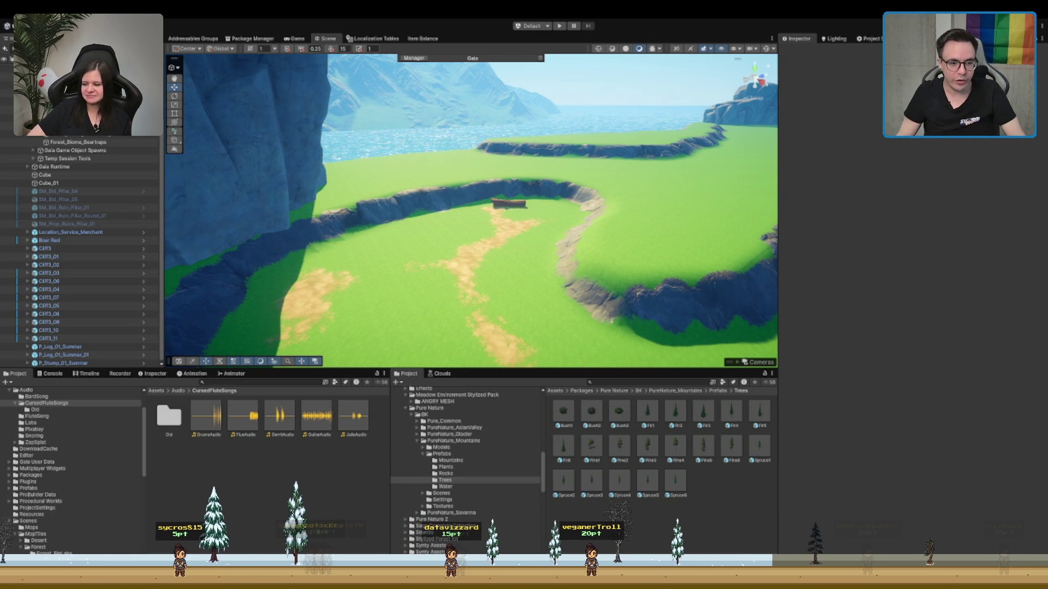
pyautogui.press('Left')
pyautogui.moveTo(524, 219)
pyautogui.mouseDown()
pyautogui.moveTo(534, 227)
pyautogui.moveTo(603, 203)
pyautogui.moveTo(606, 214)
pyautogui.mouseUp()
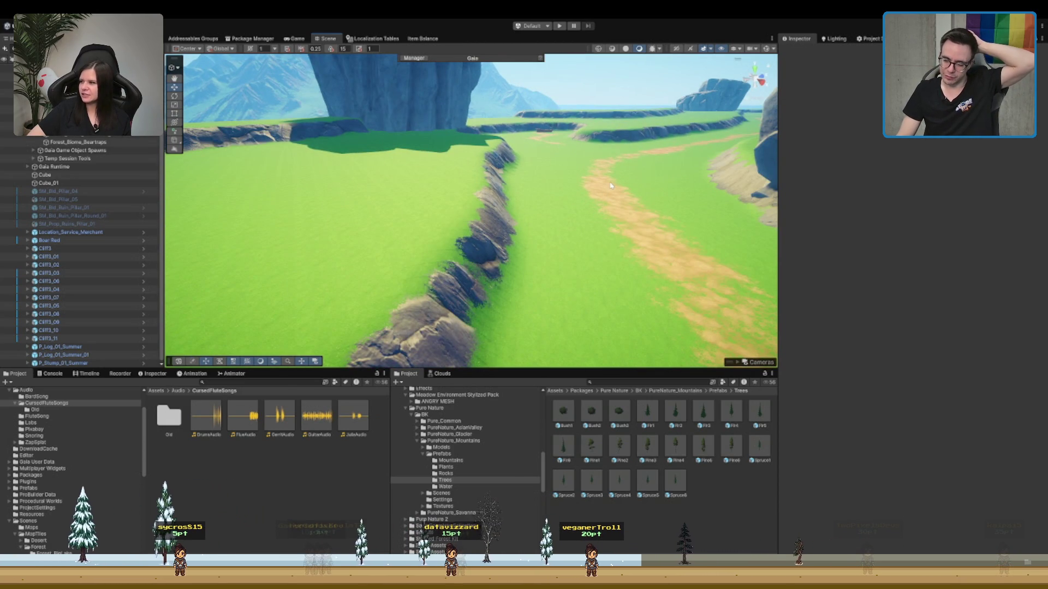
pyautogui.press('Up')
pyautogui.moveTo(637, 228)
pyautogui.mouseDown()
pyautogui.moveTo(576, 180)
pyautogui.moveTo(564, 187)
pyautogui.moveTo(587, 197)
pyautogui.moveTo(561, 206)
pyautogui.moveTo(553, 231)
pyautogui.moveTo(547, 179)
pyautogui.moveTo(562, 207)
pyautogui.moveTo(517, 224)
pyautogui.moveTo(472, 163)
pyautogui.mouseUp()
pyautogui.scroll(1, 496, 195)
# - Select the terrain and pick ME_Mud_Terrain_Layer for painting
pyautogui.click(472, 162)
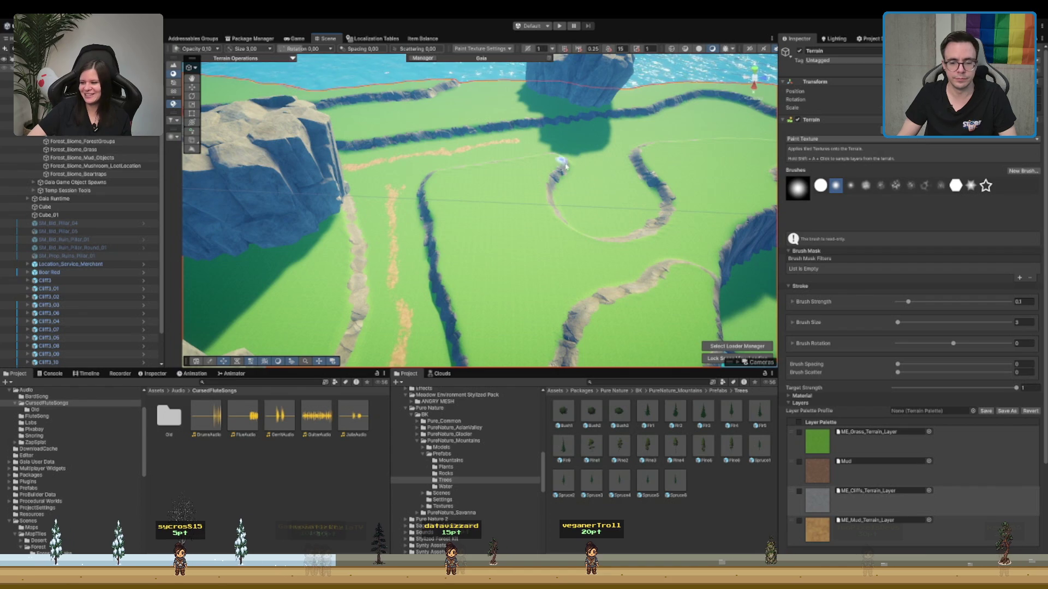
pyautogui.click(867, 522)
pyautogui.moveTo(524, 249)
pyautogui.mouseDown()
pyautogui.moveTo(491, 269)
pyautogui.moveTo(552, 163)
pyautogui.mouseUp()
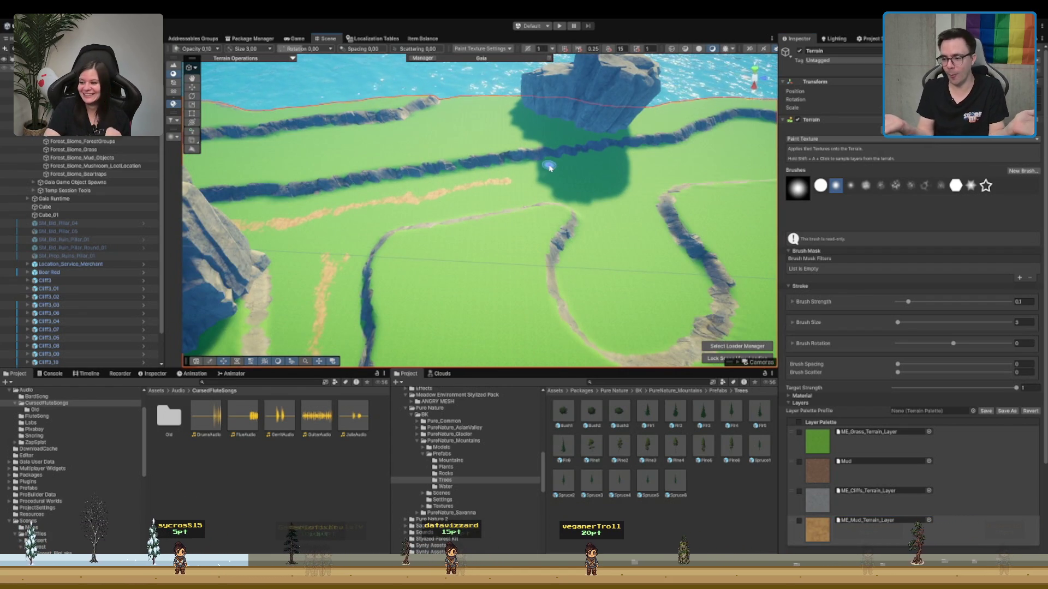
pyautogui.moveTo(281, 74)
pyautogui.mouseDown()
pyautogui.moveTo(550, 243)
pyautogui.moveTo(479, 206)
pyautogui.moveTo(343, 218)
pyautogui.moveTo(507, 168)
pyautogui.moveTo(519, 123)
pyautogui.mouseUp()
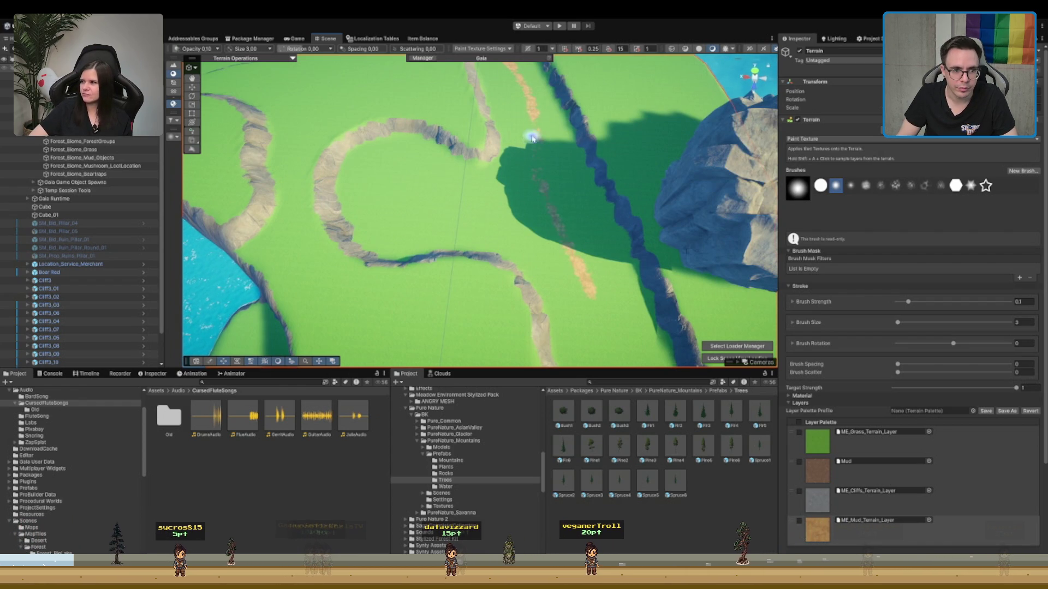
# - Fly over the river strips toward the sea to find spots for mud
pyautogui.moveTo(586, 270)
pyautogui.mouseDown()
pyautogui.moveTo(464, 106)
pyautogui.moveTo(461, 215)
pyautogui.moveTo(469, 115)
pyautogui.mouseUp()
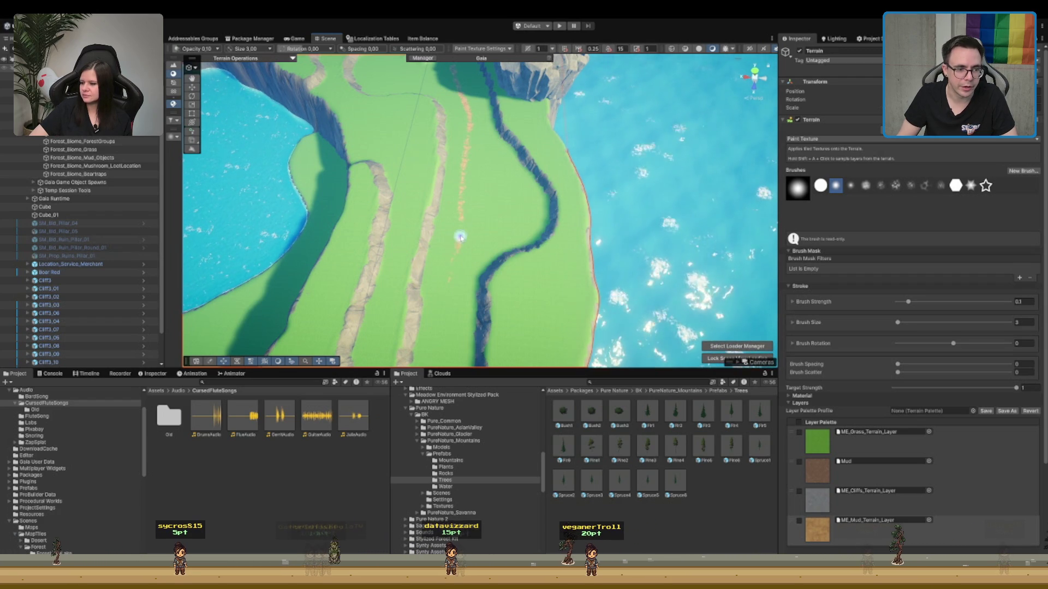
pyautogui.moveTo(450, 300)
pyautogui.mouseDown()
pyautogui.moveTo(482, 130)
pyautogui.moveTo(538, 168)
pyautogui.moveTo(458, 233)
pyautogui.mouseUp()
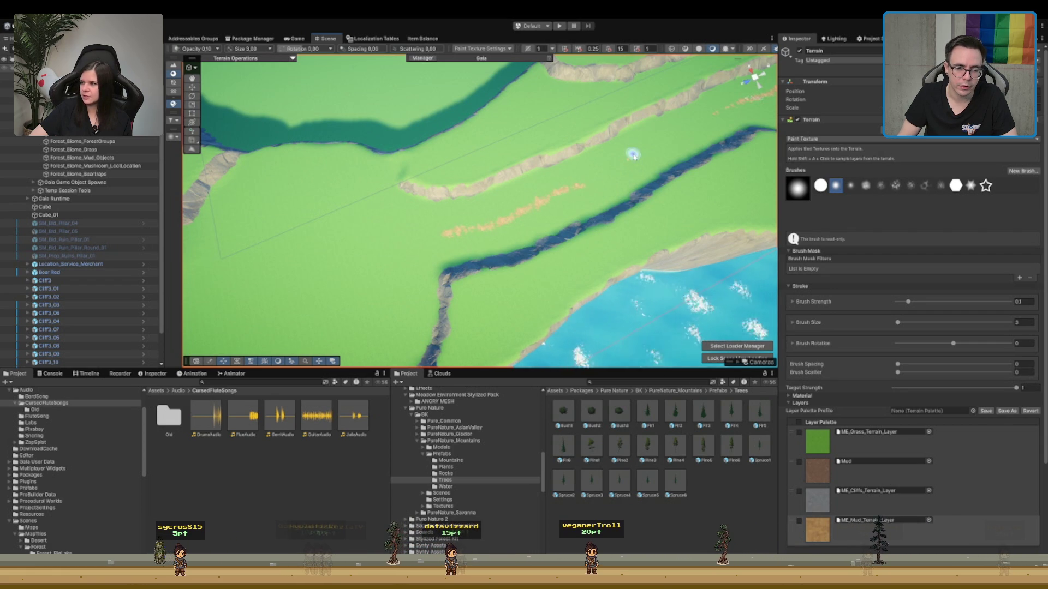
pyautogui.moveTo(581, 188)
pyautogui.mouseDown()
pyautogui.moveTo(603, 183)
pyautogui.moveTo(456, 244)
pyautogui.mouseUp()
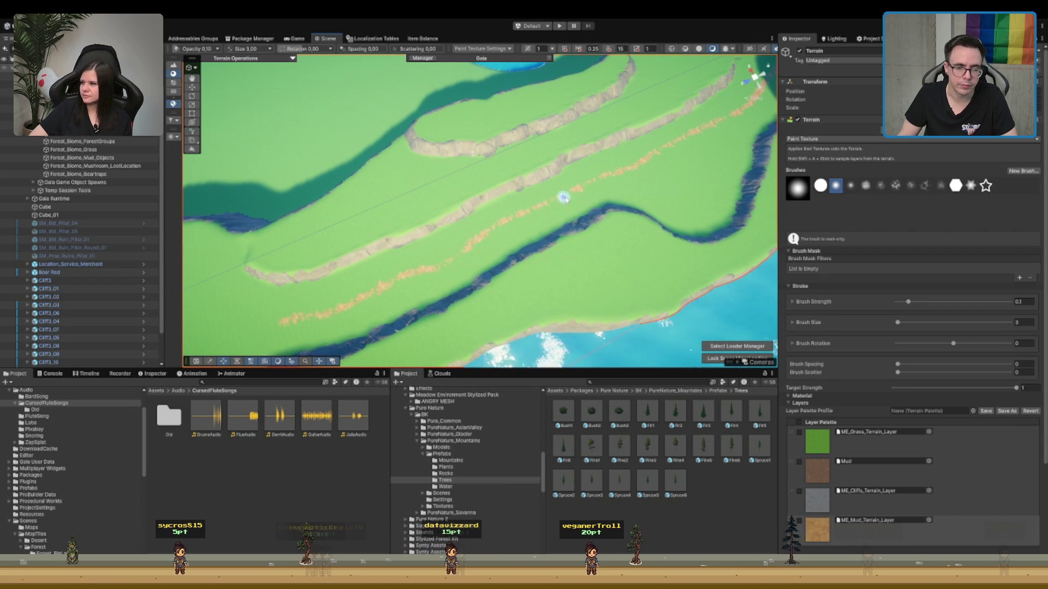
pyautogui.moveTo(429, 268)
pyautogui.mouseDown()
pyautogui.moveTo(549, 248)
pyautogui.moveTo(509, 169)
pyautogui.moveTo(523, 187)
pyautogui.moveTo(645, 188)
pyautogui.moveTo(707, 166)
pyautogui.moveTo(737, 111)
pyautogui.mouseUp()
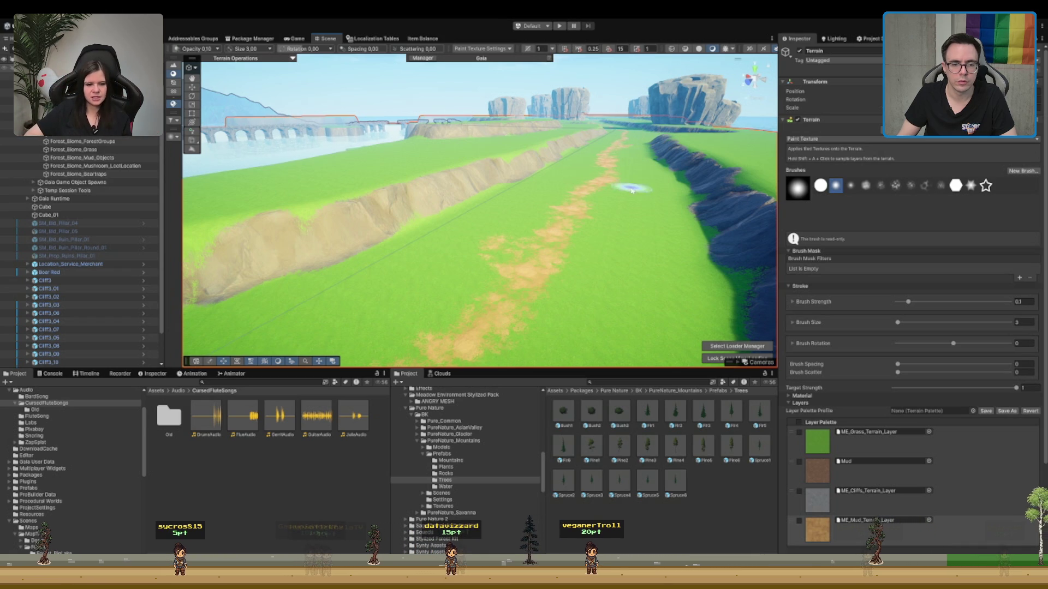
pyautogui.moveTo(631, 189); pyautogui.dragTo(469, 259)
pyautogui.moveTo(451, 311)
pyautogui.mouseDown()
pyautogui.moveTo(440, 296)
pyautogui.moveTo(631, 224)
pyautogui.moveTo(613, 197)
pyautogui.mouseUp()
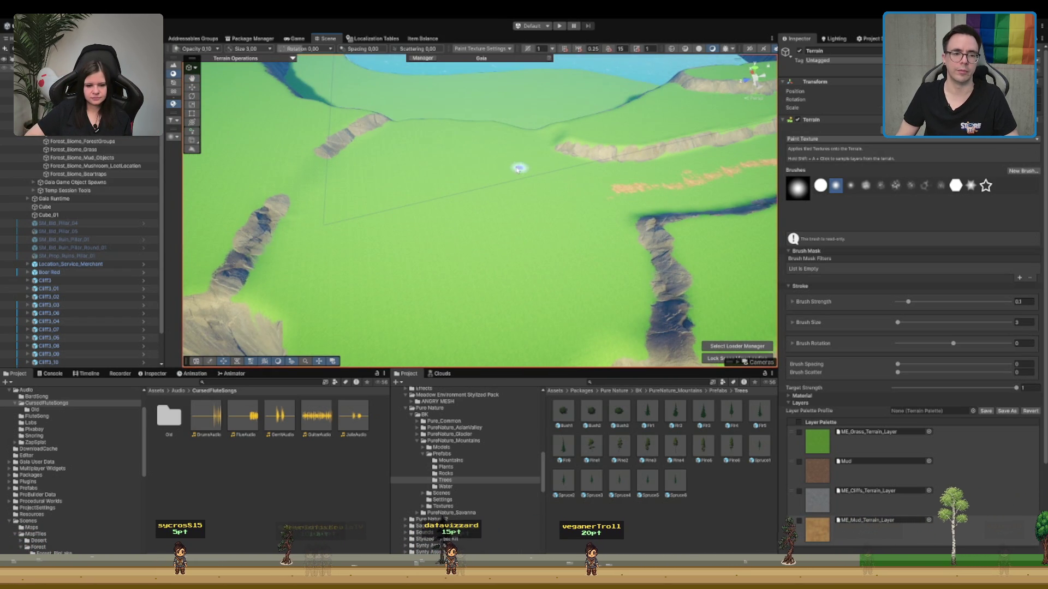
# - Dab four mud spots and paint an orange mud streak on the grass
pyautogui.click(350, 271)
pyautogui.click(373, 297)
pyautogui.click(416, 337)
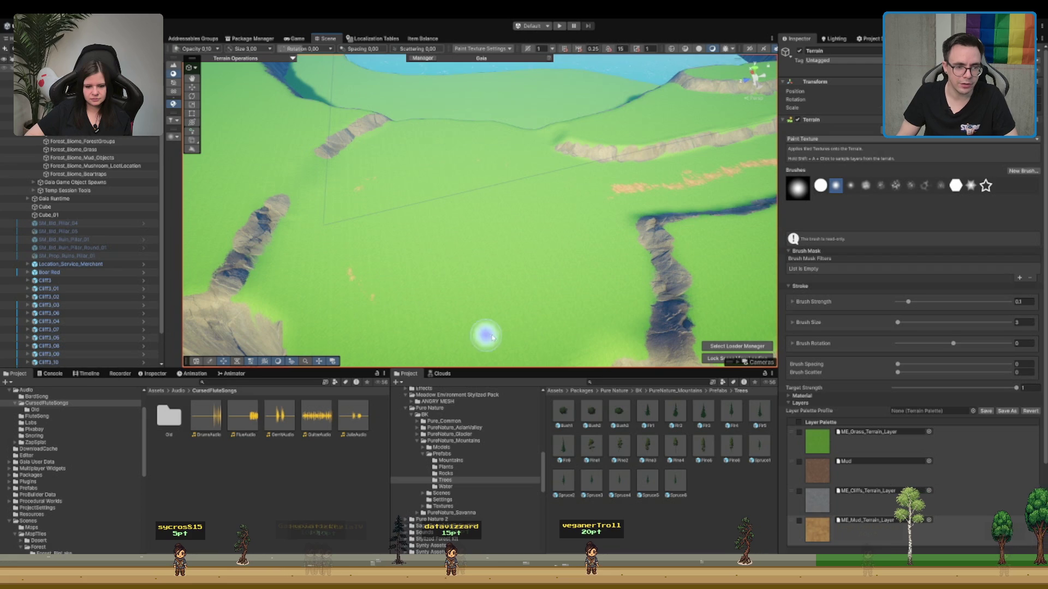
pyautogui.click(548, 310)
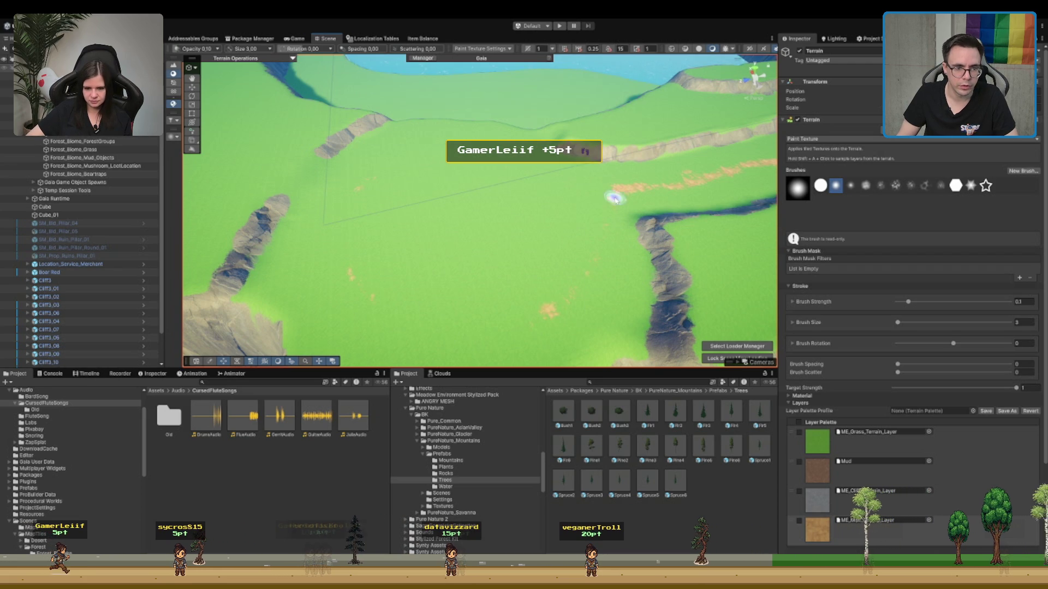
pyautogui.moveTo(431, 327); pyautogui.dragTo(486, 318)
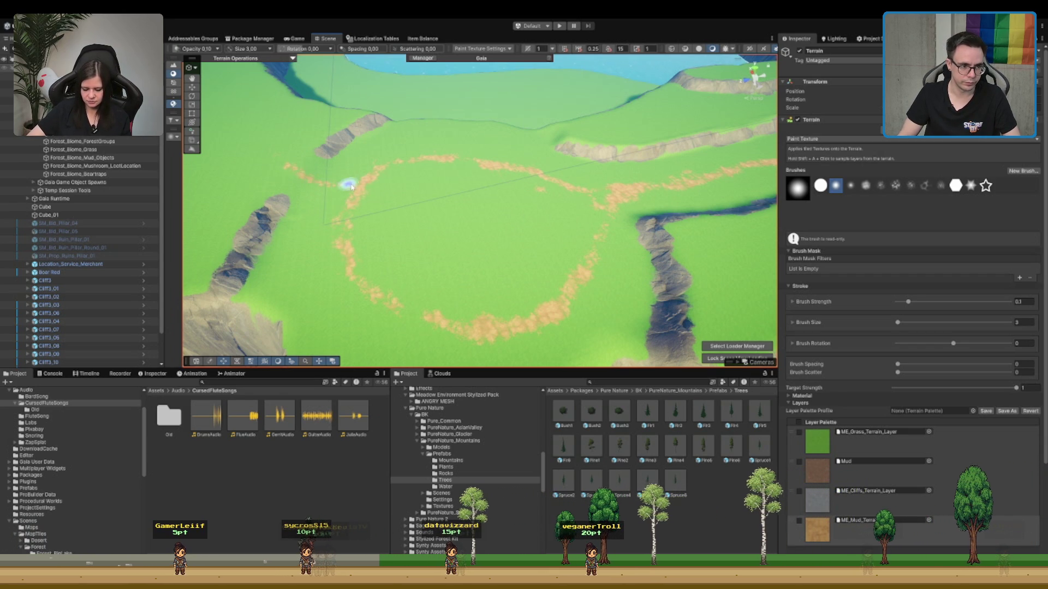
# - Orbit to a top-down view of the island and exit terrain painting
pyautogui.moveTo(259, 151)
pyautogui.mouseDown()
pyautogui.moveTo(583, 158)
pyautogui.moveTo(496, 164)
pyautogui.moveTo(545, 140)
pyautogui.moveTo(623, 168)
pyautogui.moveTo(386, 260)
pyautogui.moveTo(349, 245)
pyautogui.mouseUp()
pyautogui.moveTo(298, 181); pyautogui.dragTo(549, 146)
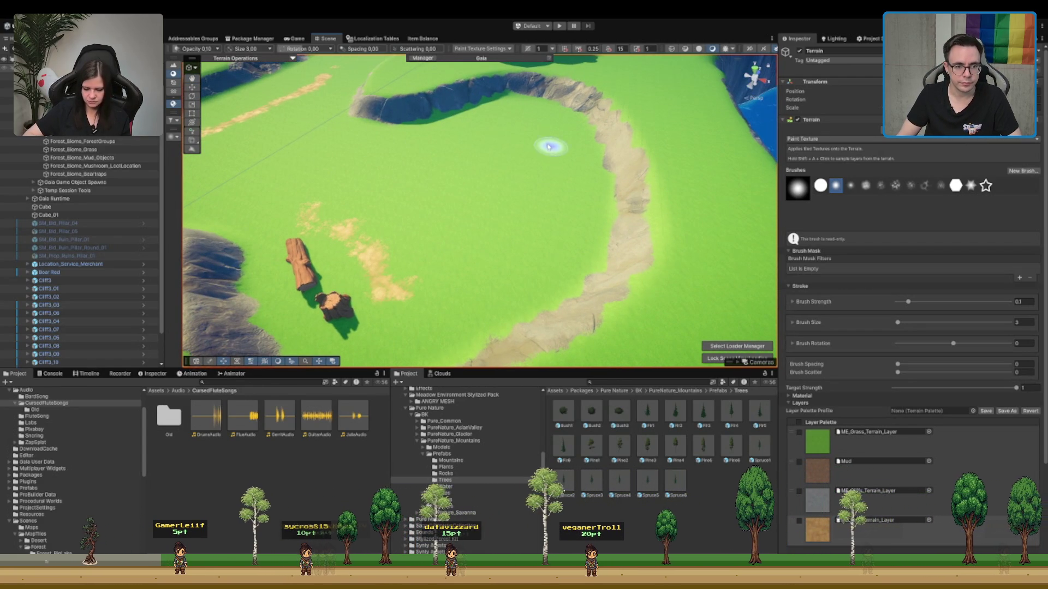
pyautogui.scroll(-5, 591, 138)
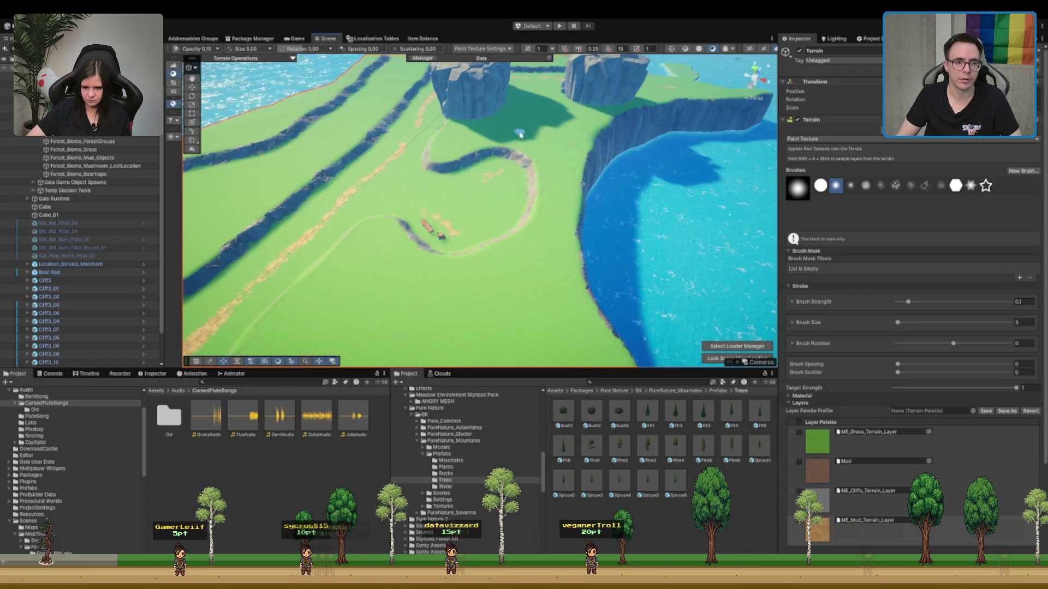
pyautogui.scroll(-5, 501, 181)
pyautogui.scroll(8, 466, 223)
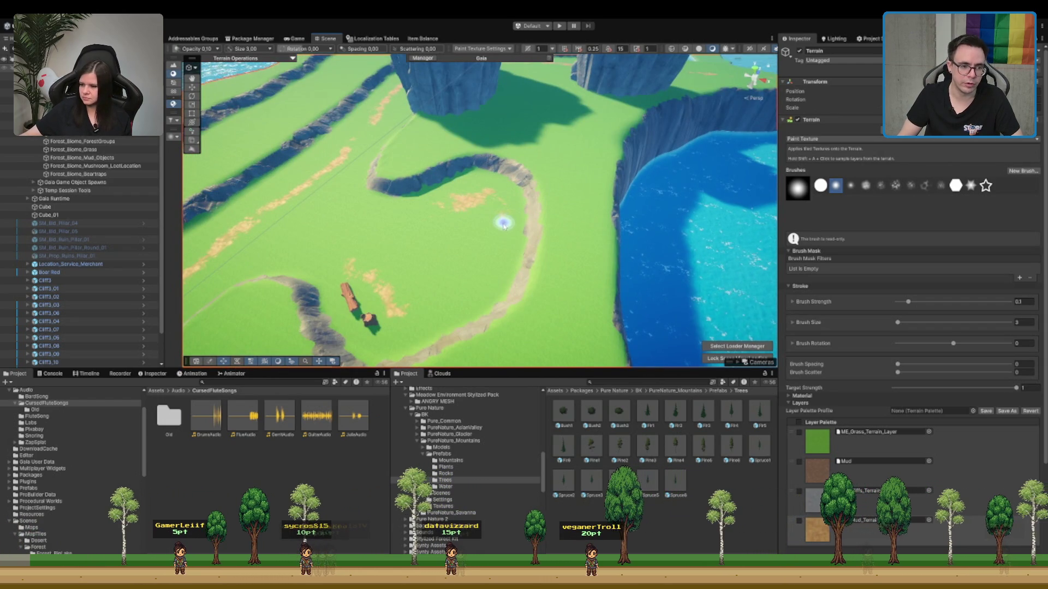
pyautogui.moveTo(487, 217)
pyautogui.mouseDown()
pyautogui.moveTo(422, 234)
pyautogui.moveTo(519, 229)
pyautogui.moveTo(529, 178)
pyautogui.moveTo(517, 191)
pyautogui.mouseUp()
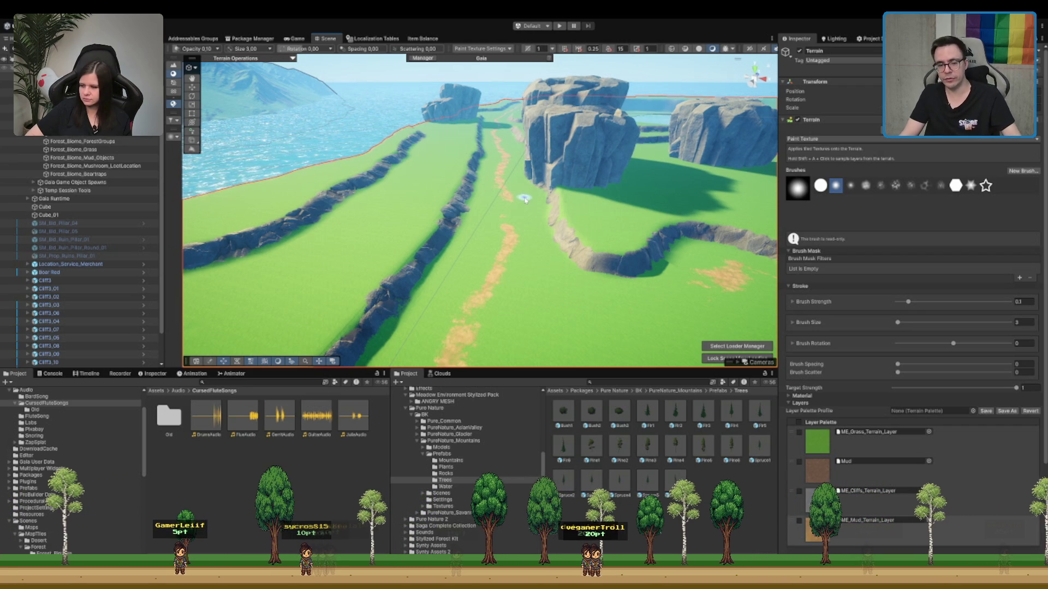
pyautogui.scroll(-3, 482, 249)
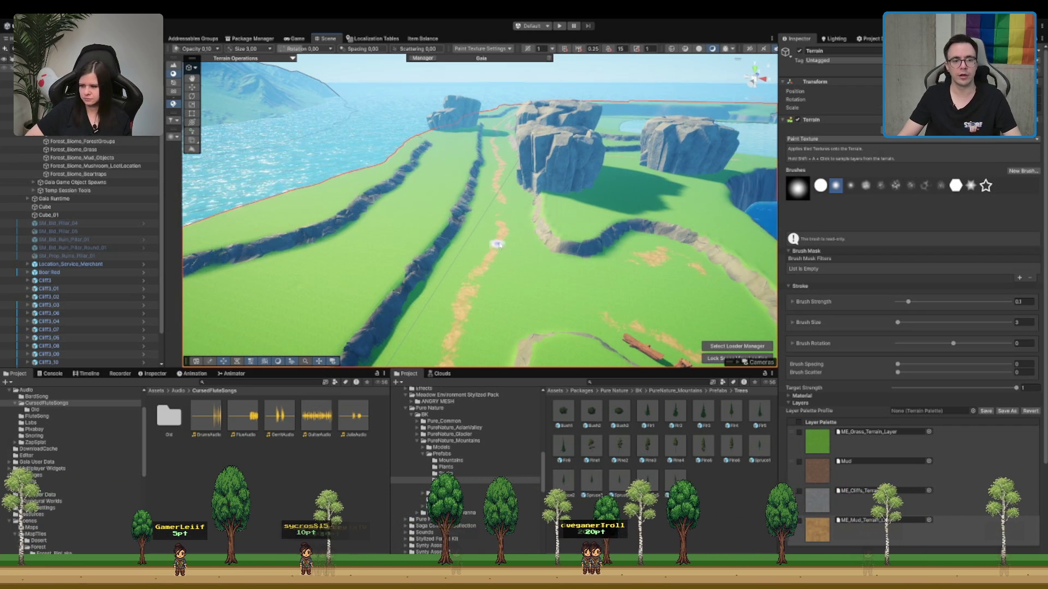
pyautogui.moveTo(497, 244)
pyautogui.mouseDown()
pyautogui.moveTo(519, 290)
pyautogui.moveTo(479, 253)
pyautogui.moveTo(608, 252)
pyautogui.moveTo(519, 272)
pyautogui.moveTo(553, 153)
pyautogui.mouseUp()
pyautogui.press('w')
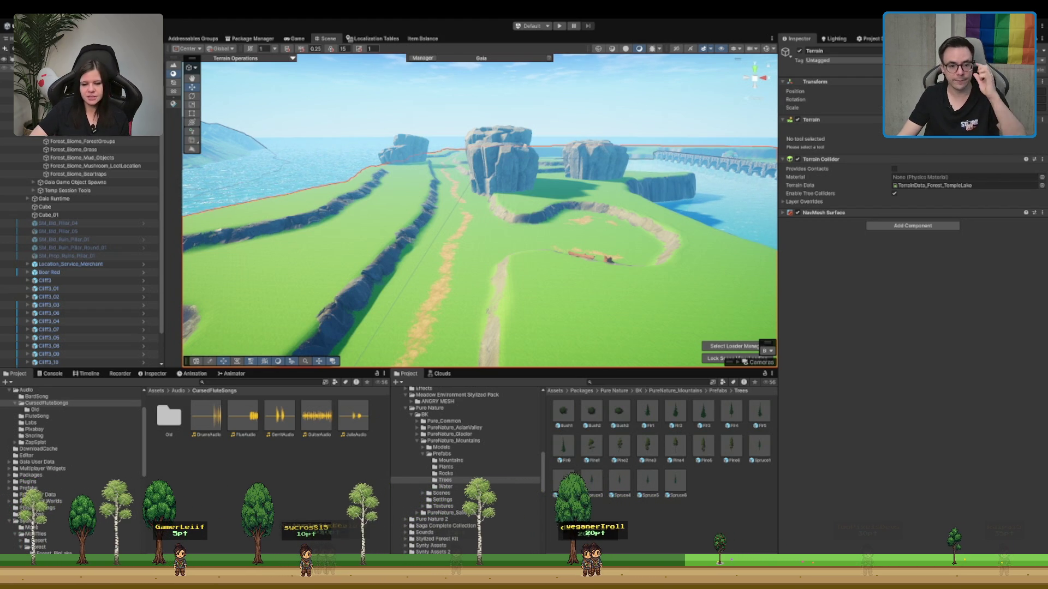
pyautogui.scroll(-10, 469, 283)
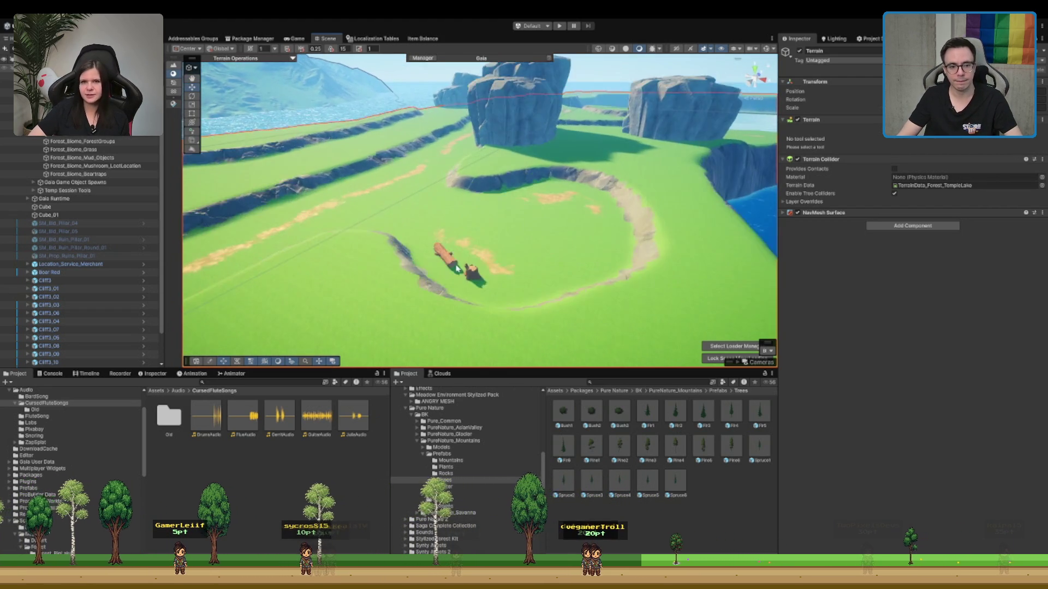
pyautogui.scroll(5, 469, 283)
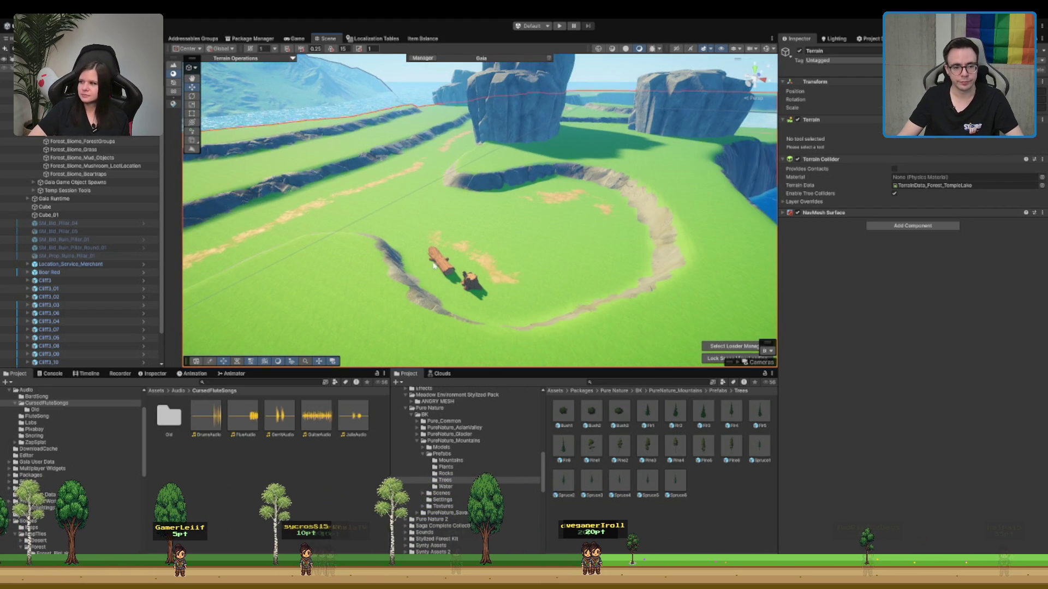
pyautogui.moveTo(434, 266); pyautogui.dragTo(521, 269)
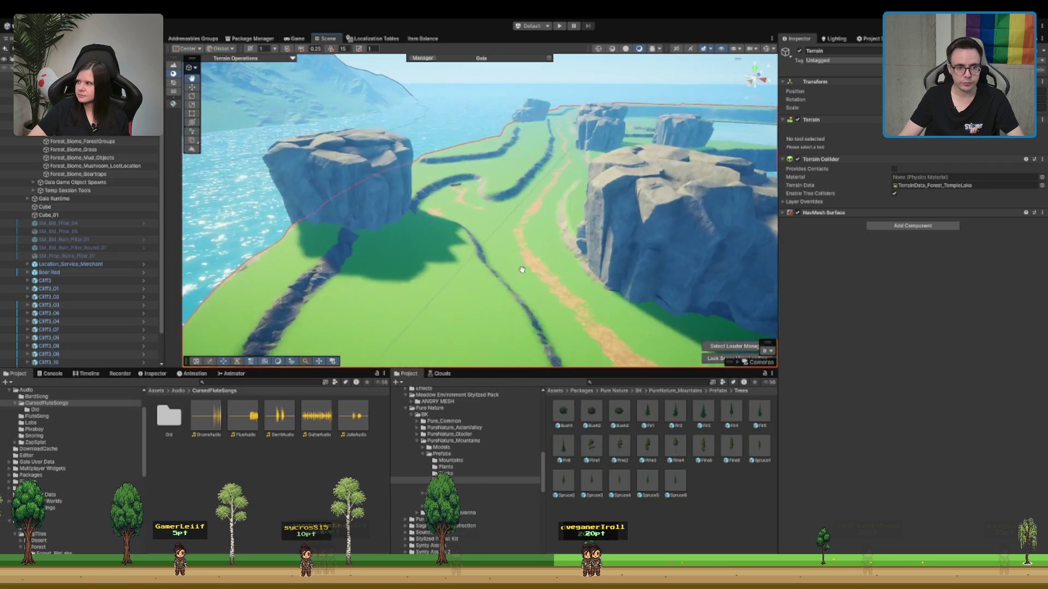
pyautogui.scroll(-10, 521, 269)
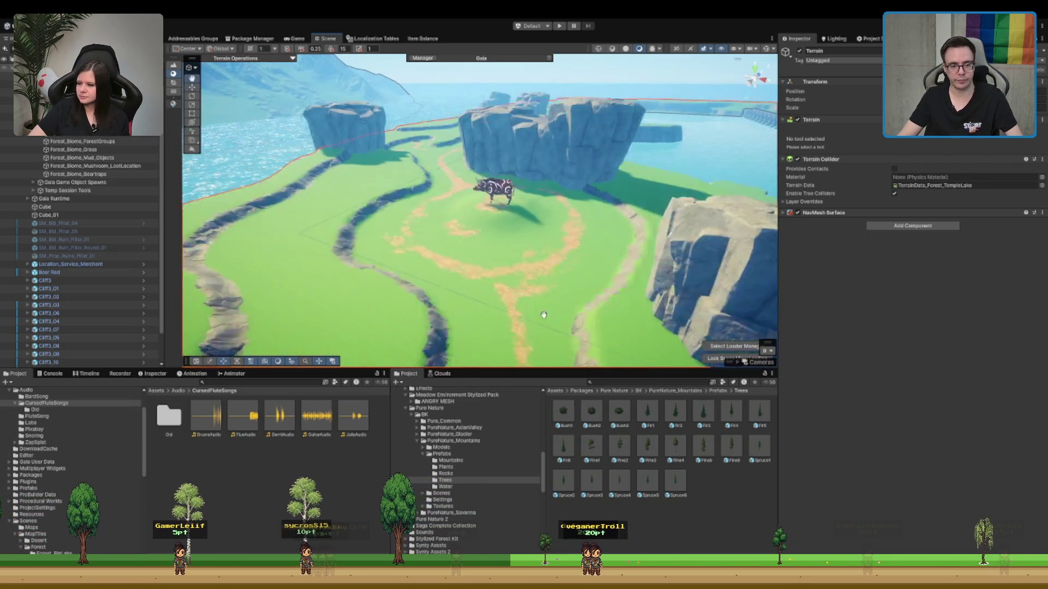
pyautogui.scroll(2, 543, 315)
pyautogui.scroll(1, 77, 250)
pyautogui.scroll(10, 528, 175)
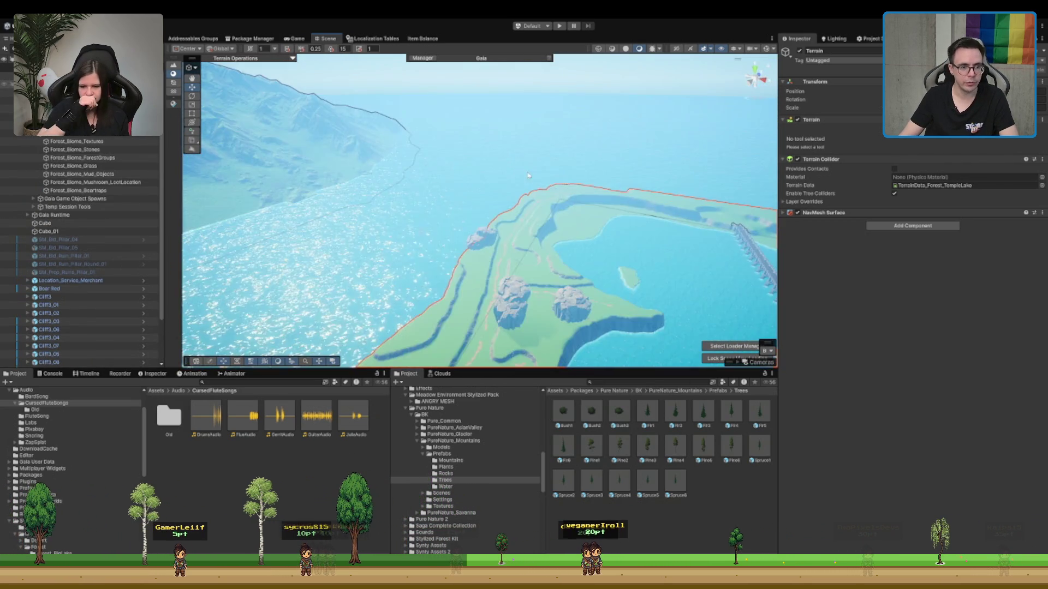
pyautogui.scroll(-10, 528, 175)
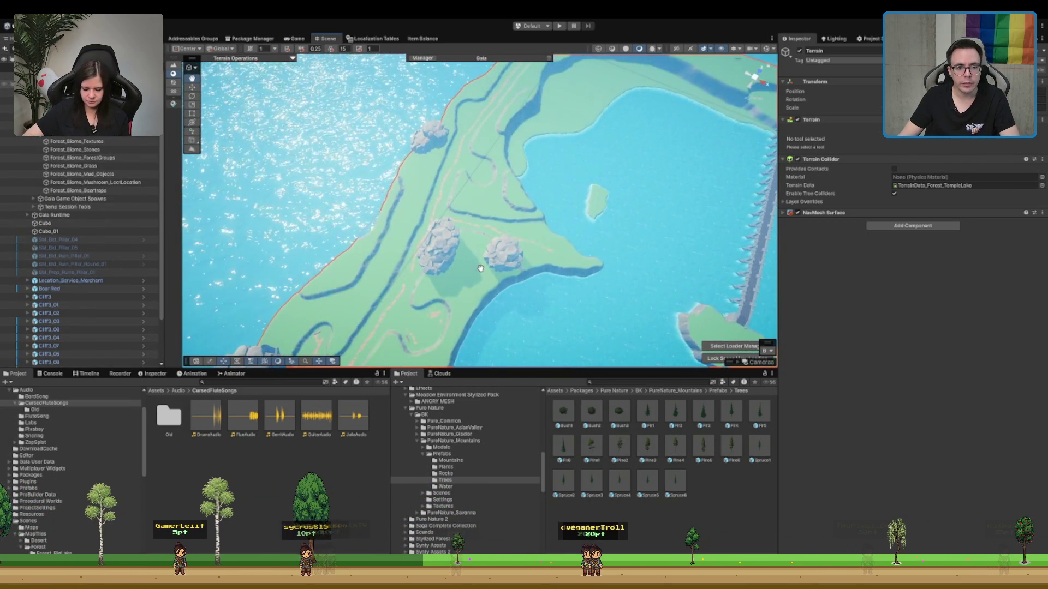
pyautogui.scroll(-10, 480, 268)
# - Select the terrain again after clicking the lake and ocean water objects
pyautogui.click(609, 125)
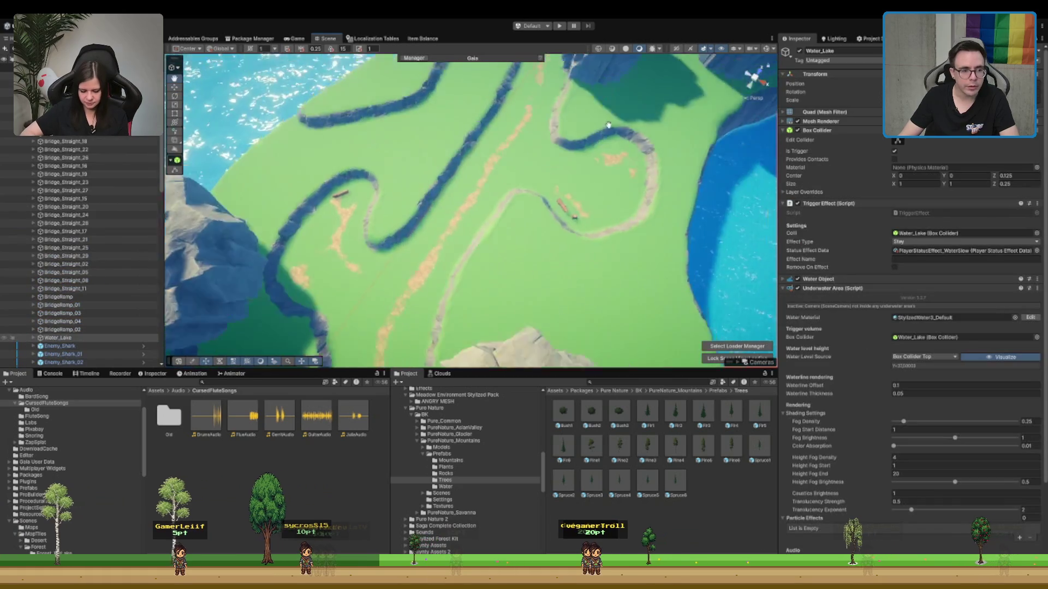
pyautogui.scroll(-5, 608, 125)
pyautogui.click(682, 163)
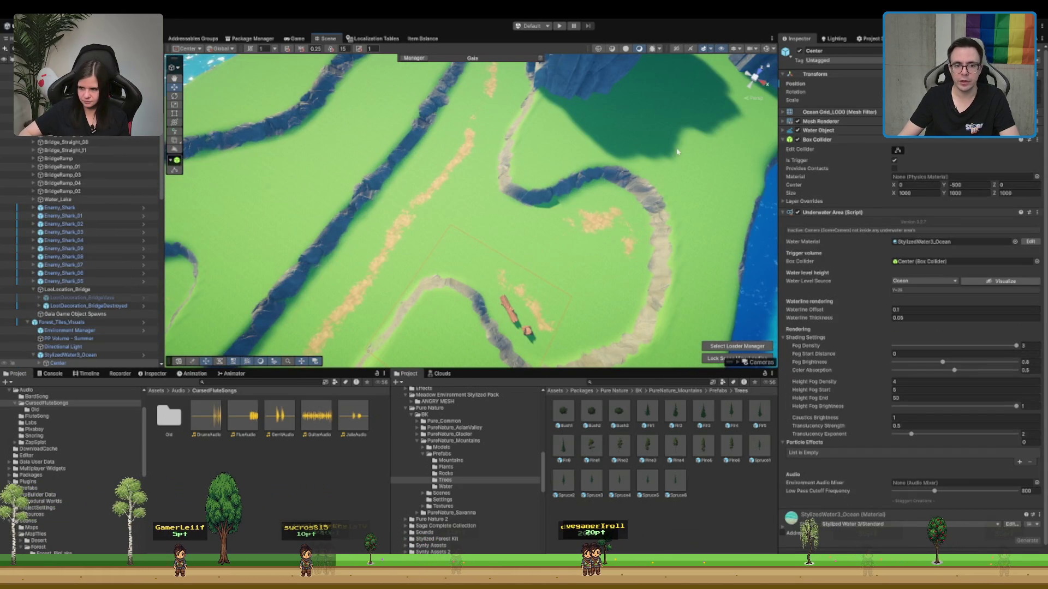
pyautogui.click(698, 150)
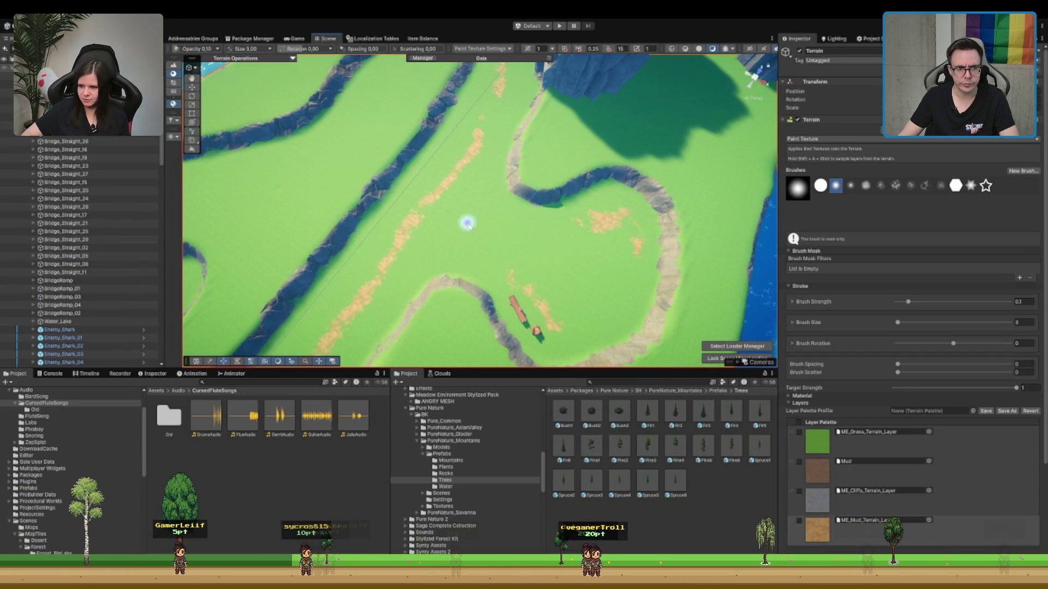
# - Paint a sandy mud streak across the grass near the log and stump
pyautogui.moveTo(507, 250)
pyautogui.mouseDown()
pyautogui.moveTo(433, 223)
pyautogui.moveTo(566, 106)
pyautogui.mouseUp()
pyautogui.scroll(-5, 452, 203)
pyautogui.scroll(5, 567, 106)
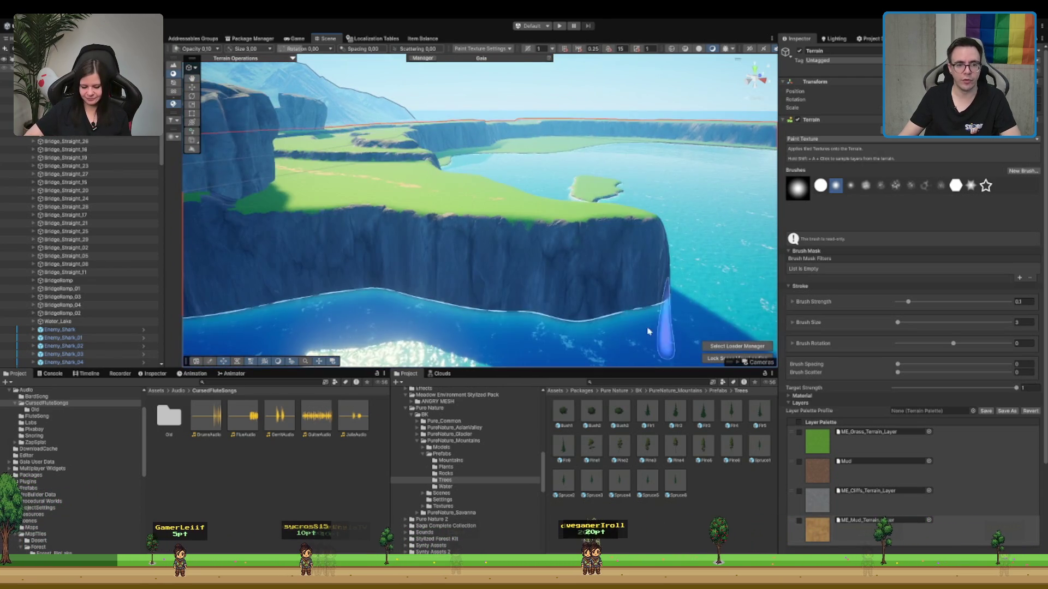
pyautogui.scroll(5, 498, 227)
pyautogui.scroll(-8, 442, 245)
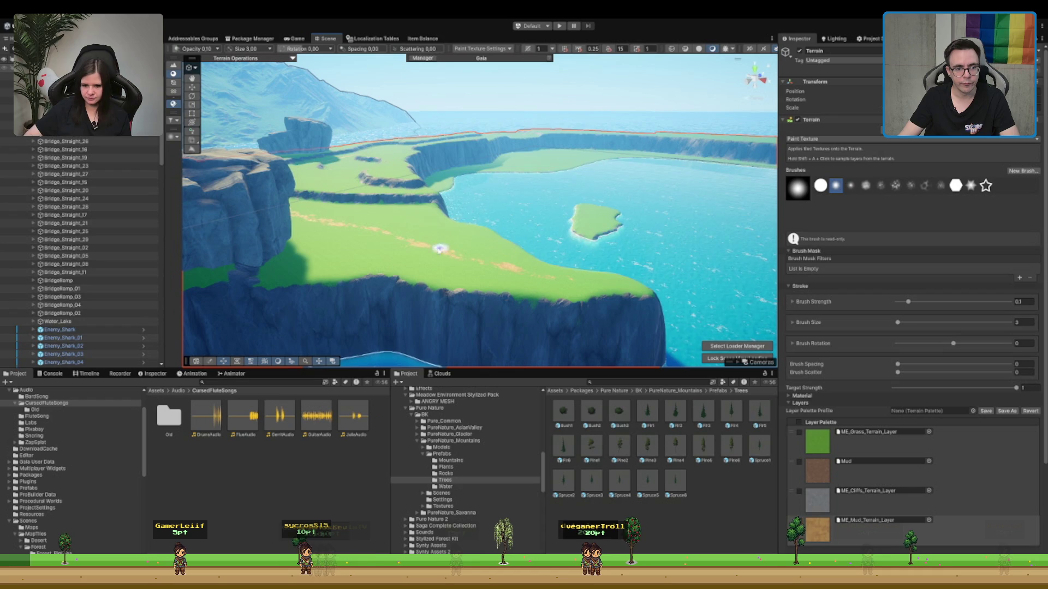
pyautogui.moveTo(394, 244)
pyautogui.mouseDown()
pyautogui.moveTo(294, 213)
pyautogui.moveTo(529, 278)
pyautogui.moveTo(708, 178)
pyautogui.mouseUp()
pyautogui.moveTo(633, 197)
pyautogui.mouseDown()
pyautogui.moveTo(480, 275)
pyautogui.moveTo(491, 241)
pyautogui.moveTo(494, 252)
pyautogui.moveTo(554, 274)
pyautogui.mouseUp()
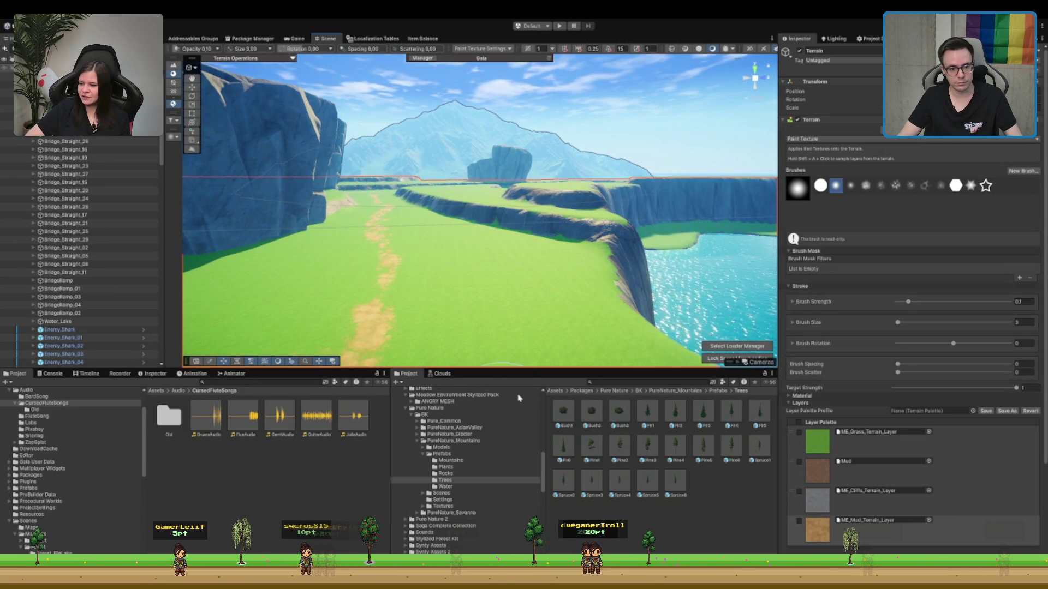
# - Find the Villager prefab with 'vill' and place it on the valley dirt path, framed in view
pyautogui.write('vill')
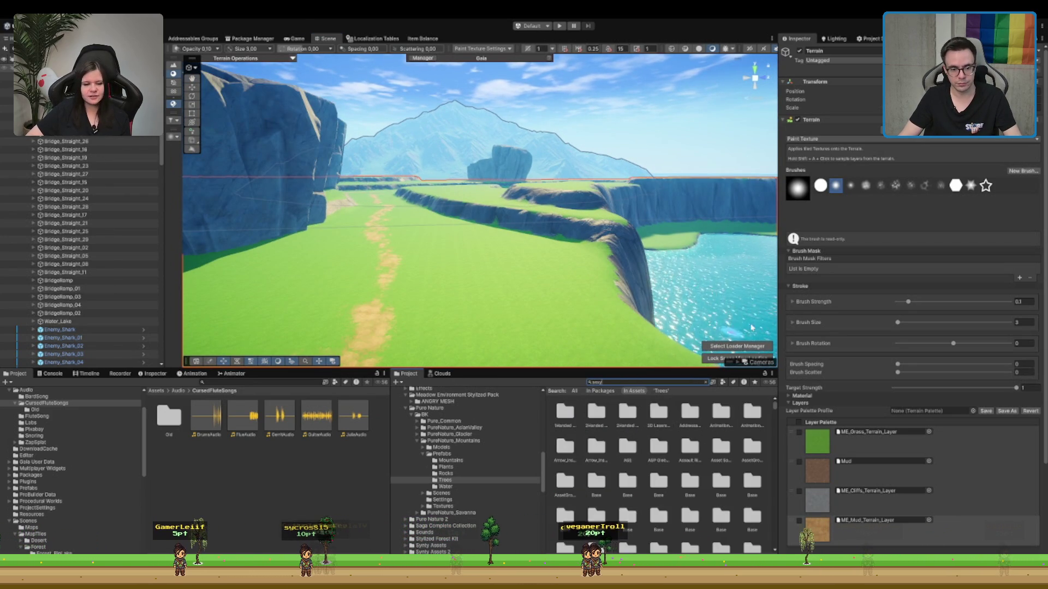
pyautogui.moveTo(653, 422)
pyautogui.mouseDown()
pyautogui.moveTo(677, 305)
pyautogui.moveTo(491, 284)
pyautogui.mouseUp()
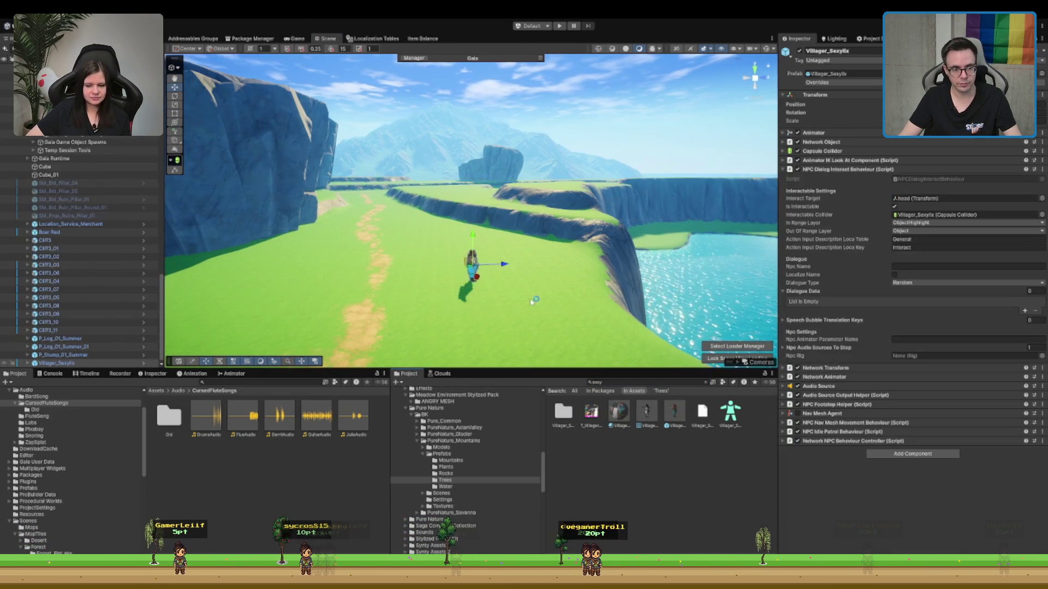
pyautogui.press('f')
pyautogui.press('e')
# - Orbit and zoom around the villager to check its placement against the cliffs, path and lake
pyautogui.moveTo(371, 272)
pyautogui.mouseDown()
pyautogui.moveTo(539, 245)
pyautogui.moveTo(508, 252)
pyautogui.mouseUp()
pyautogui.scroll(-5, 546, 254)
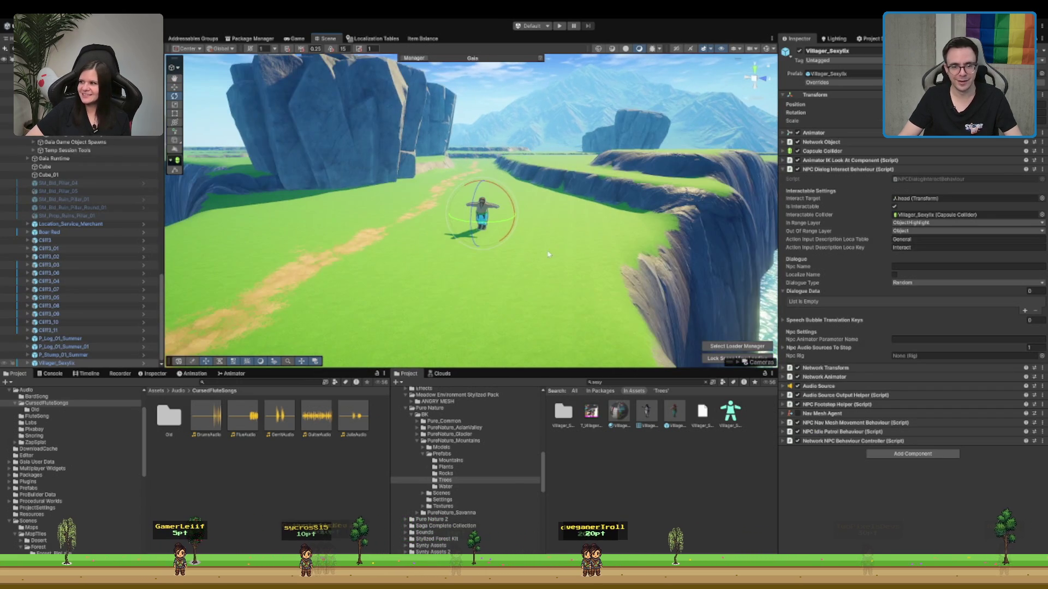
pyautogui.scroll(8, 552, 253)
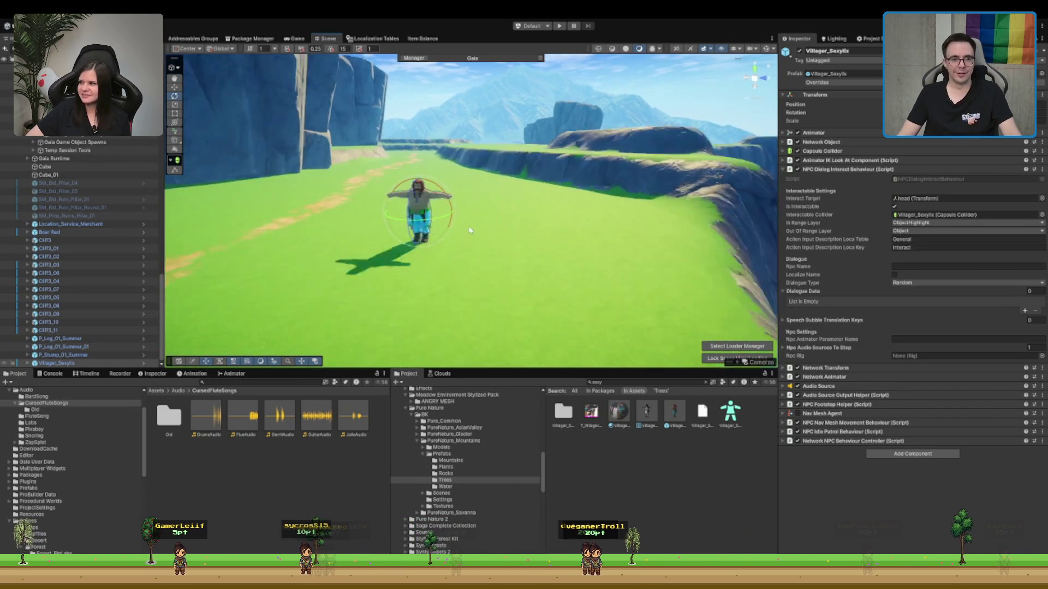
pyautogui.moveTo(587, 187); pyautogui.dragTo(583, 170)
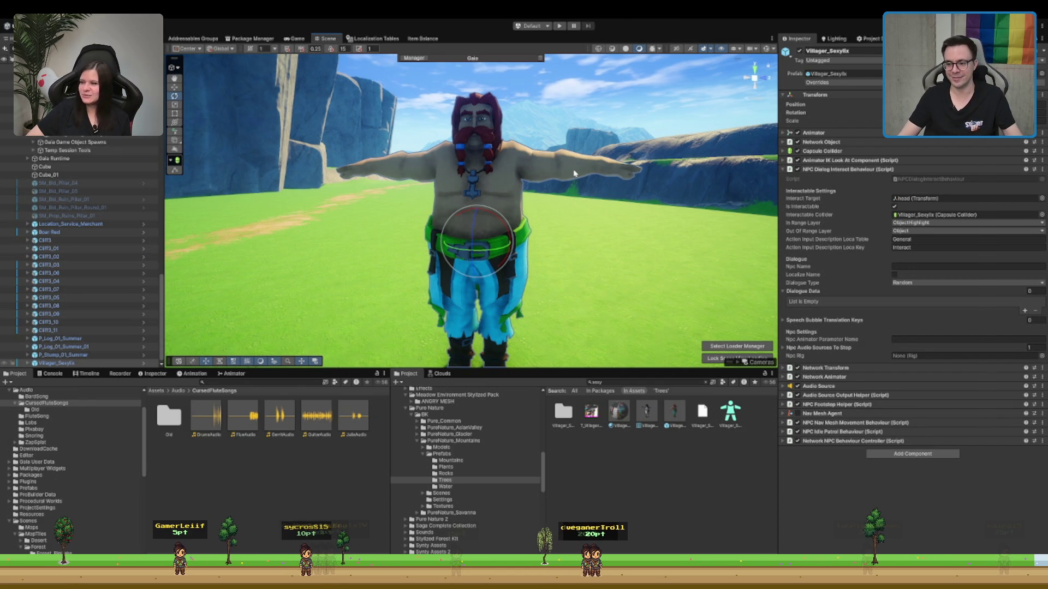
pyautogui.moveTo(664, 168); pyautogui.dragTo(591, 144)
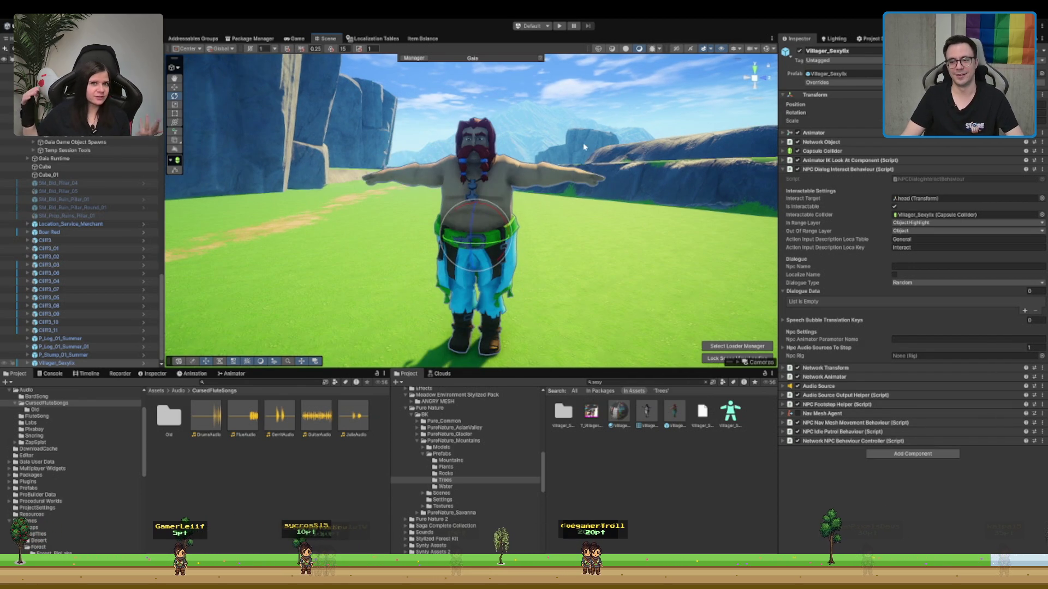
pyautogui.scroll(-5, 579, 148)
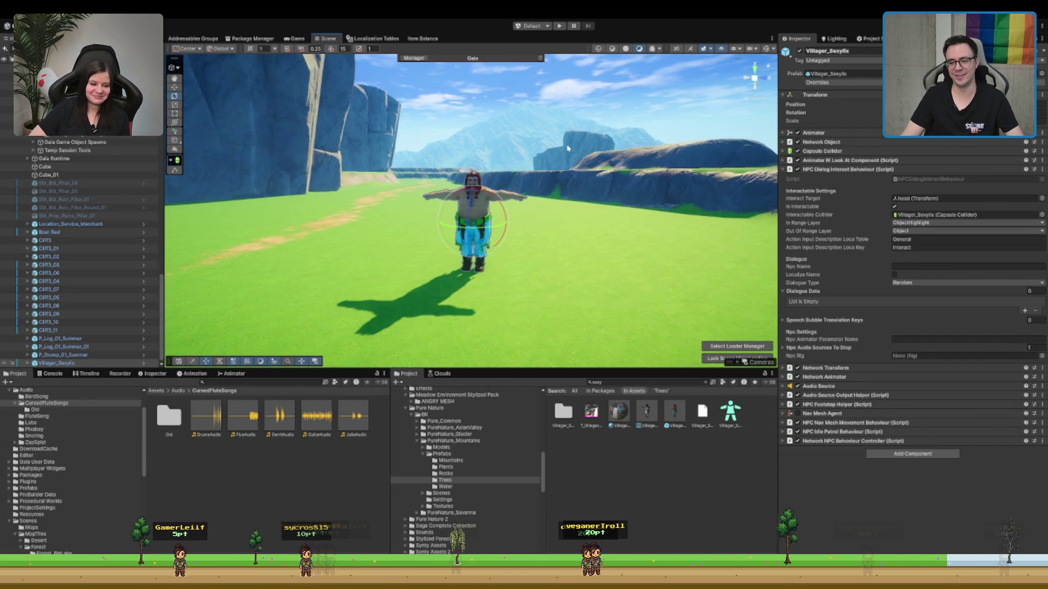
pyautogui.moveTo(518, 154)
pyautogui.mouseDown()
pyautogui.moveTo(554, 196)
pyautogui.moveTo(429, 195)
pyautogui.moveTo(580, 163)
pyautogui.mouseUp()
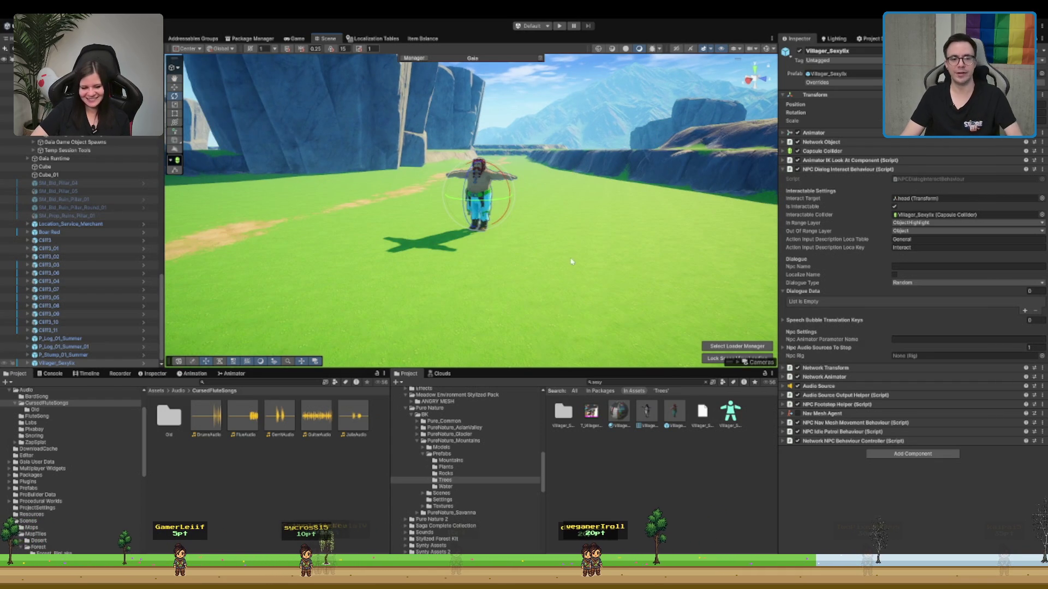
pyautogui.moveTo(551, 201)
pyautogui.mouseDown()
pyautogui.moveTo(431, 208)
pyautogui.moveTo(456, 210)
pyautogui.mouseUp()
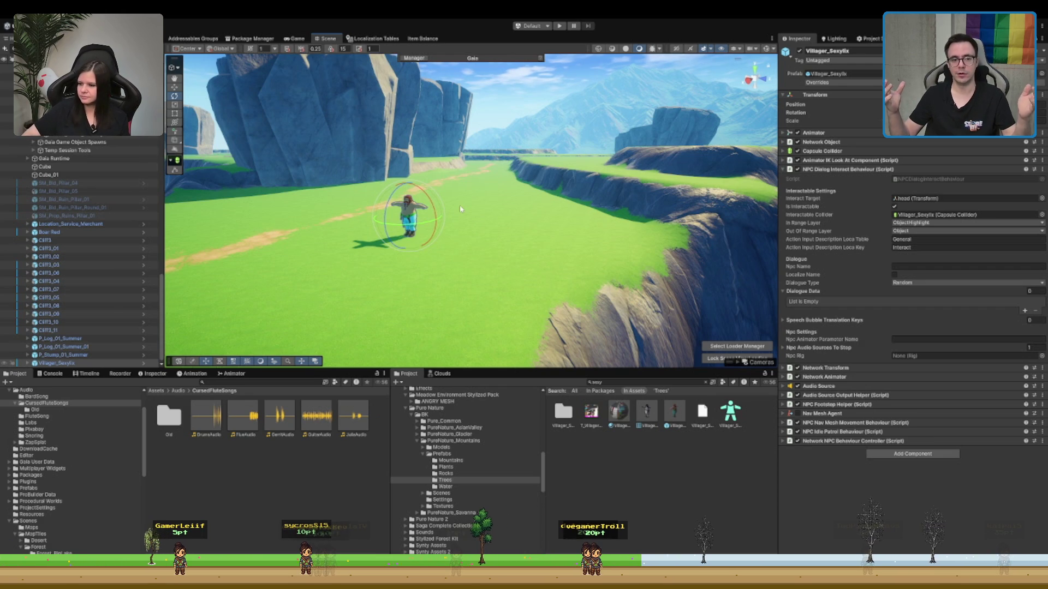
pyautogui.scroll(5, 462, 210)
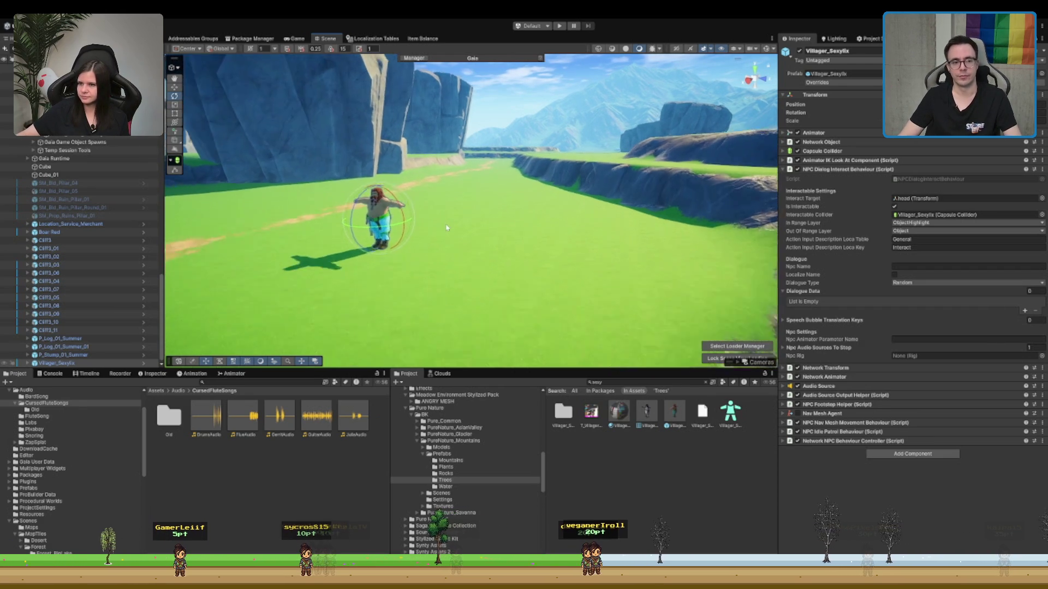
pyautogui.scroll(-5, 461, 199)
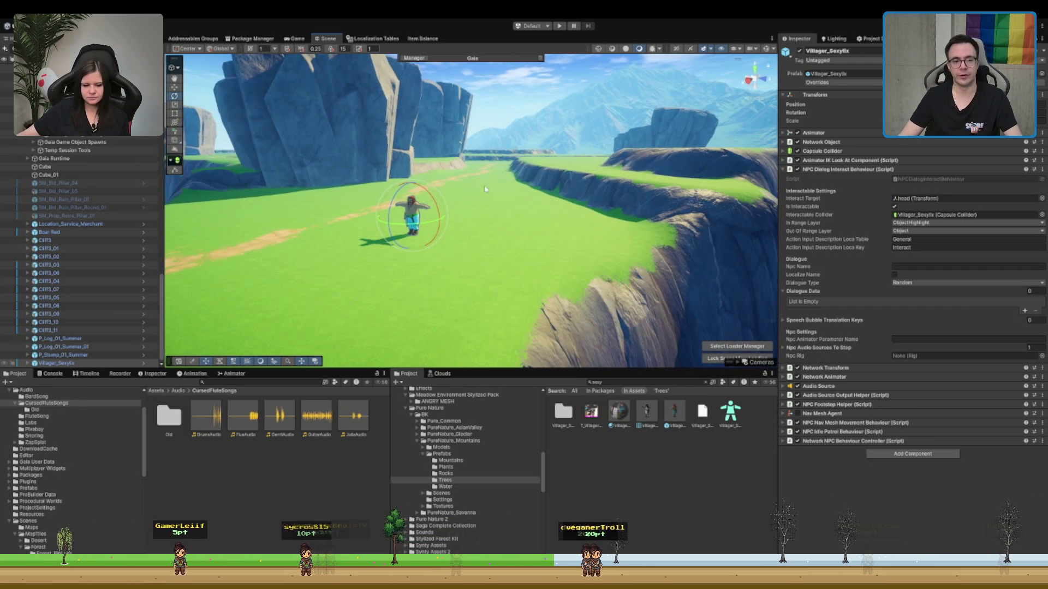
pyautogui.moveTo(486, 193); pyautogui.dragTo(620, 213)
pyautogui.press('f')
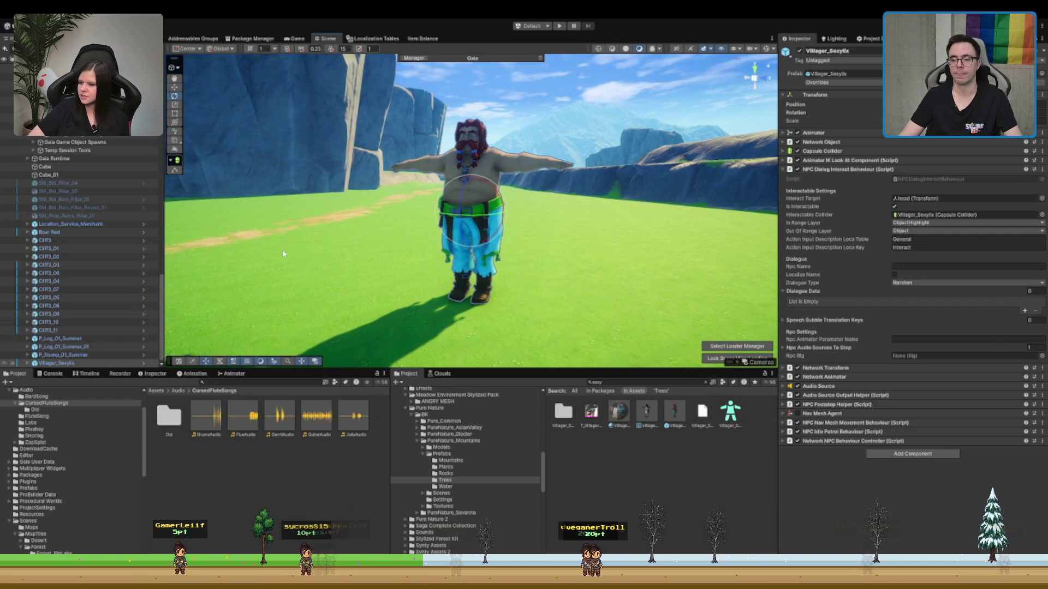
pyautogui.moveTo(640, 144); pyautogui.dragTo(686, 168)
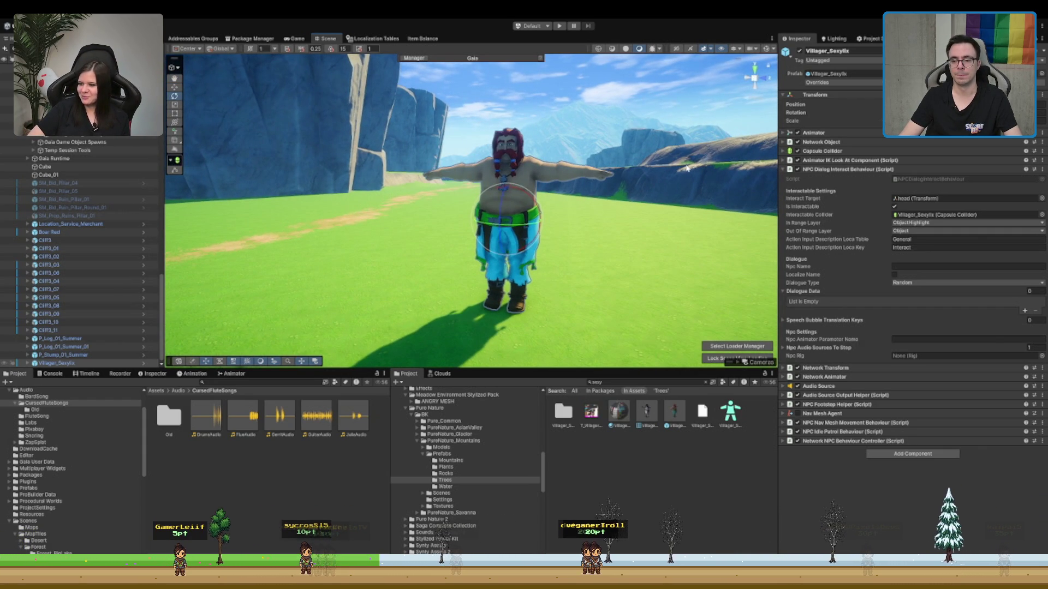
pyautogui.moveTo(527, 317)
pyautogui.mouseDown()
pyautogui.moveTo(642, 310)
pyautogui.moveTo(538, 280)
pyautogui.moveTo(418, 222)
pyautogui.mouseUp()
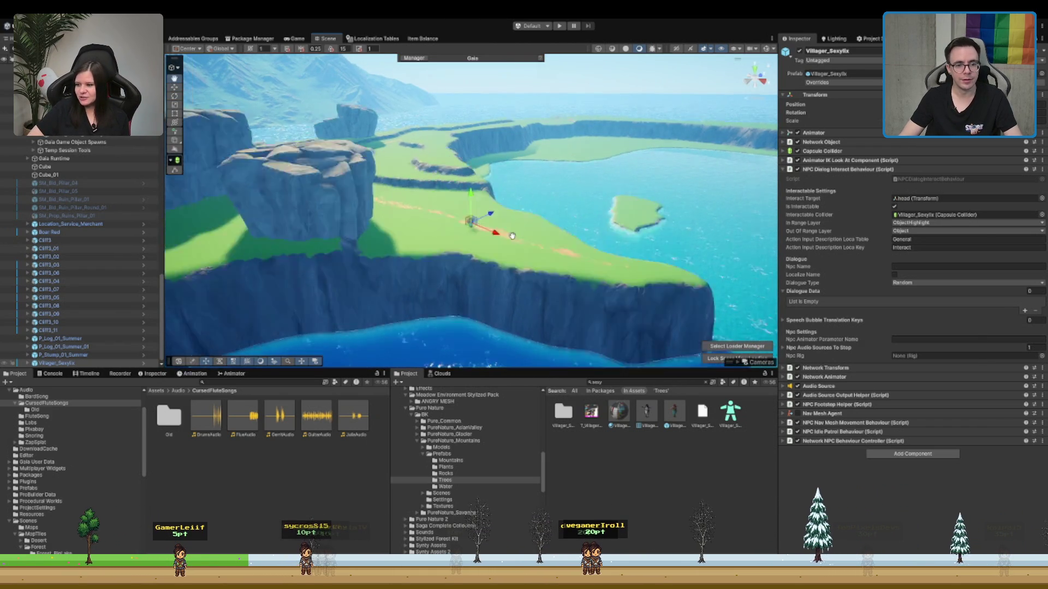
# - Select Forest_Biome_Biome, focus on it and show its height mask tinted cyan on the terrain
pyautogui.scroll(8, 85, 233)
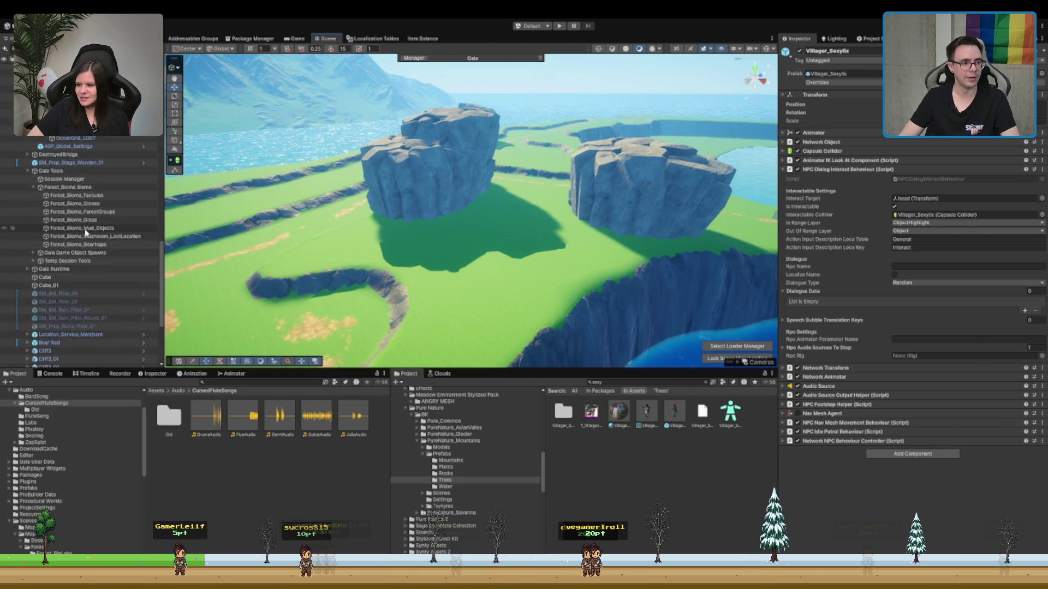
pyautogui.click(87, 276)
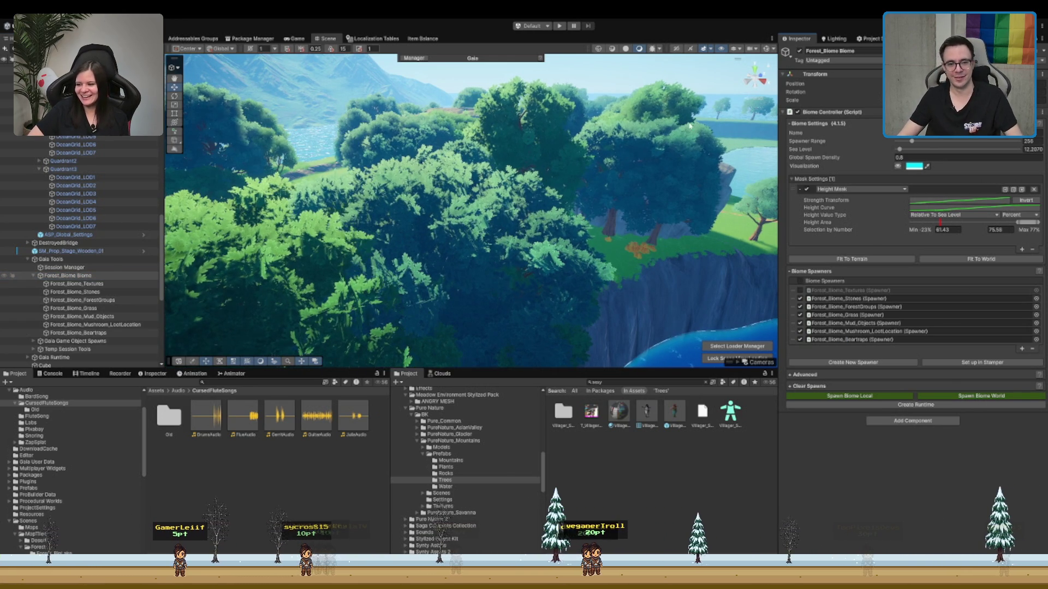
pyautogui.moveTo(655, 164)
pyautogui.mouseDown()
pyautogui.moveTo(623, 149)
pyautogui.moveTo(705, 240)
pyautogui.moveTo(567, 168)
pyautogui.moveTo(727, 179)
pyautogui.moveTo(489, 227)
pyautogui.moveTo(790, 218)
pyautogui.moveTo(429, 158)
pyautogui.moveTo(559, 185)
pyautogui.moveTo(643, 157)
pyautogui.moveTo(637, 229)
pyautogui.moveTo(553, 239)
pyautogui.moveTo(567, 248)
pyautogui.moveTo(218, 211)
pyautogui.mouseUp()
pyautogui.press('f')
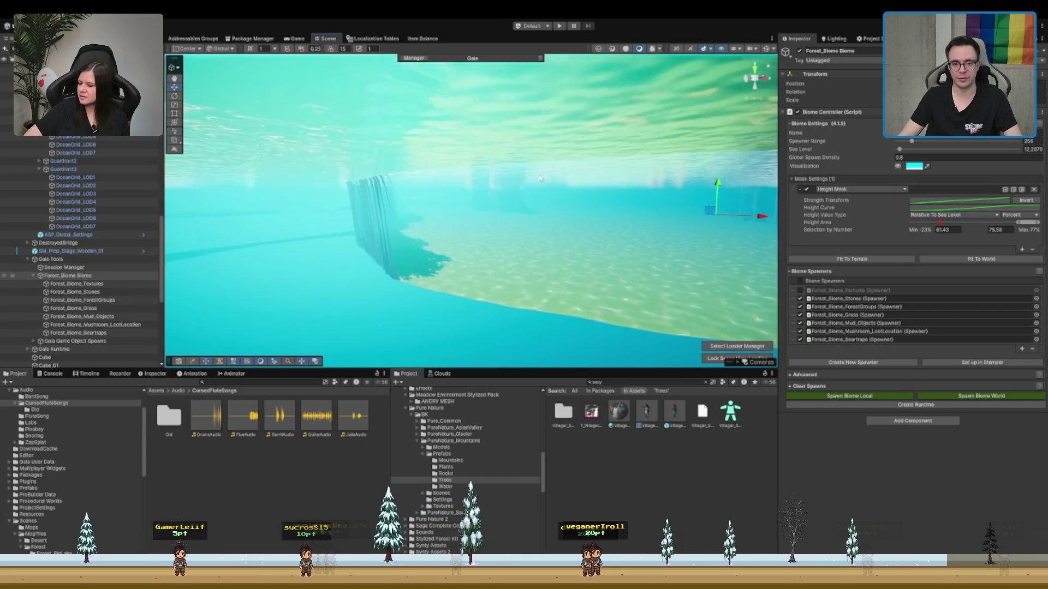
pyautogui.moveTo(615, 182); pyautogui.dragTo(773, 199)
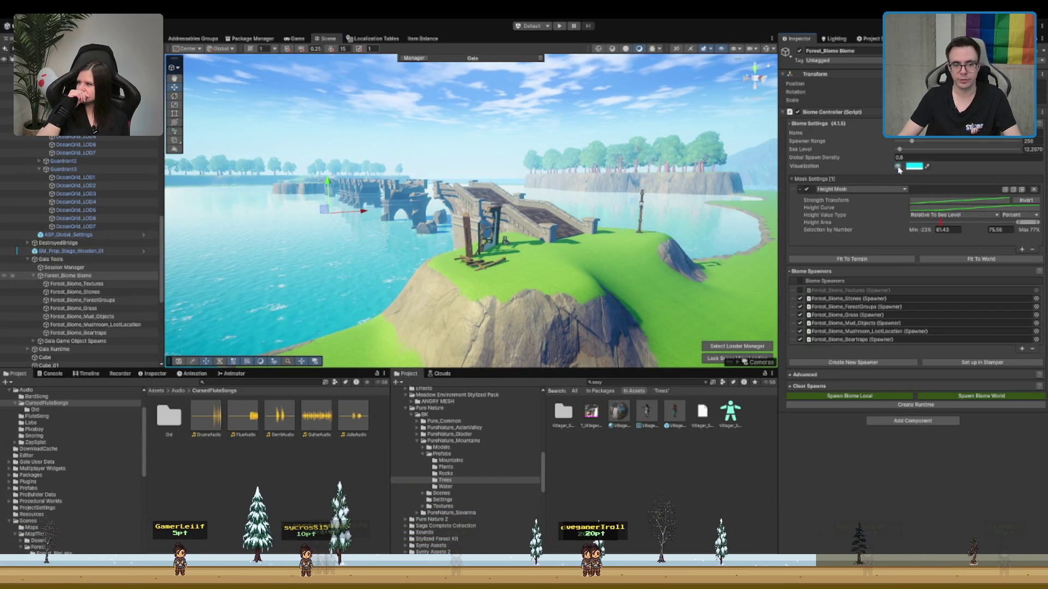
pyautogui.press('w')
pyautogui.press('w')
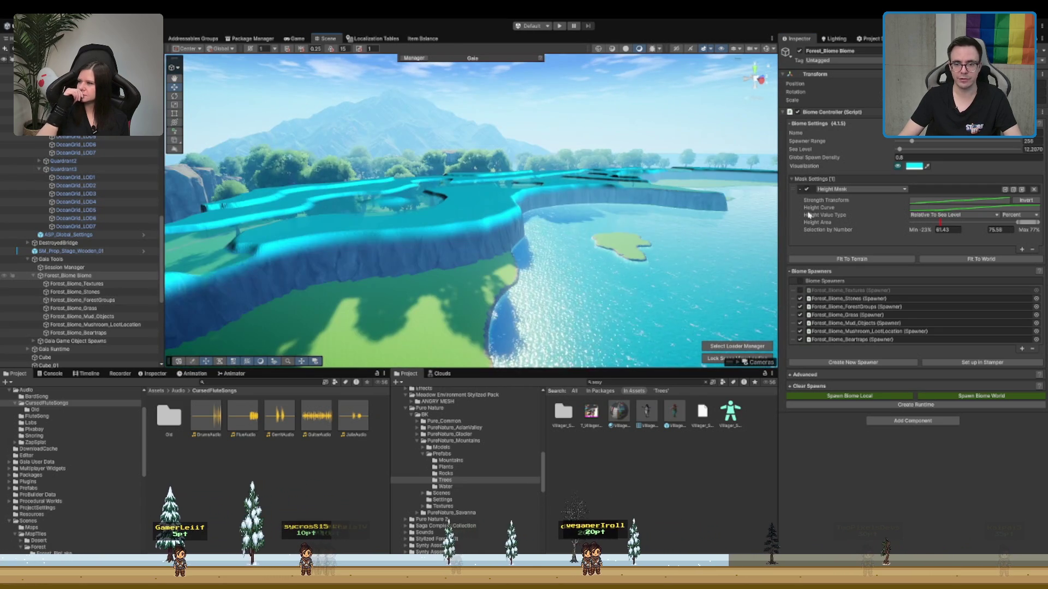
# - Lower the forest biome's Height Area range to 56.9–71.05 and run Spawn Biome World
pyautogui.moveTo(1023, 225); pyautogui.dragTo(1020, 226)
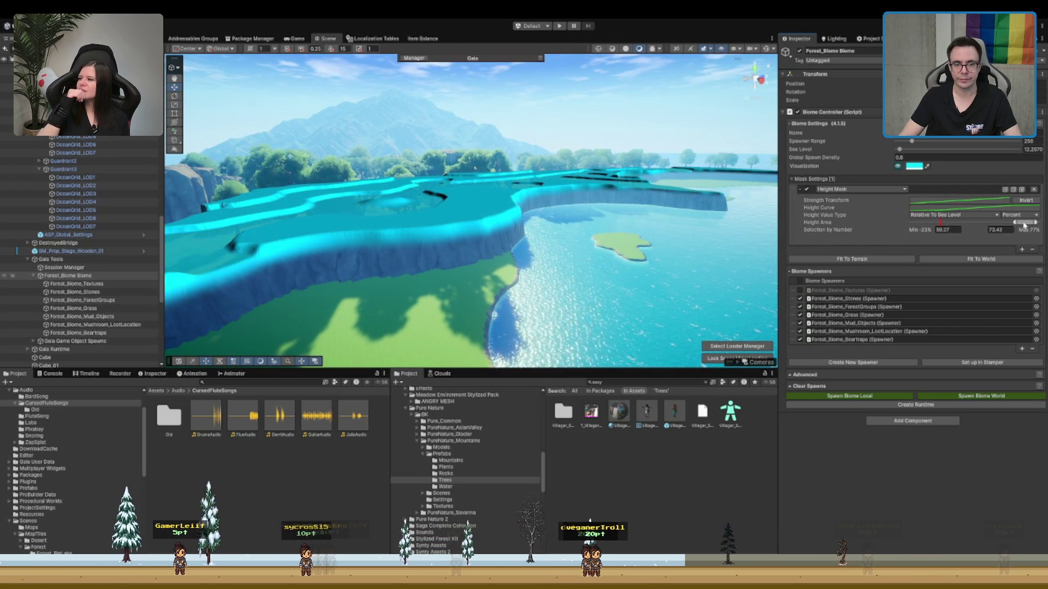
pyautogui.click(987, 400)
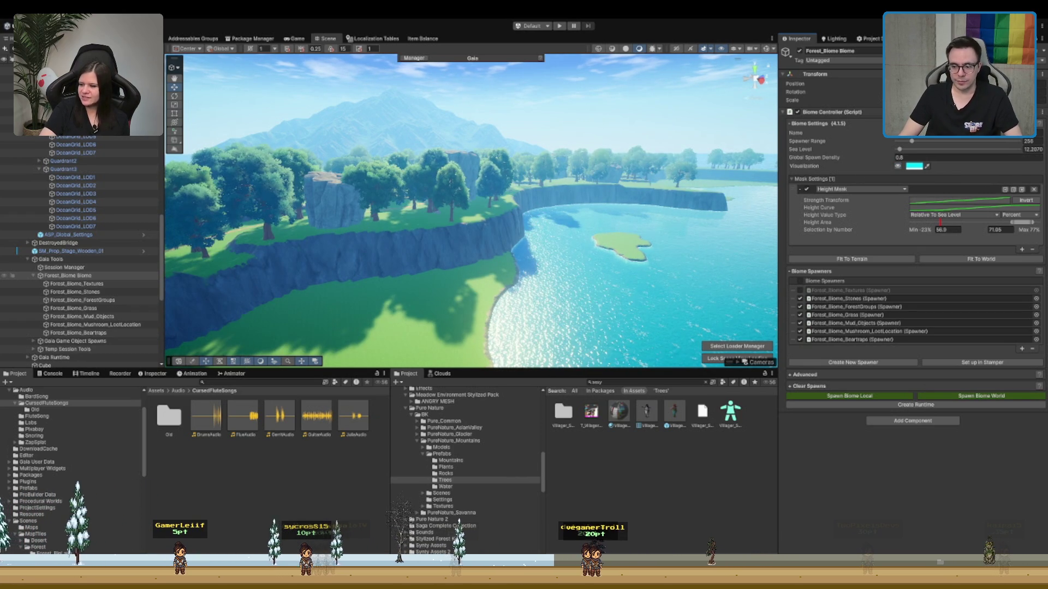
pyautogui.scroll(3, 505, 195)
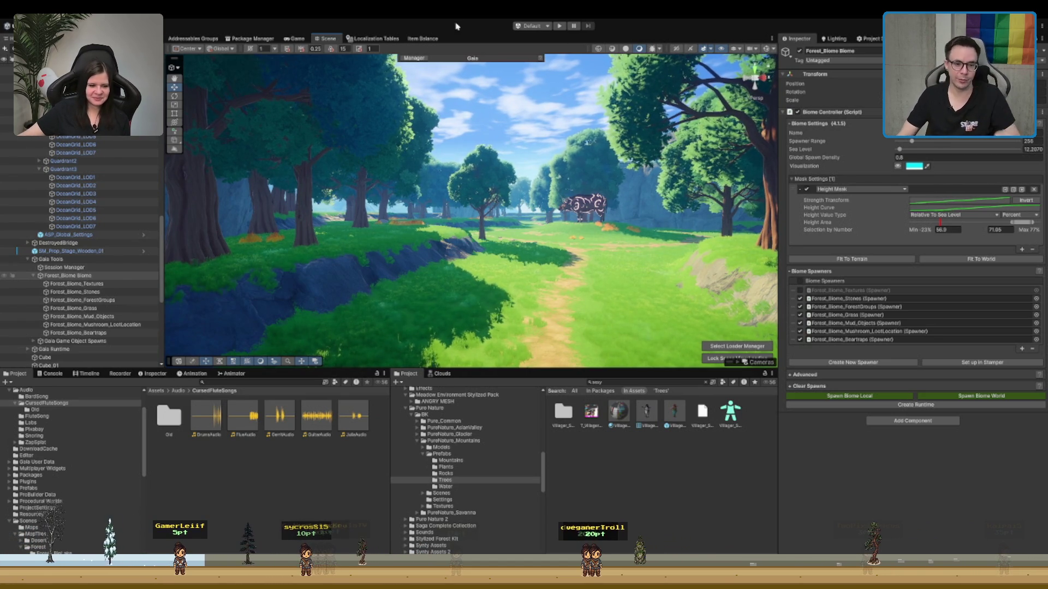
# - Fly through the newly spawned forest and select the Cliff3_03 rock
pyautogui.scroll(5, 575, 179)
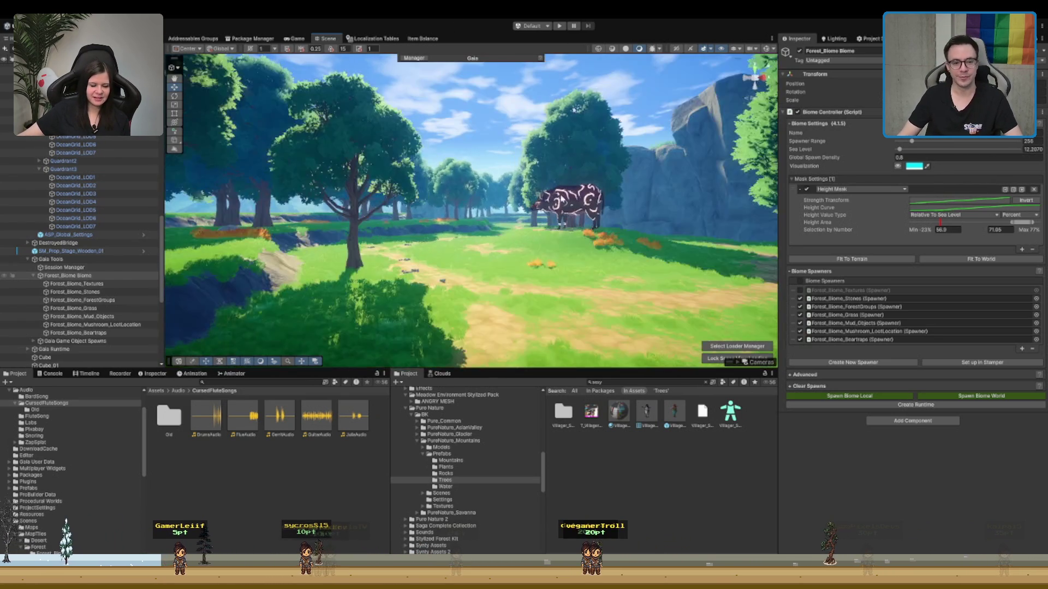
pyautogui.moveTo(385, 258)
pyautogui.mouseDown()
pyautogui.moveTo(619, 203)
pyautogui.moveTo(610, 224)
pyautogui.moveTo(629, 236)
pyautogui.moveTo(652, 229)
pyautogui.moveTo(602, 239)
pyautogui.mouseUp()
pyautogui.click(536, 211)
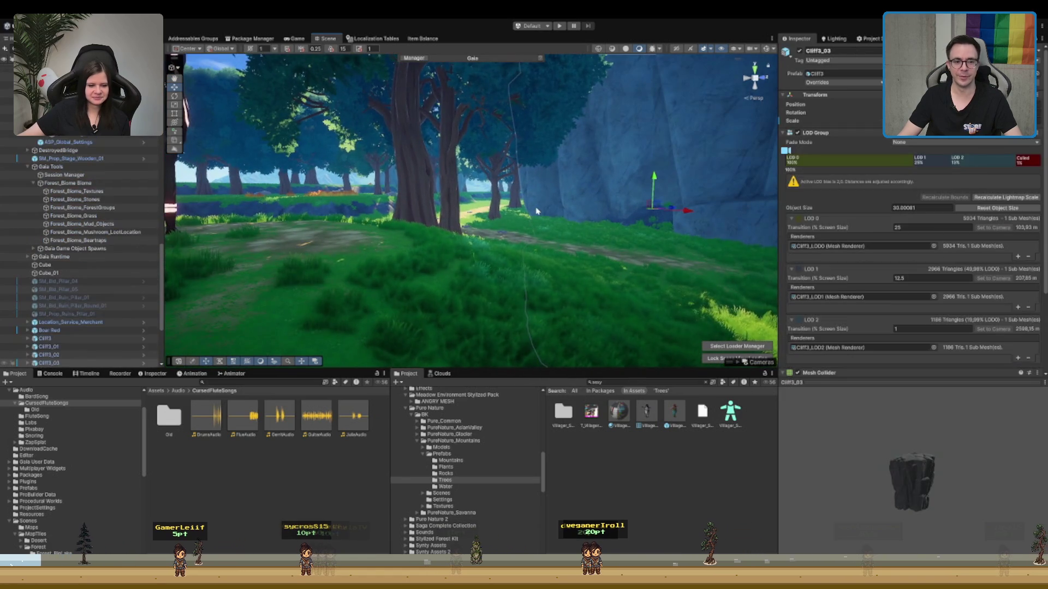
# - Select the terrain and switch to Paint Trees with brush size 5 and tree density 10
pyautogui.click(511, 238)
pyautogui.click(173, 113)
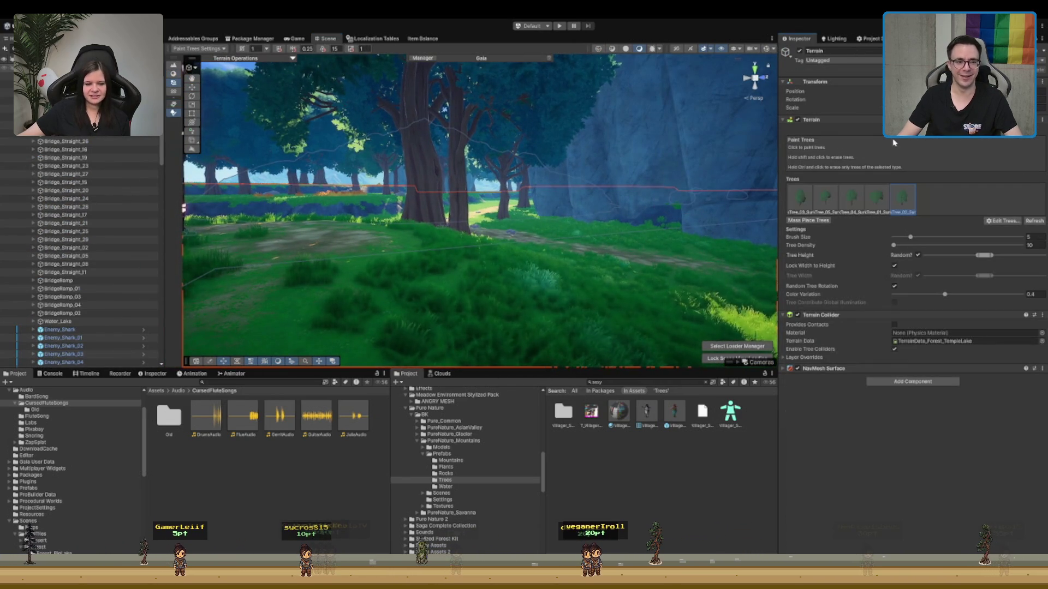
pyautogui.scroll(3, 530, 242)
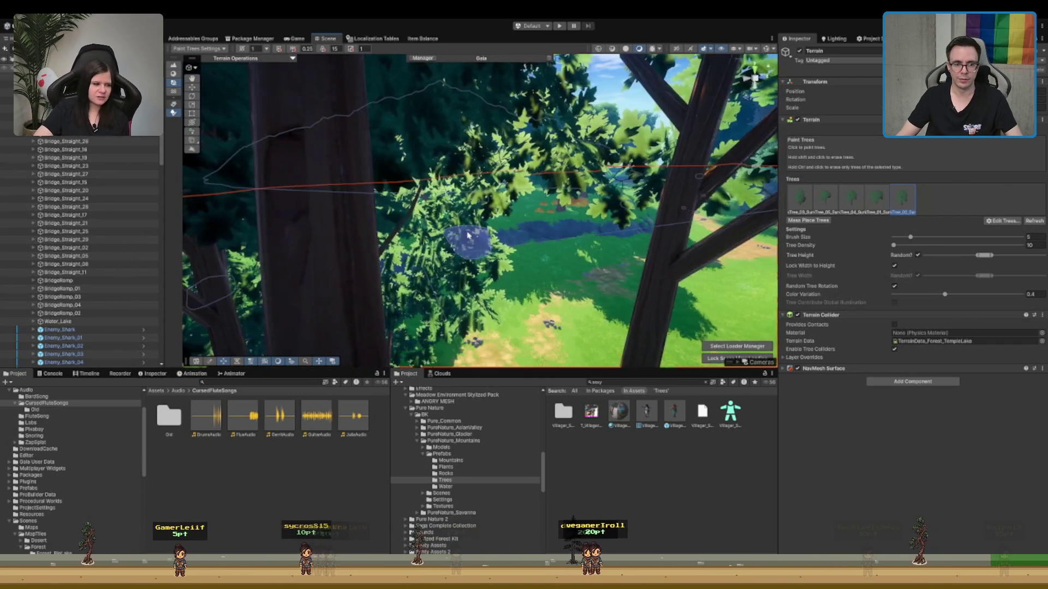
pyautogui.scroll(5, 466, 232)
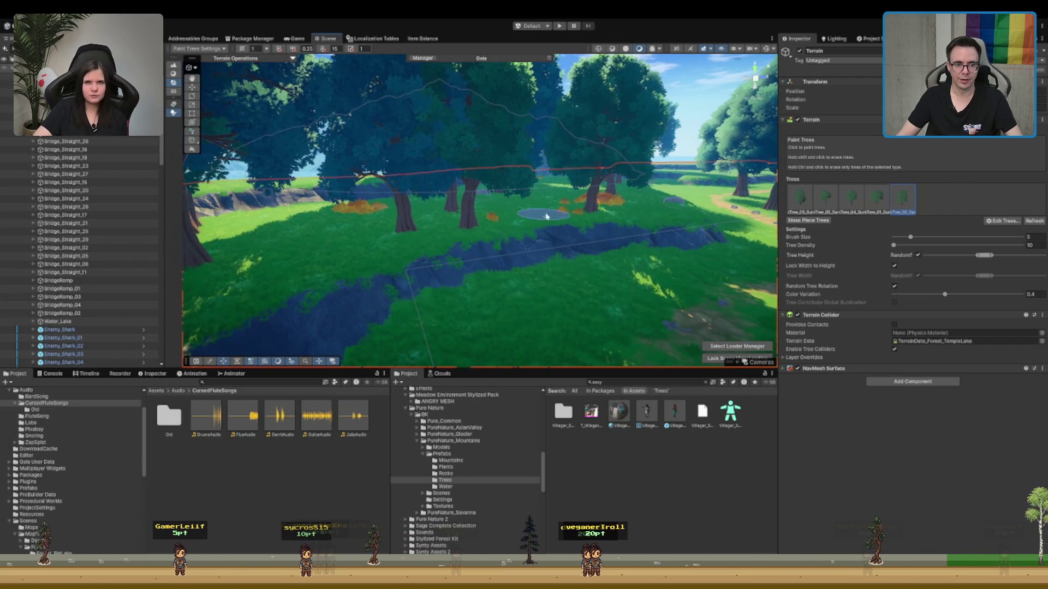
pyautogui.scroll(-3, 376, 251)
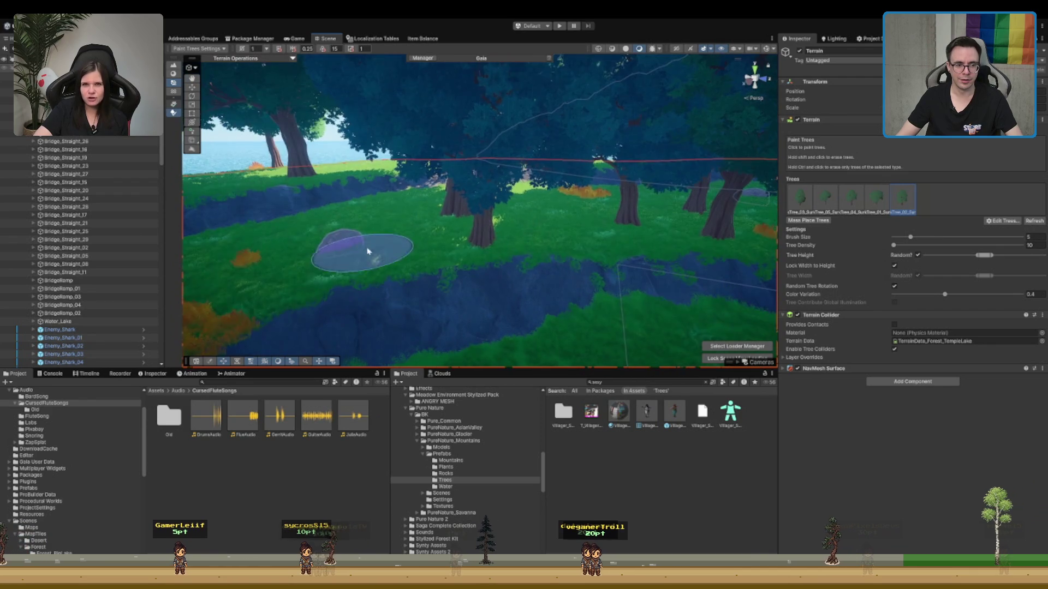
pyautogui.scroll(5, 295, 264)
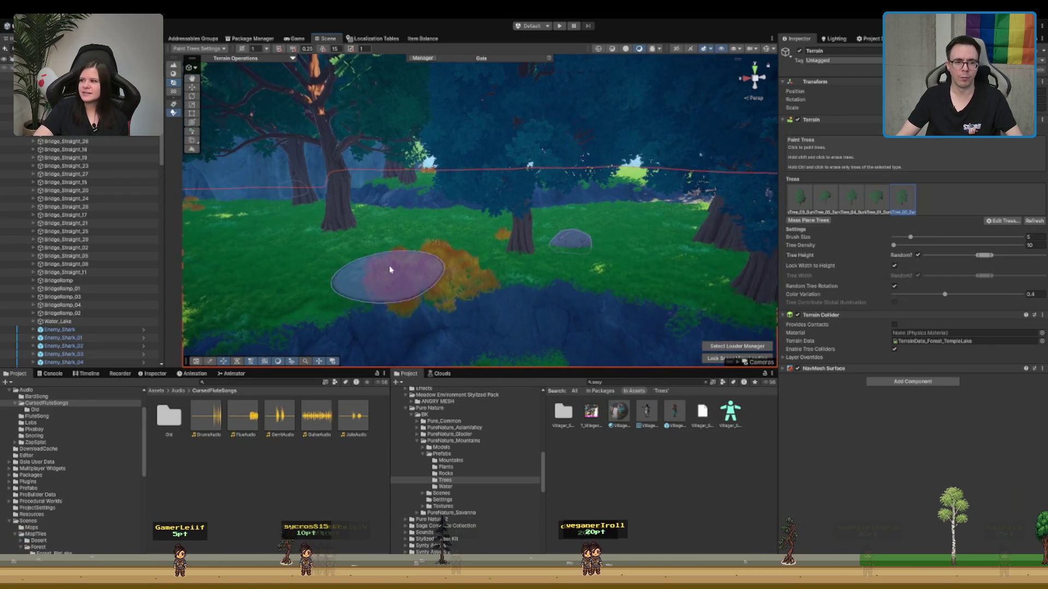
pyautogui.scroll(10, 386, 274)
pyautogui.scroll(-3, 458, 229)
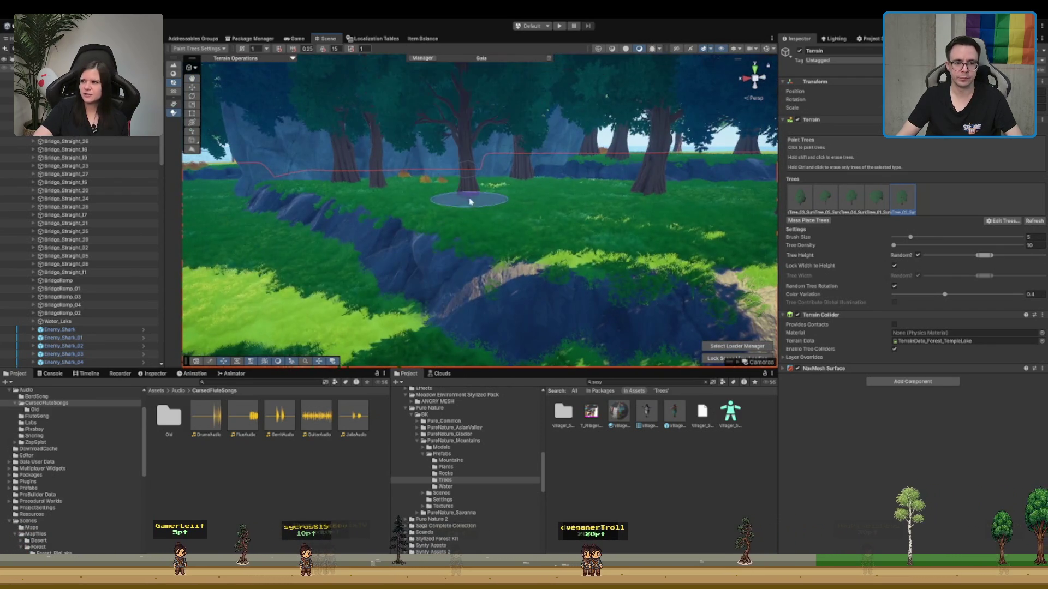
pyautogui.scroll(8, 600, 219)
pyautogui.scroll(-5, 600, 218)
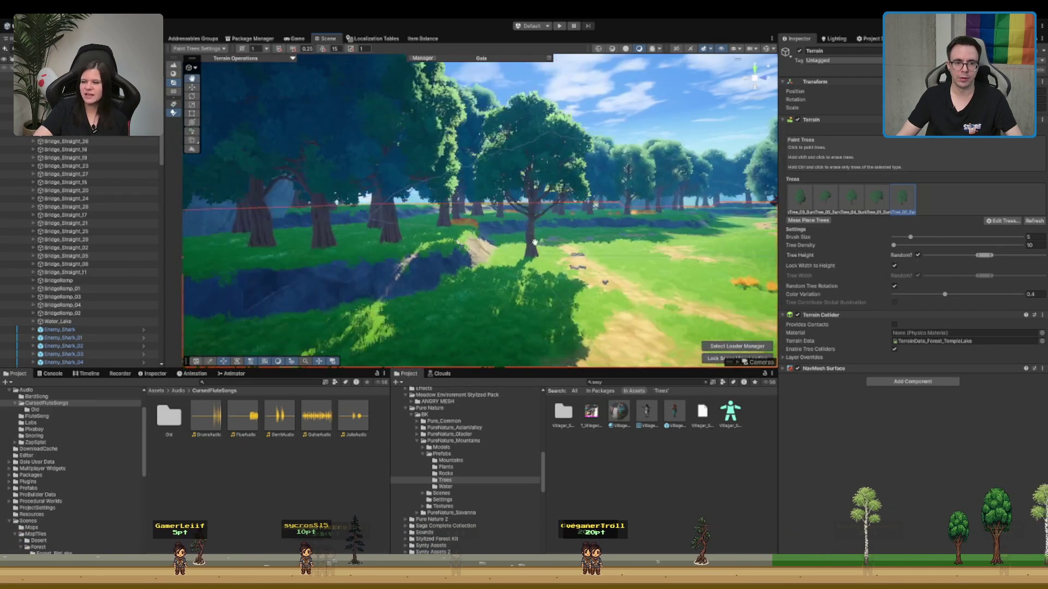
pyautogui.scroll(4, 504, 223)
pyautogui.scroll(8, 503, 223)
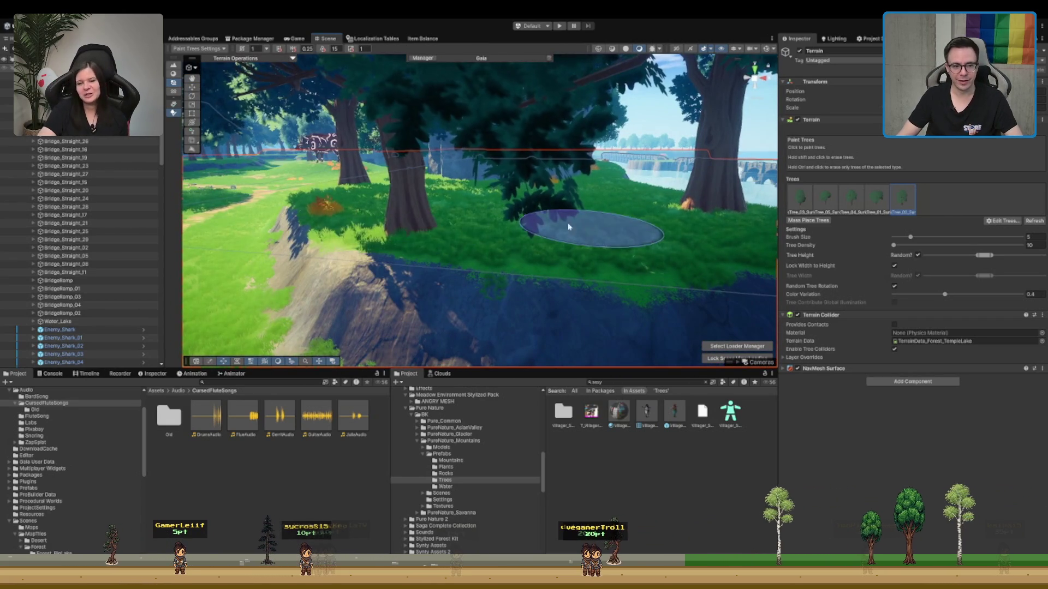
# - Paint two trees onto the terrain along the cliff edge
pyautogui.click(445, 225)
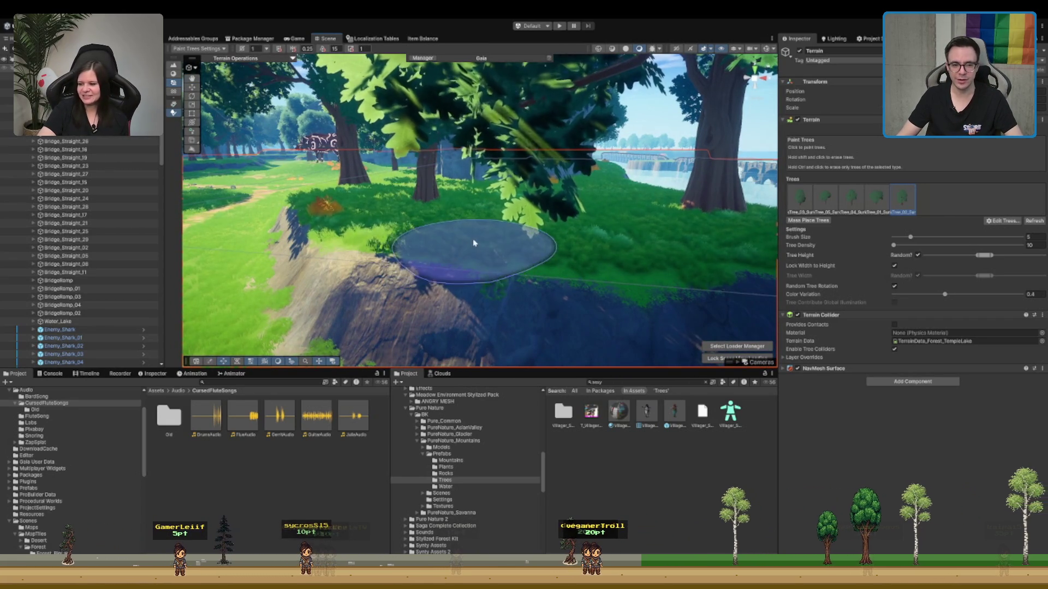
pyautogui.click(576, 238)
pyautogui.scroll(-5, 577, 238)
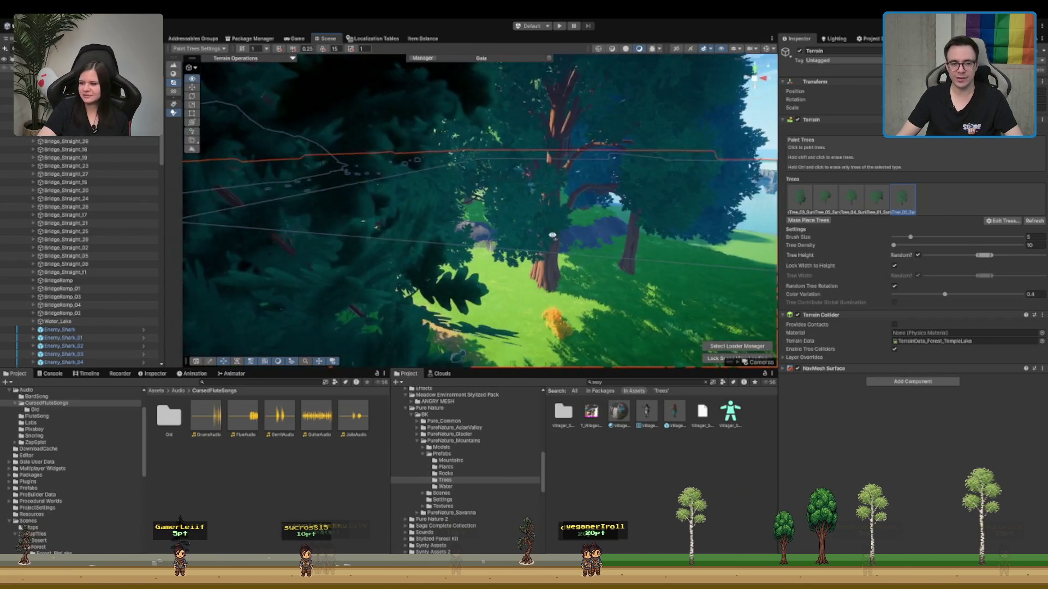
pyautogui.press('s')
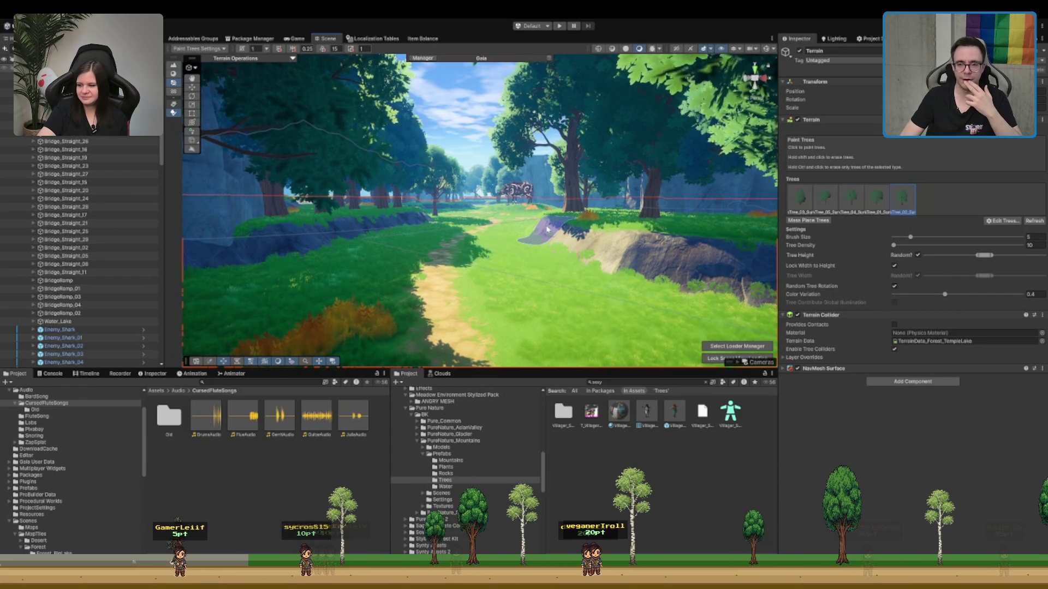
pyautogui.scroll(2, 463, 236)
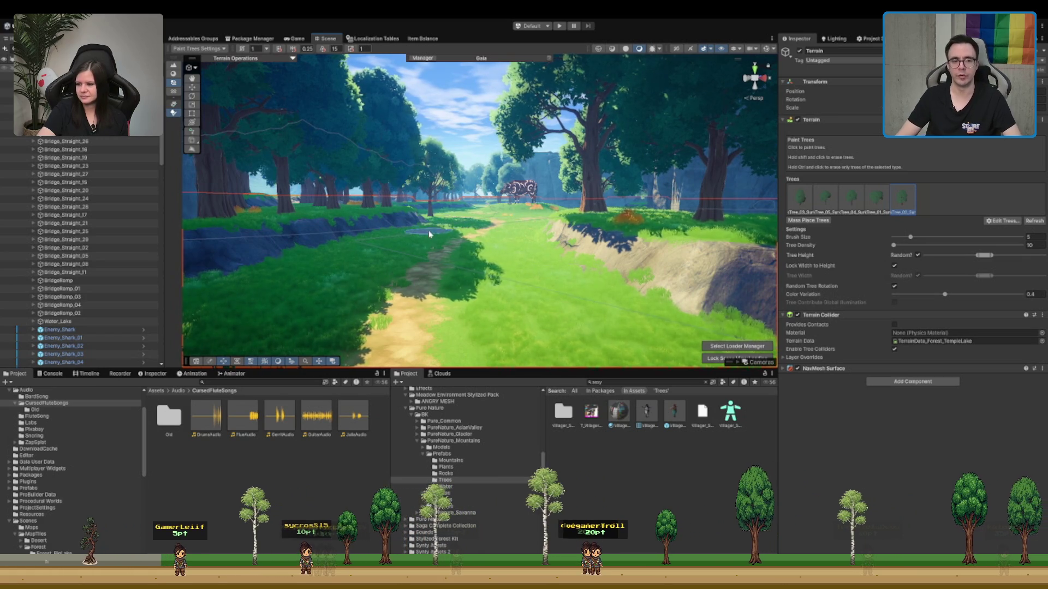
pyautogui.scroll(5, 429, 235)
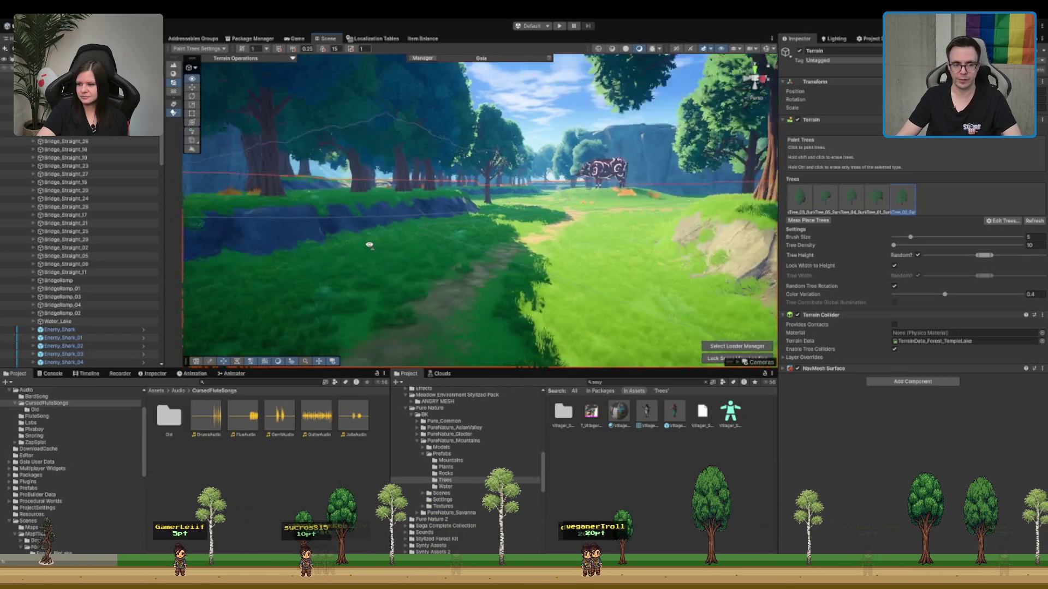
pyautogui.scroll(5, 370, 246)
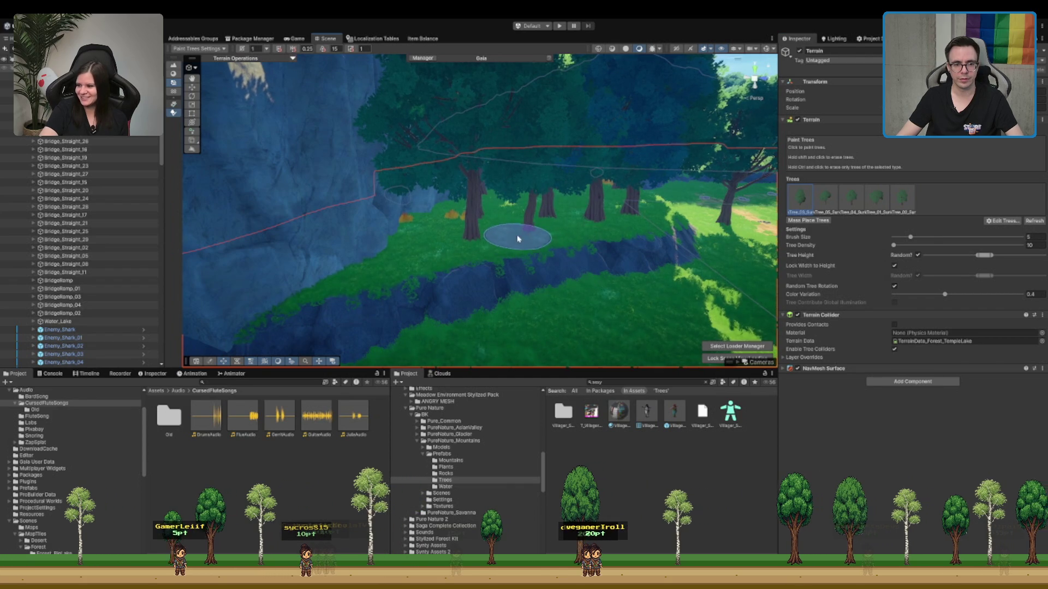
pyautogui.moveTo(423, 292)
pyautogui.mouseDown()
pyautogui.moveTo(538, 276)
pyautogui.moveTo(564, 227)
pyautogui.moveTo(605, 212)
pyautogui.mouseUp()
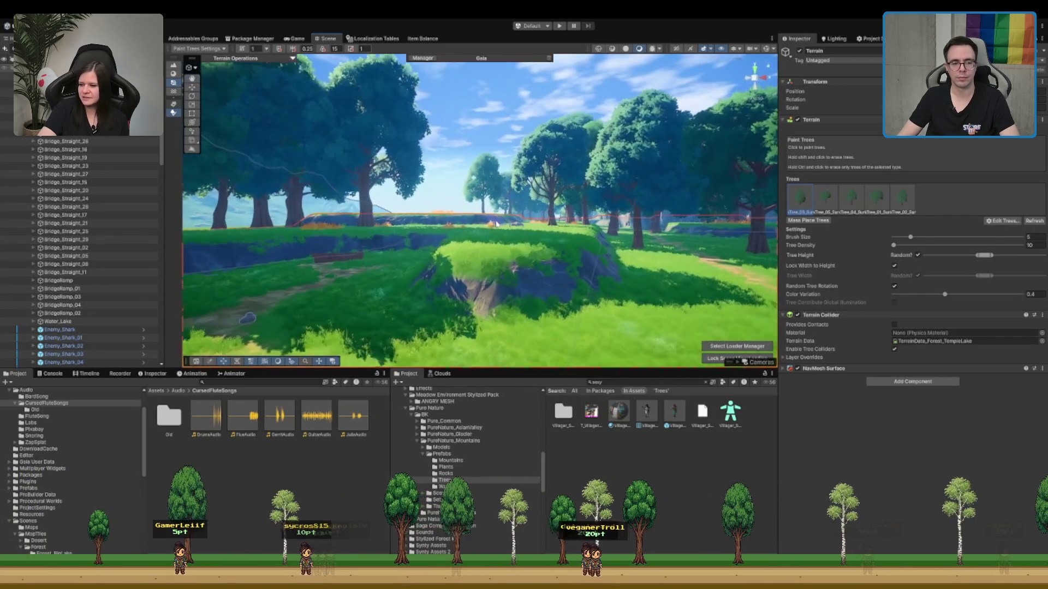
pyautogui.press('w')
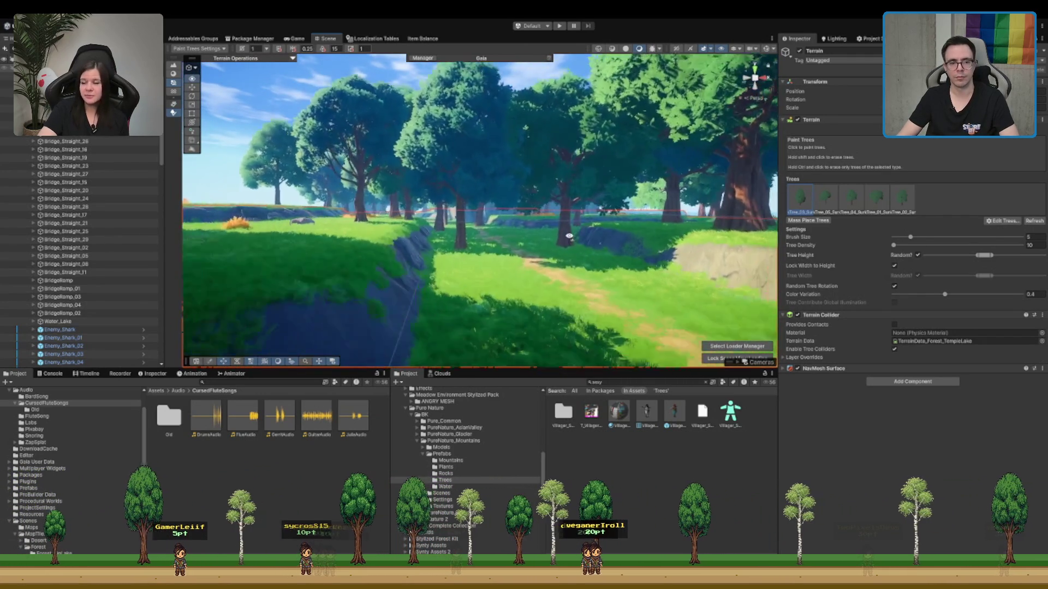
pyautogui.press('w')
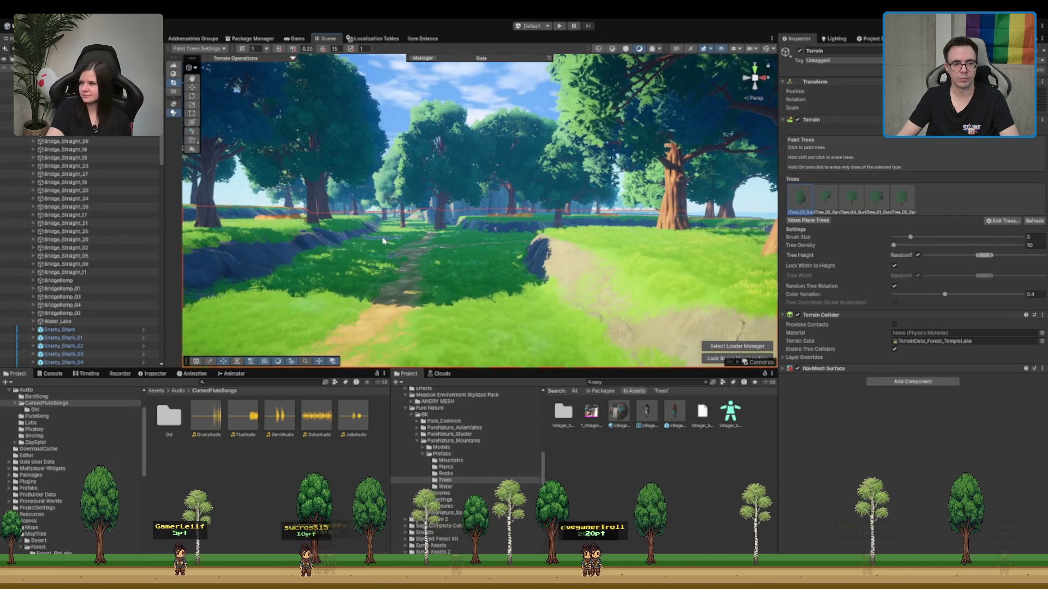
pyautogui.press('w')
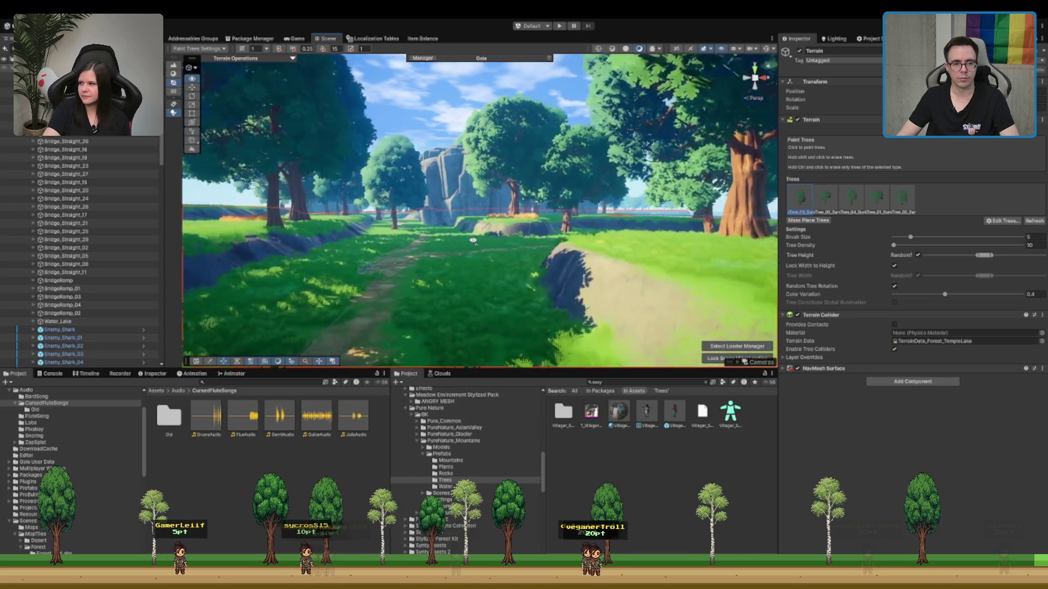
pyautogui.press('w')
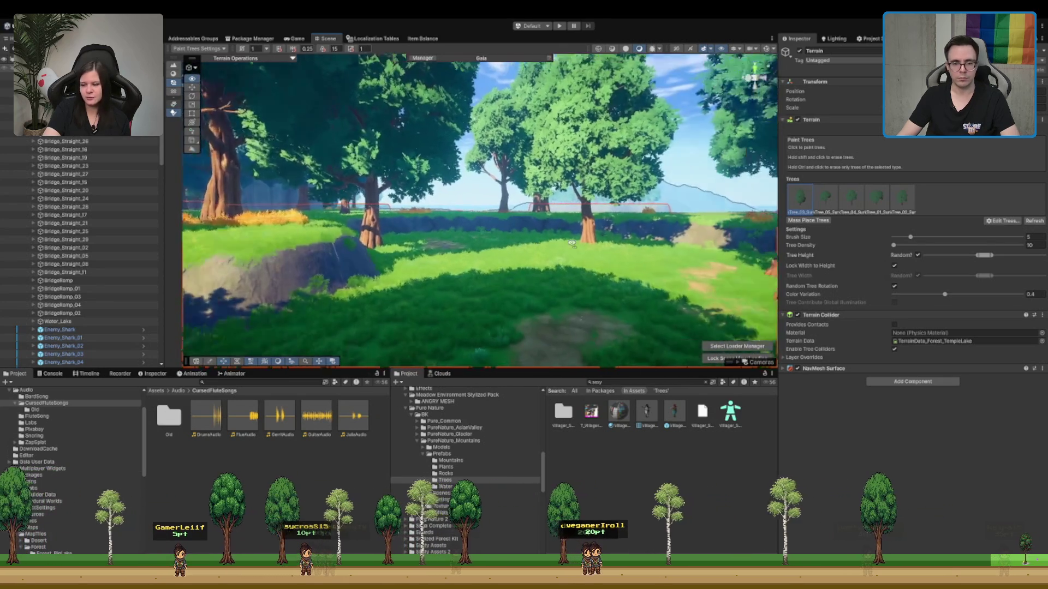
pyautogui.press('w')
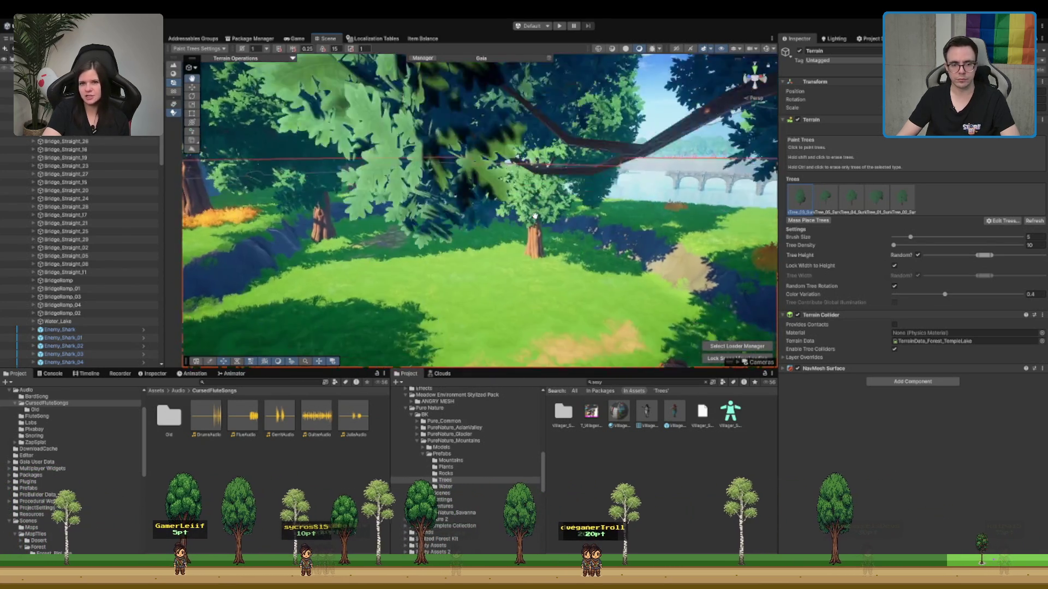
pyautogui.press('f')
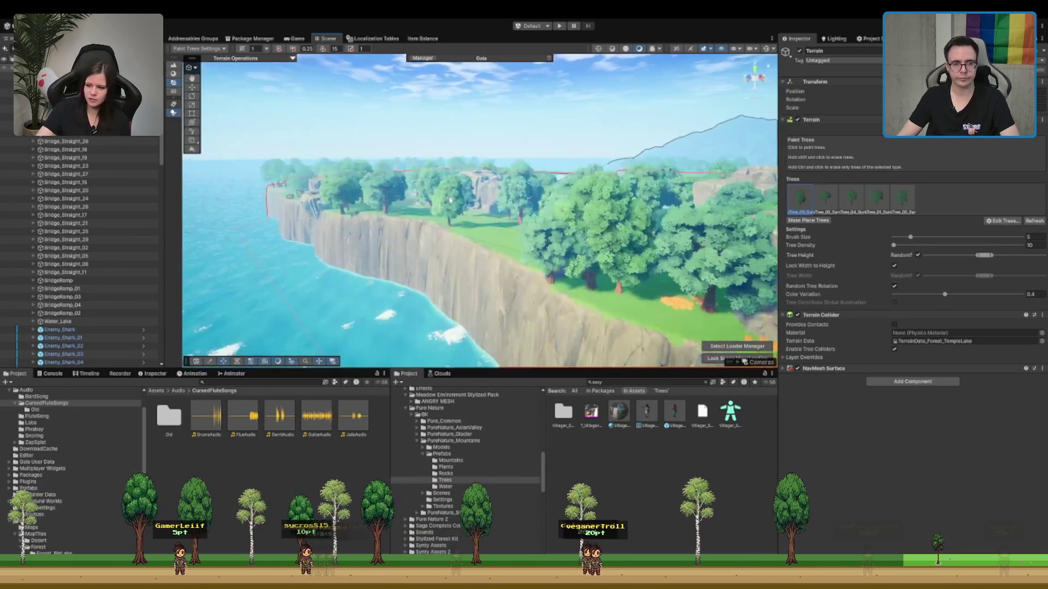
pyautogui.press('w')
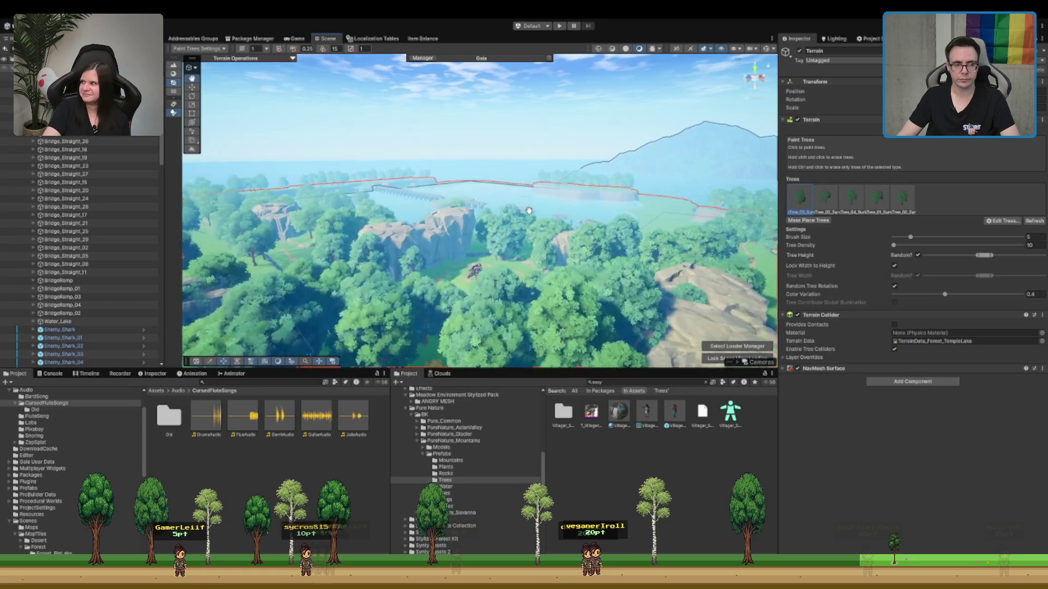
pyautogui.press('s')
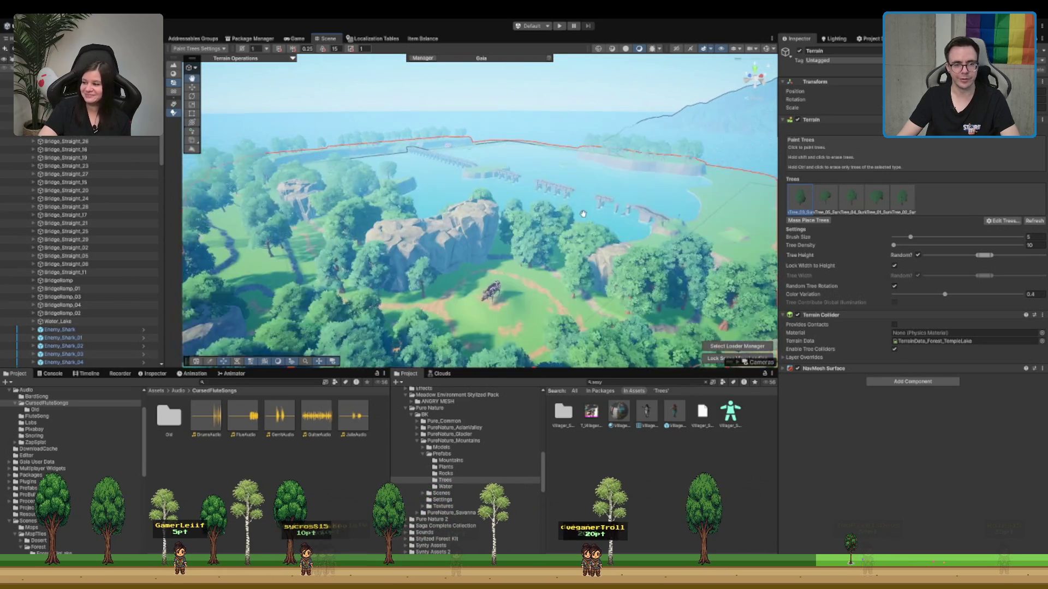
pyautogui.press('w')
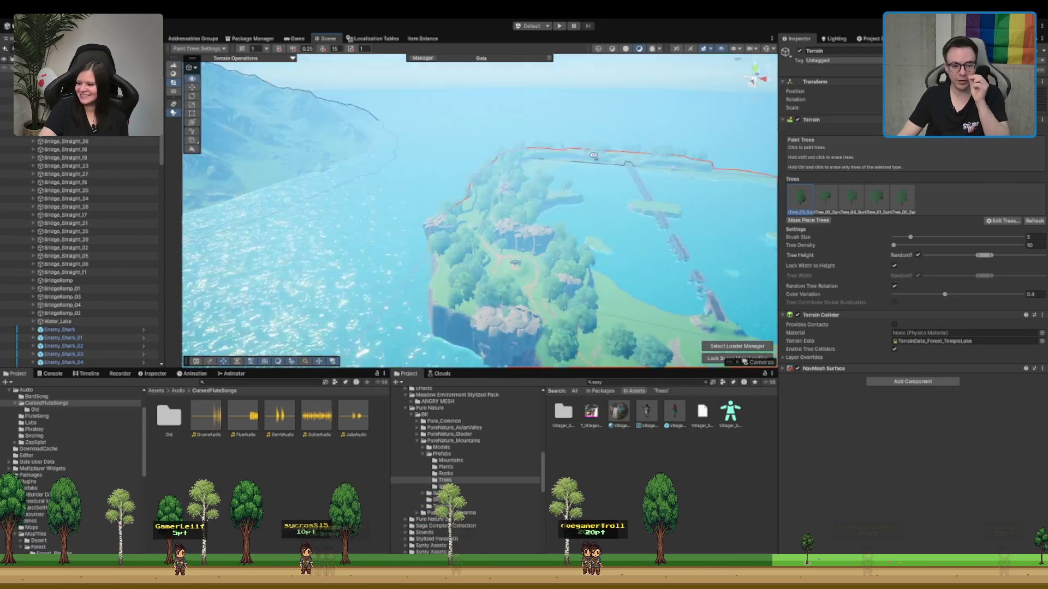
pyautogui.press('w')
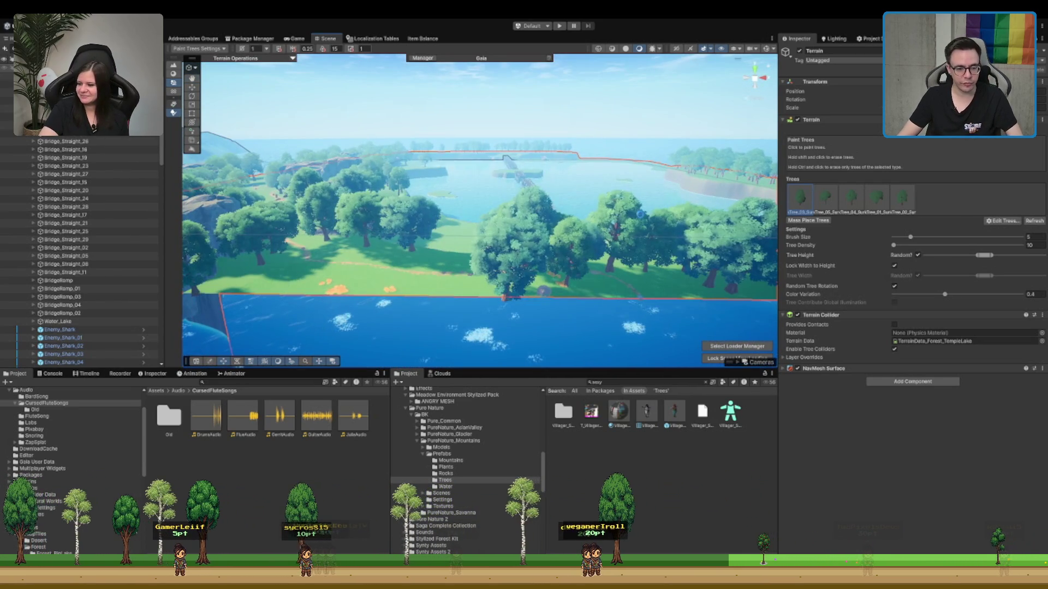
# - Inspect DestroyedBridge, Gaia Runtime, the pillar, merchant location and bridge piece in the Hierarchy
pyautogui.click(99, 242)
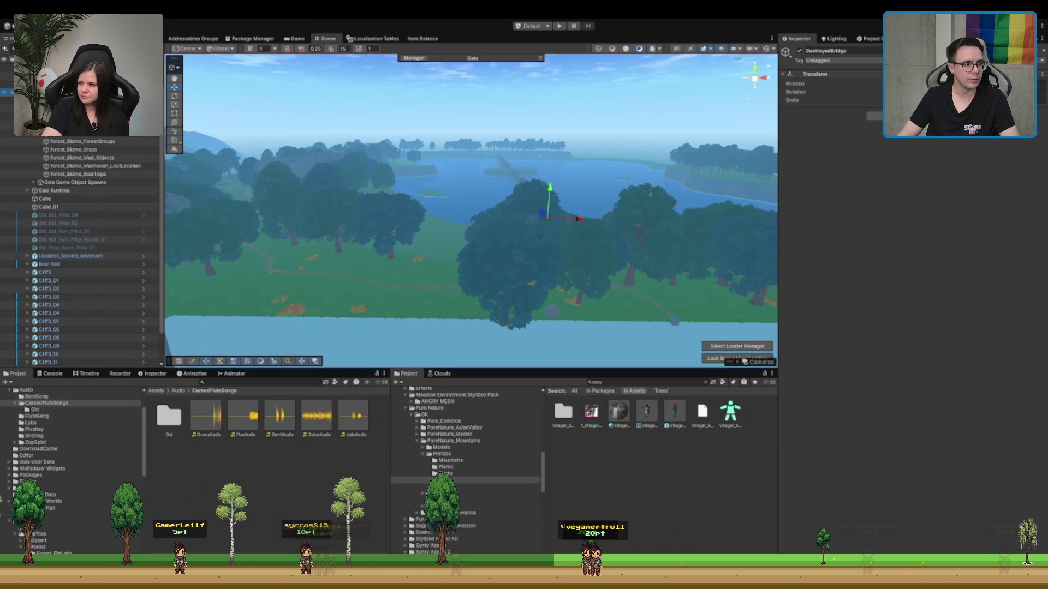
pyautogui.click(53, 190)
pyautogui.scroll(-3, 44, 154)
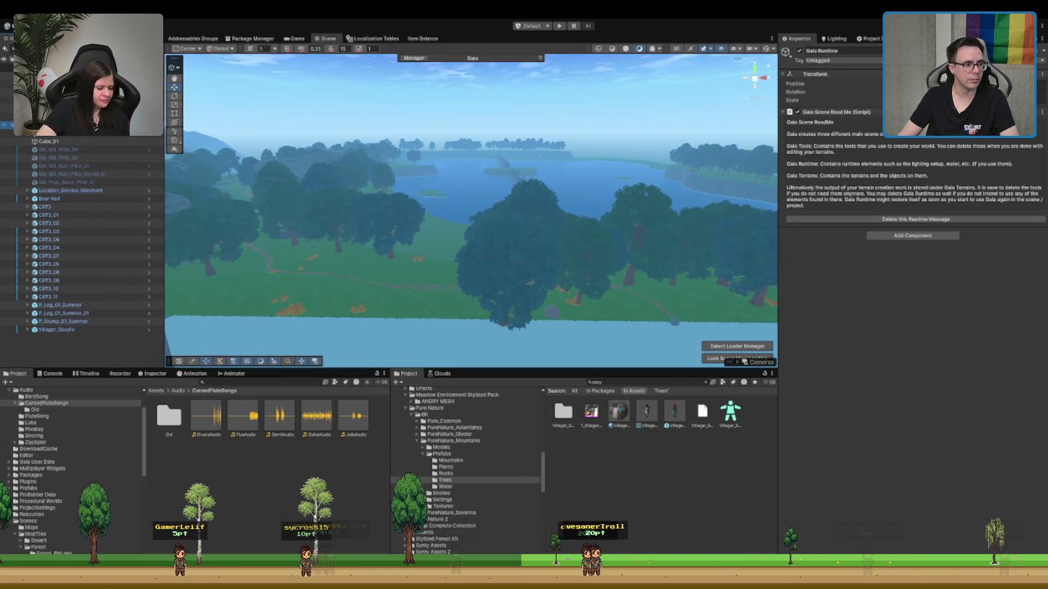
pyautogui.click(43, 151)
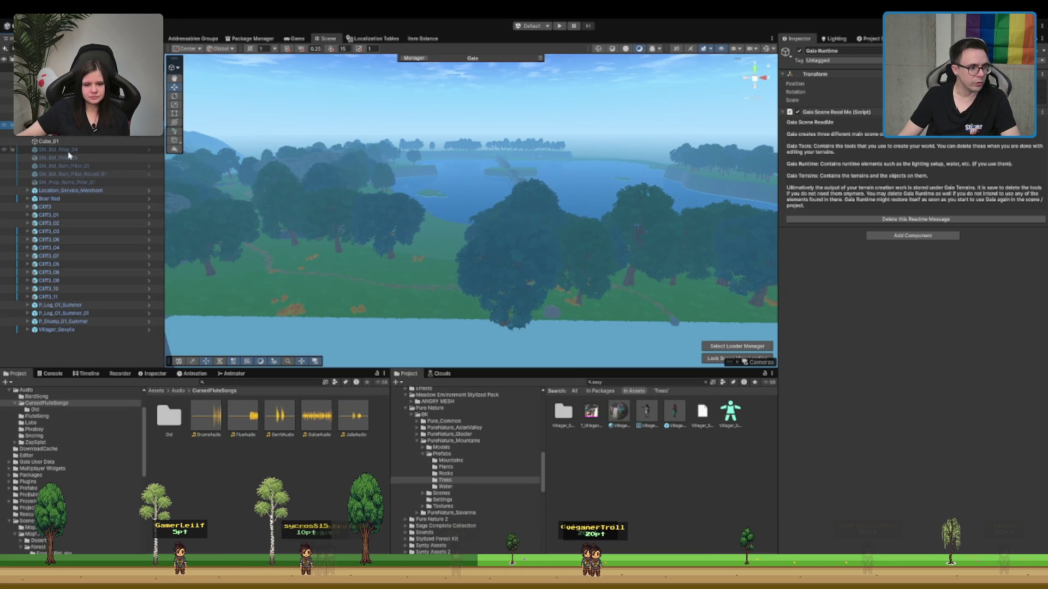
pyautogui.click(81, 191)
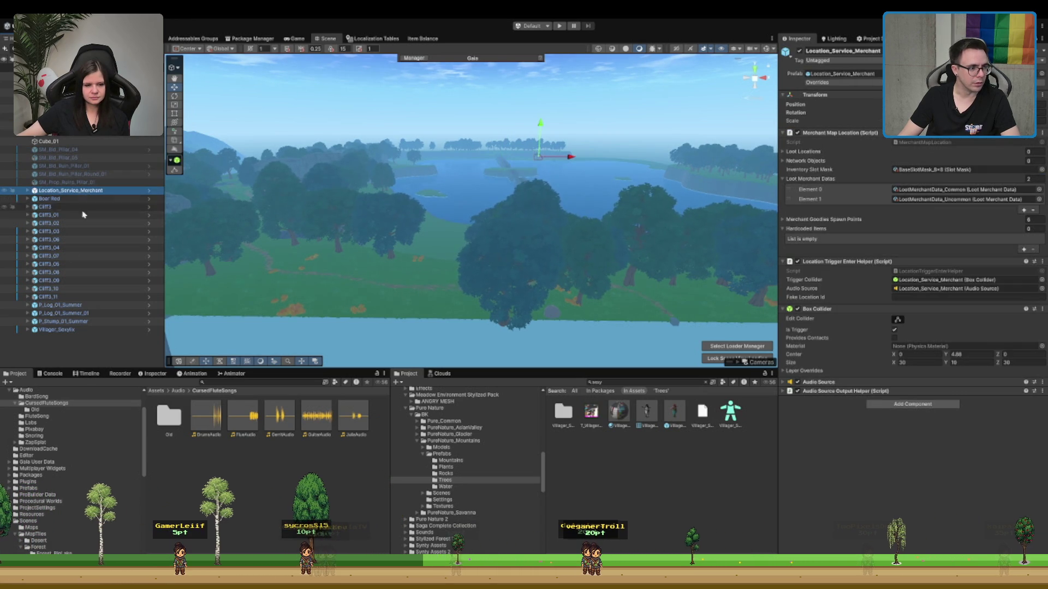
pyautogui.keyDown('shift'); pyautogui.click(60, 330); pyautogui.keyUp('shift')
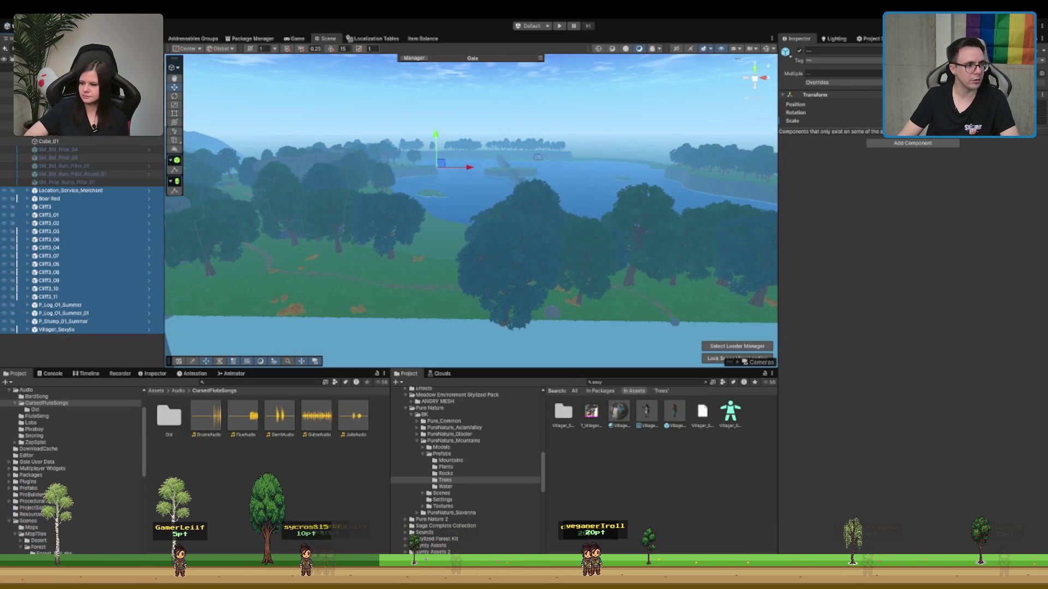
pyautogui.scroll(5, 115, 170)
pyautogui.click(115, 166)
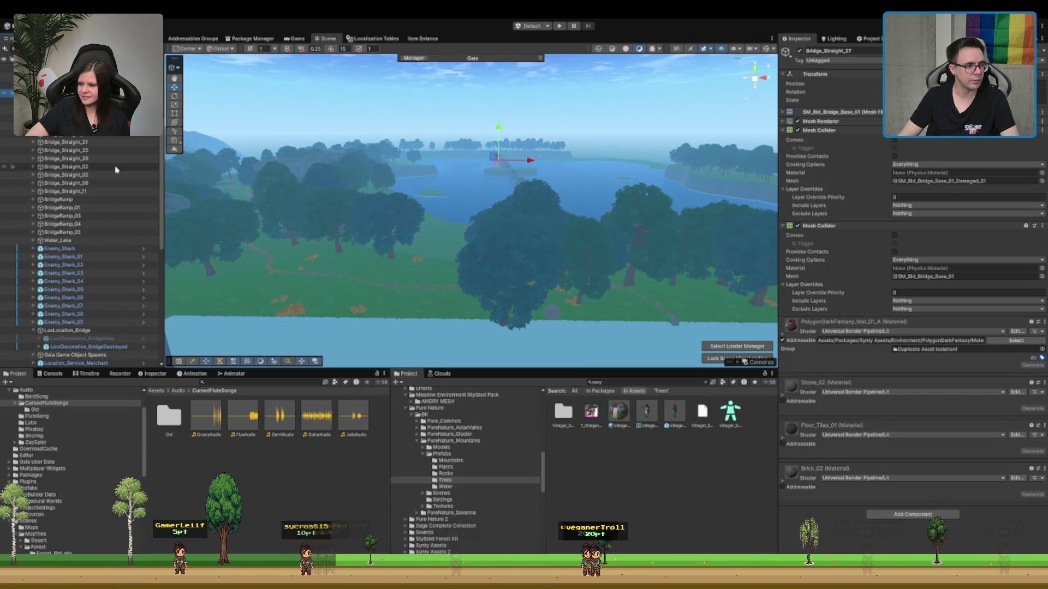
pyautogui.scroll(-5, 116, 170)
# - Move SM_Prop_Stage_Wooden_01 in the Hierarchy to sit just above the villager
pyautogui.click(72, 290)
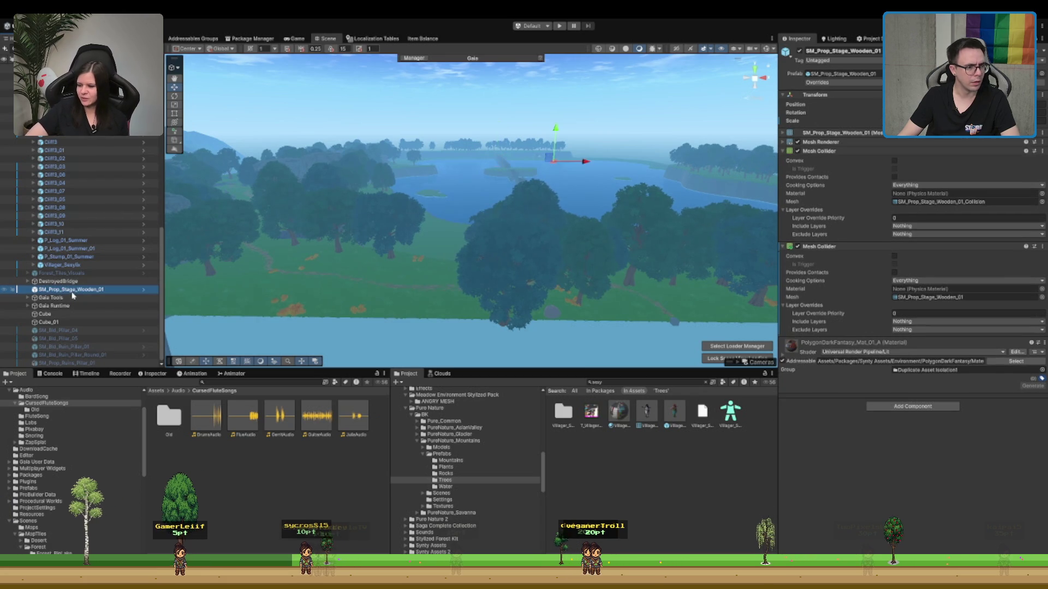
pyautogui.click(72, 297)
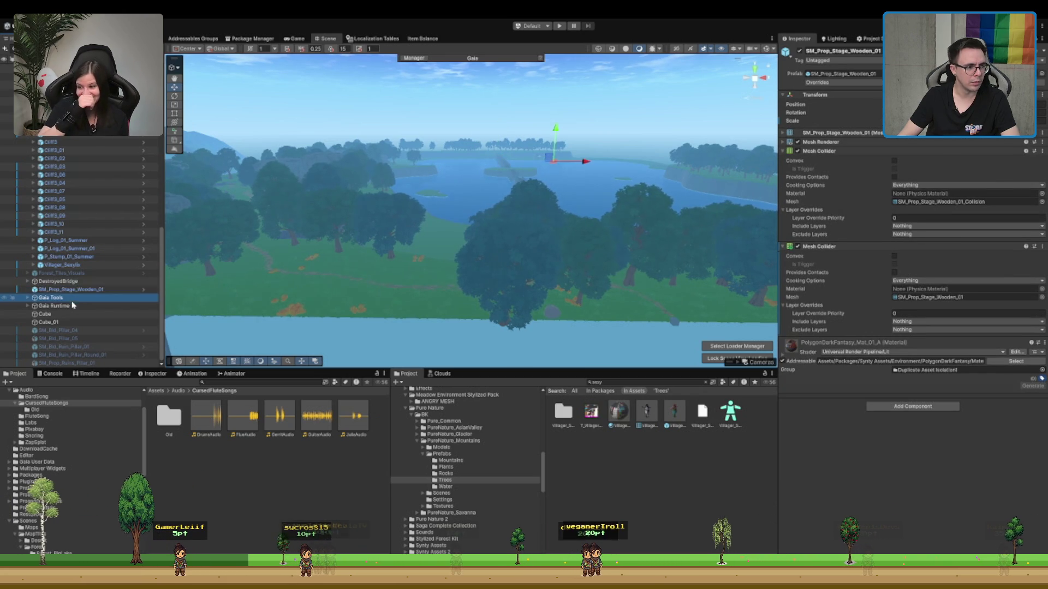
pyautogui.moveTo(72, 289); pyautogui.dragTo(86, 264)
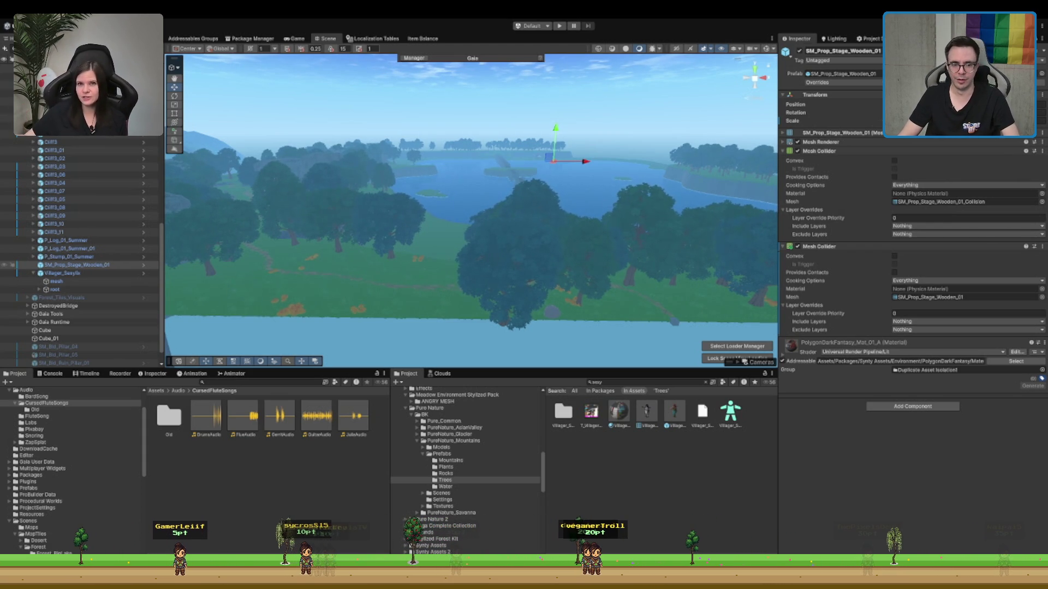
# - Clear the selection, browse the Project window to Assets/Scenes and open the Boot scene
pyautogui.click(669, 461)
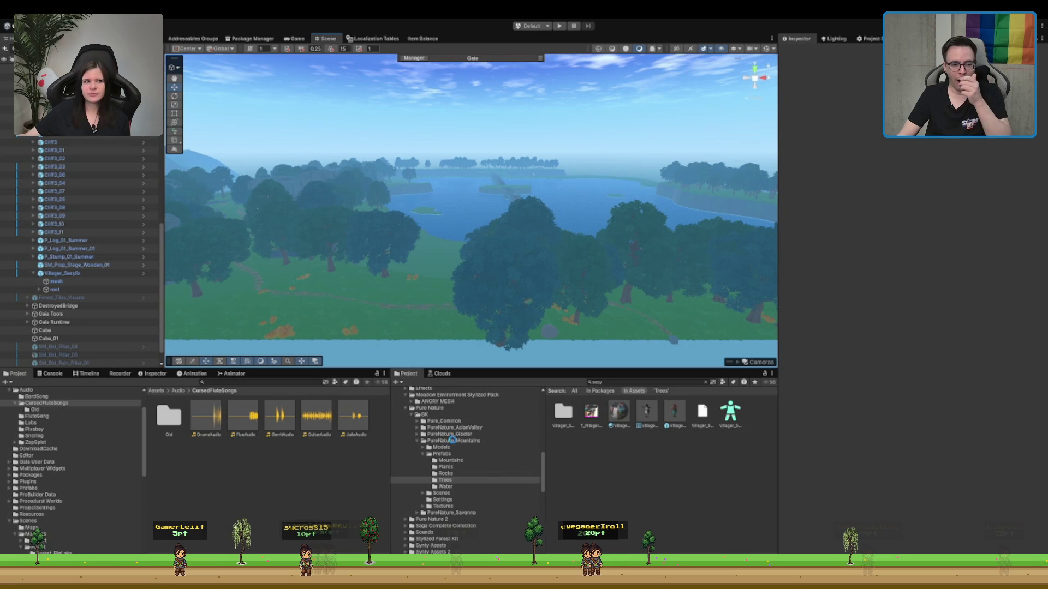
pyautogui.click(443, 409)
pyautogui.scroll(10, 458, 447)
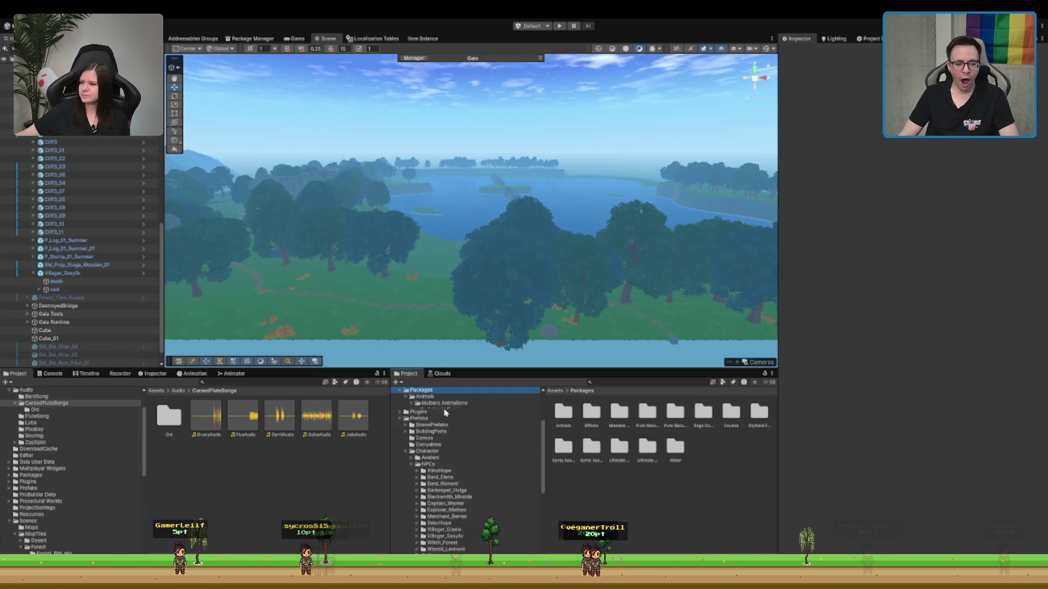
pyautogui.click(436, 462)
pyautogui.press('Left')
pyautogui.press('Down')
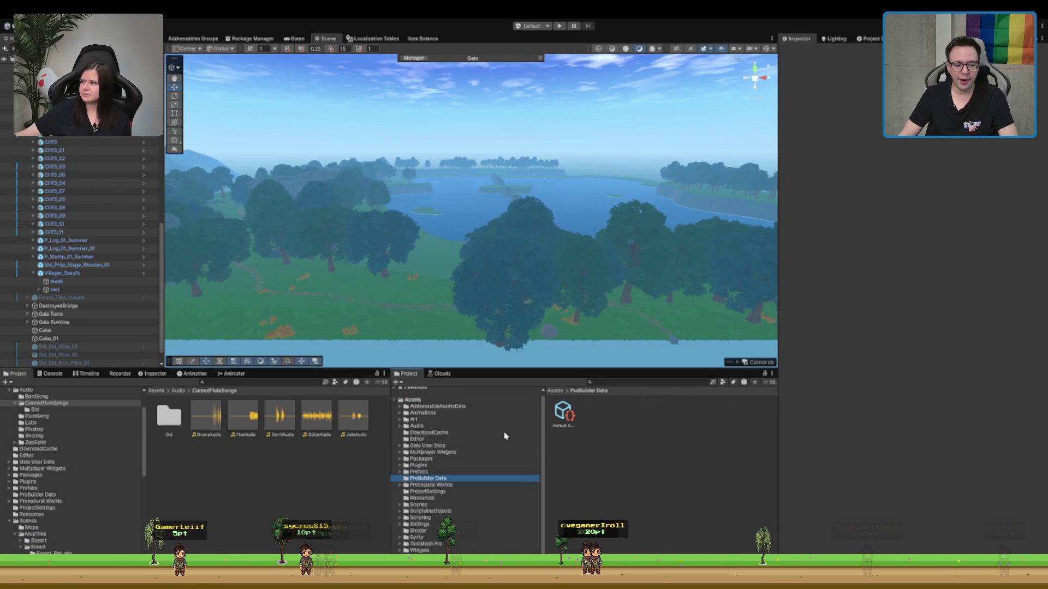
pyautogui.click(419, 505)
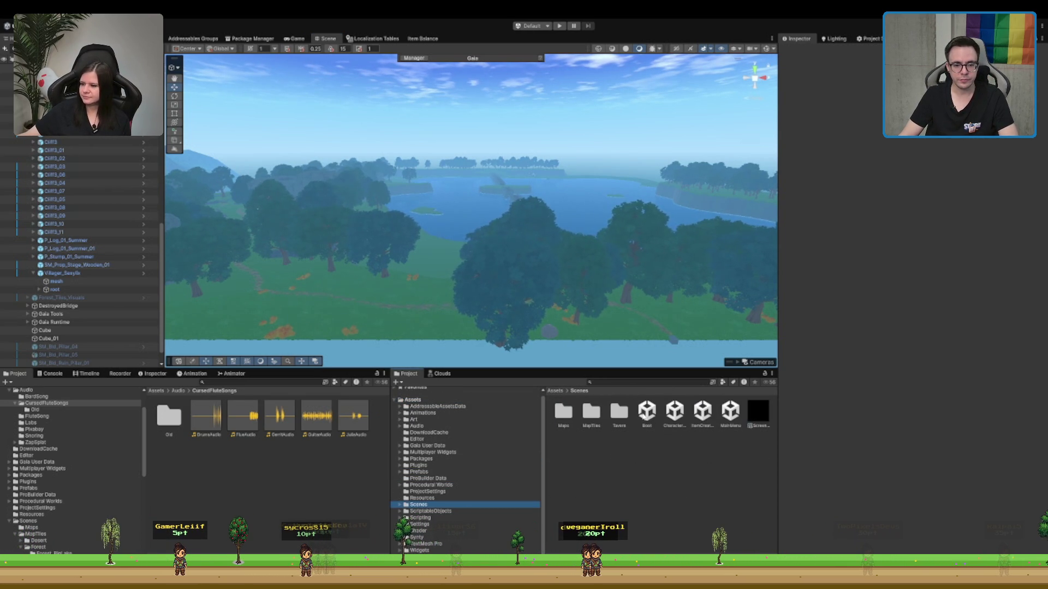
pyautogui.click(646, 412)
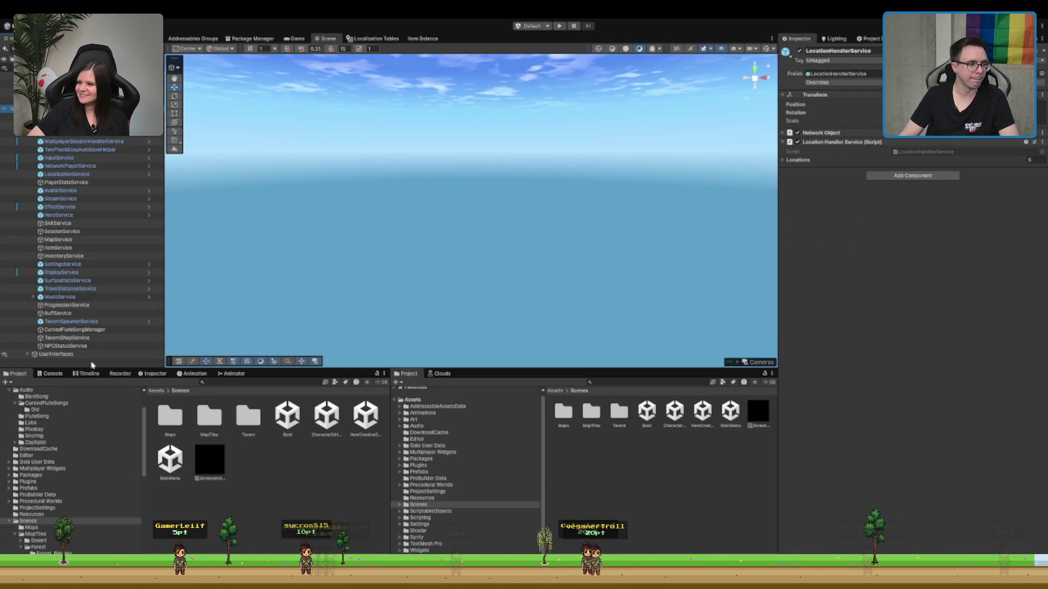
# - Add Element 0 to MapService's Debug Test Tiles, then enter Play mode
pyautogui.click(84, 240)
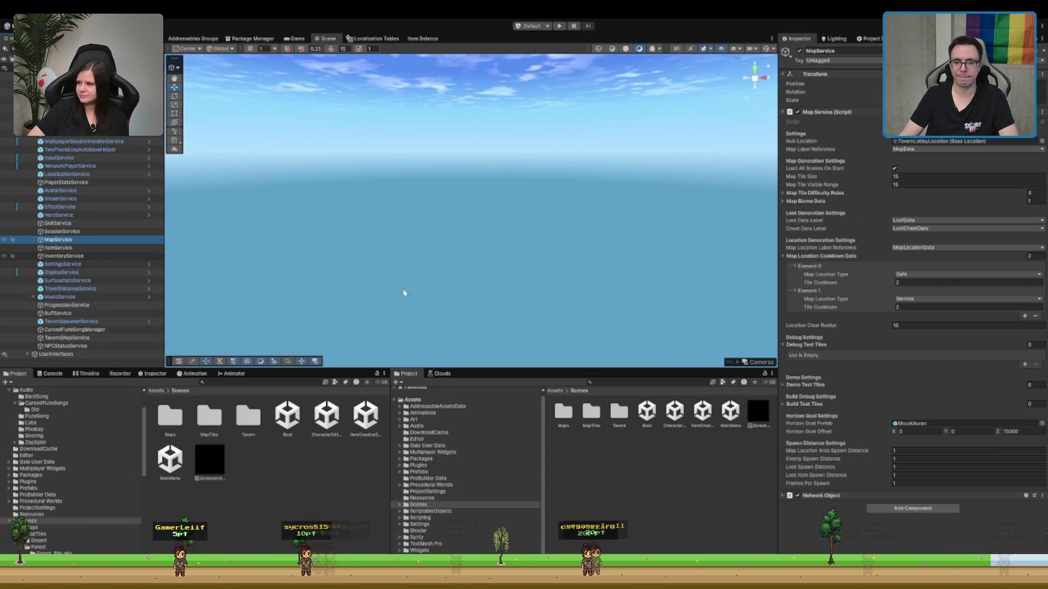
pyautogui.click(1024, 364)
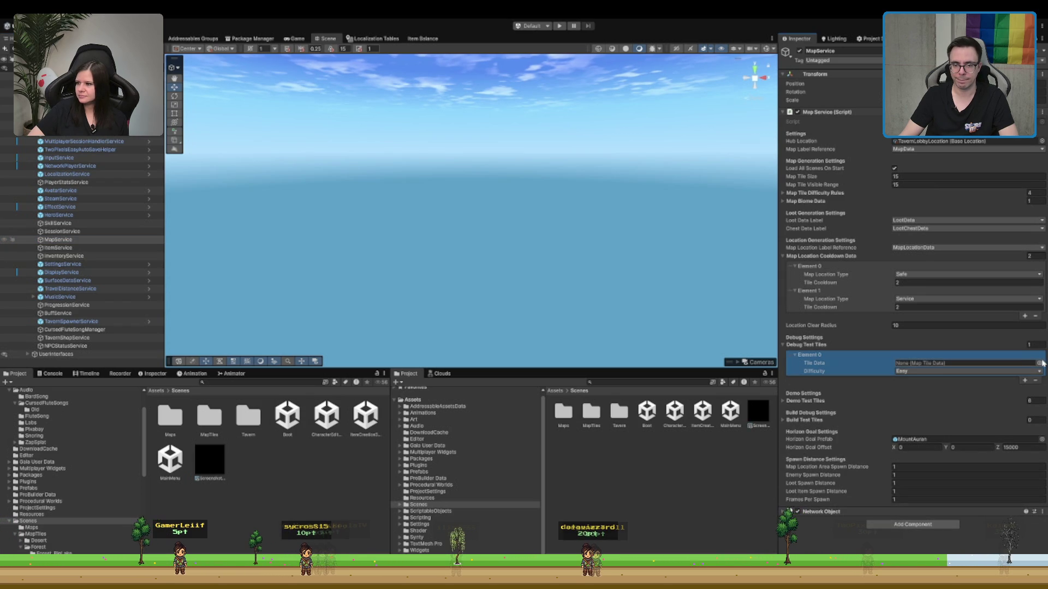
pyautogui.click(1039, 363)
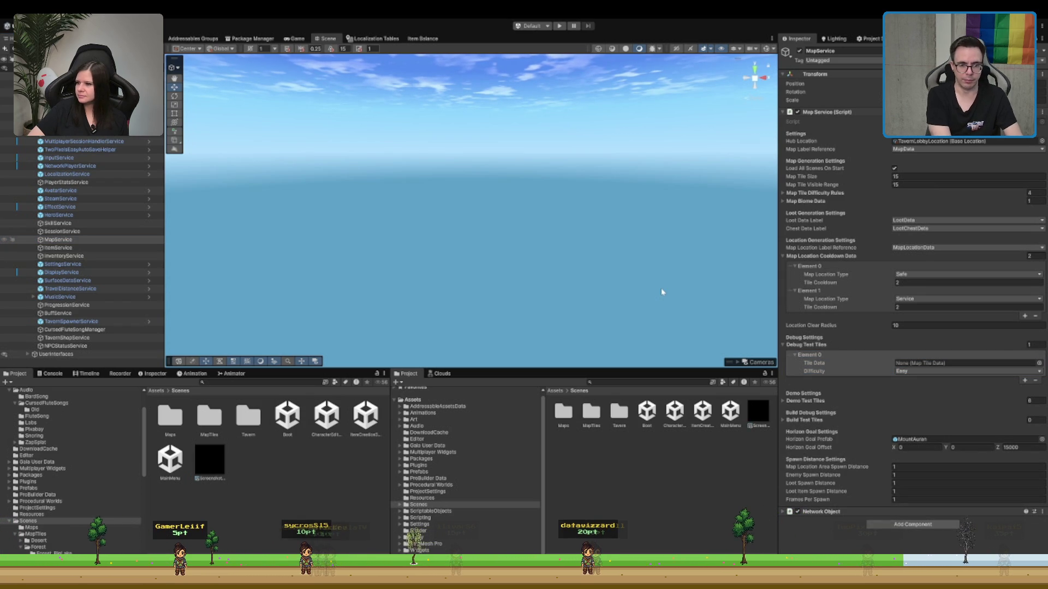
pyautogui.click(702, 349)
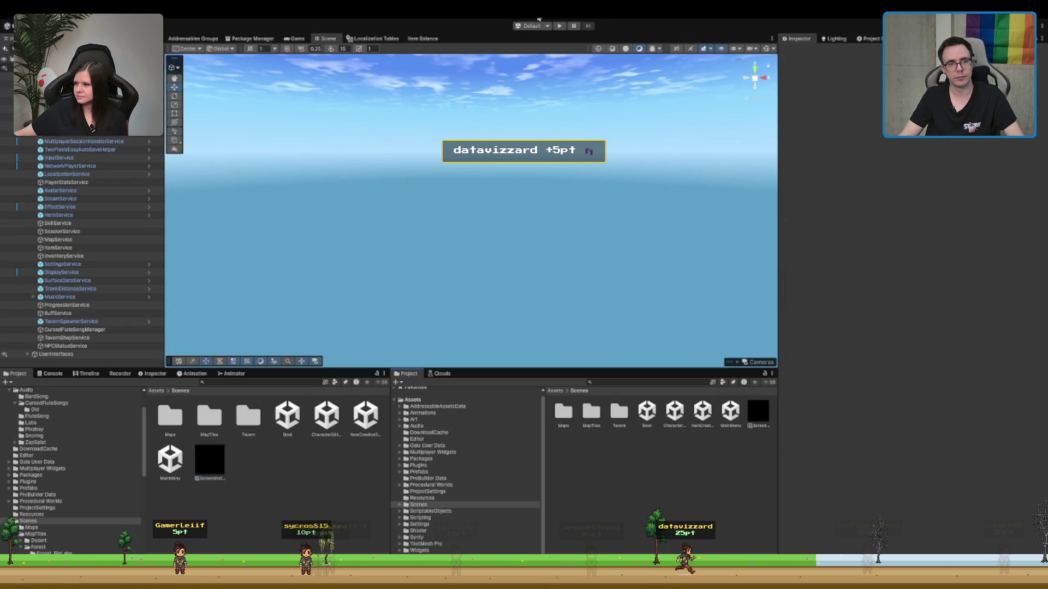
pyautogui.click(560, 26)
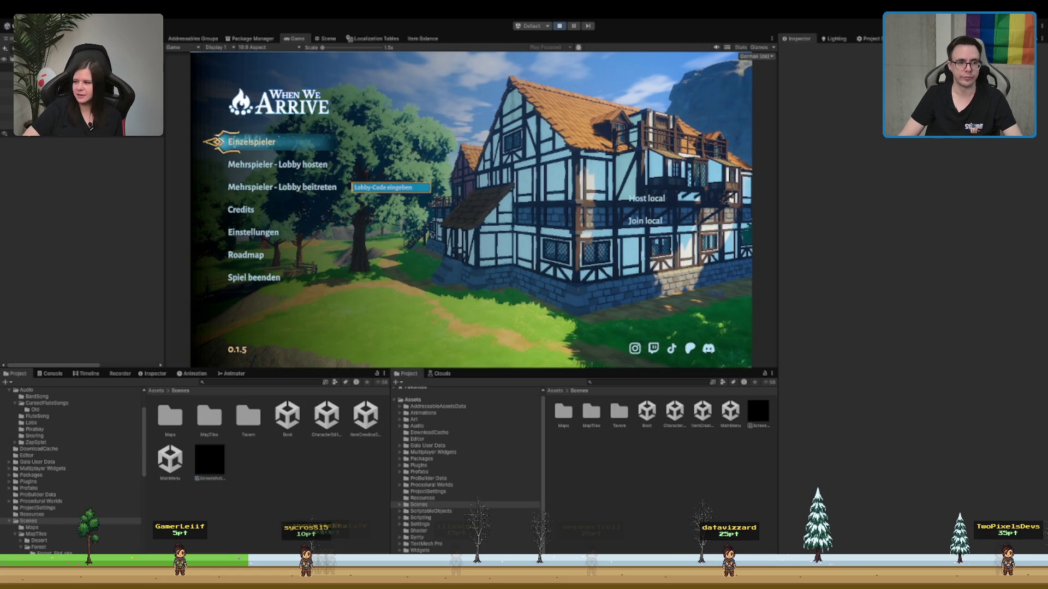
# - Choose Einzelspieler and walk the character out of the tavern, along the forest path into the portal
pyautogui.click(253, 143)
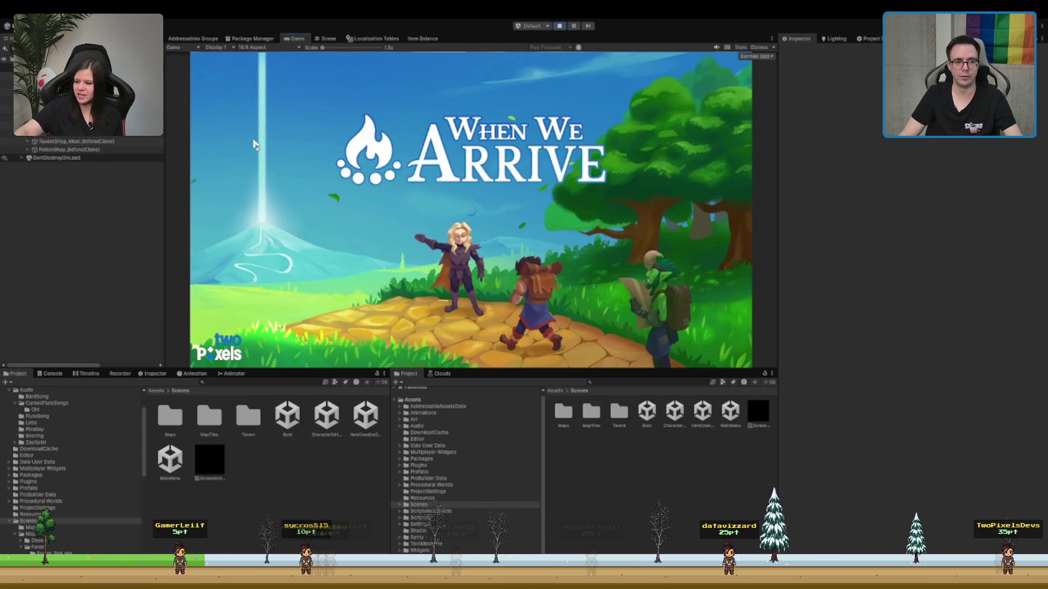
pyautogui.press('w')
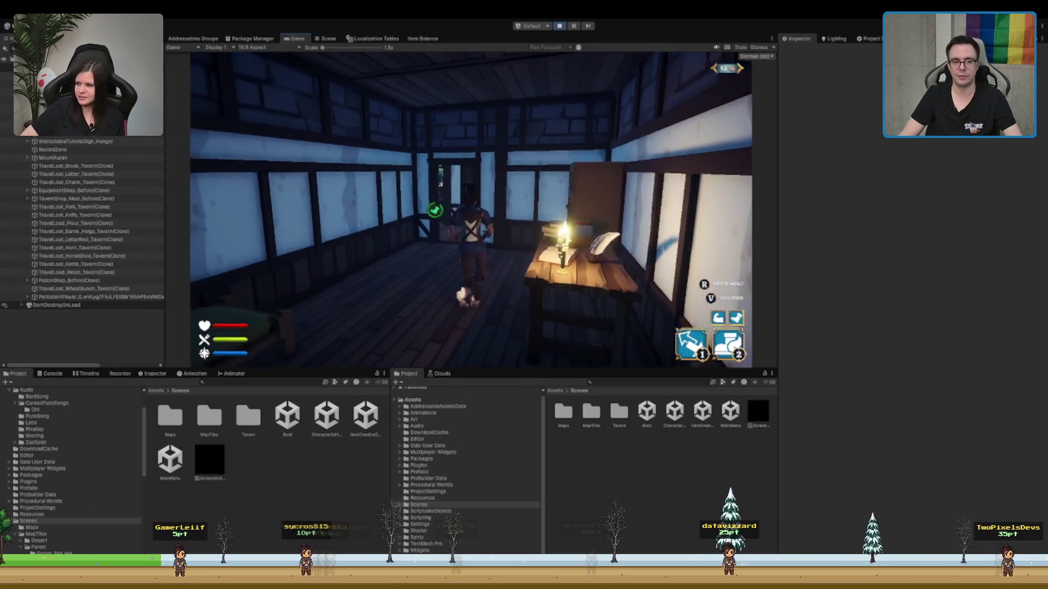
pyautogui.press('w')
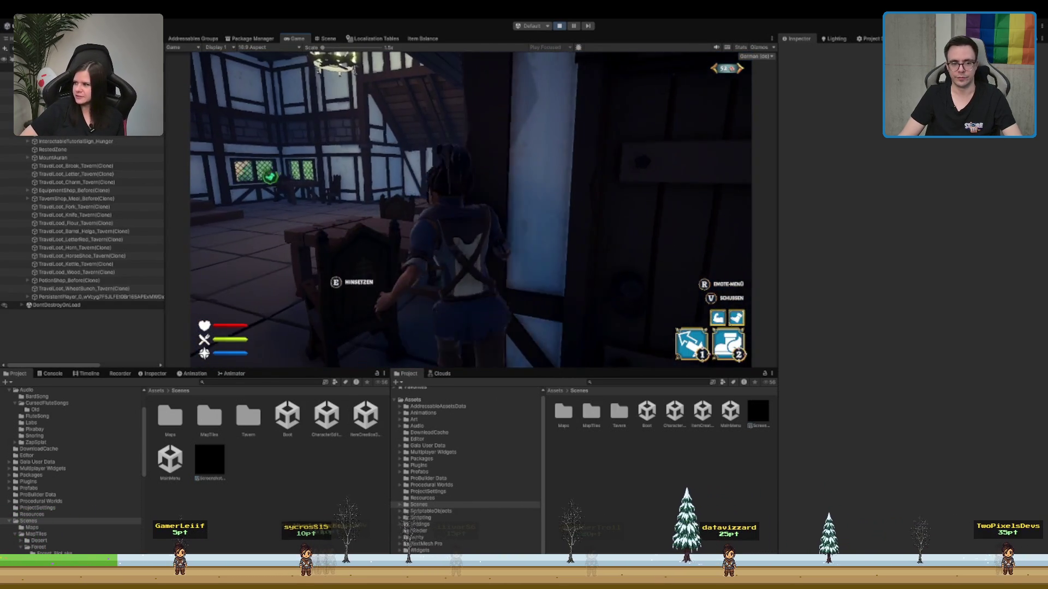
pyautogui.press('w')
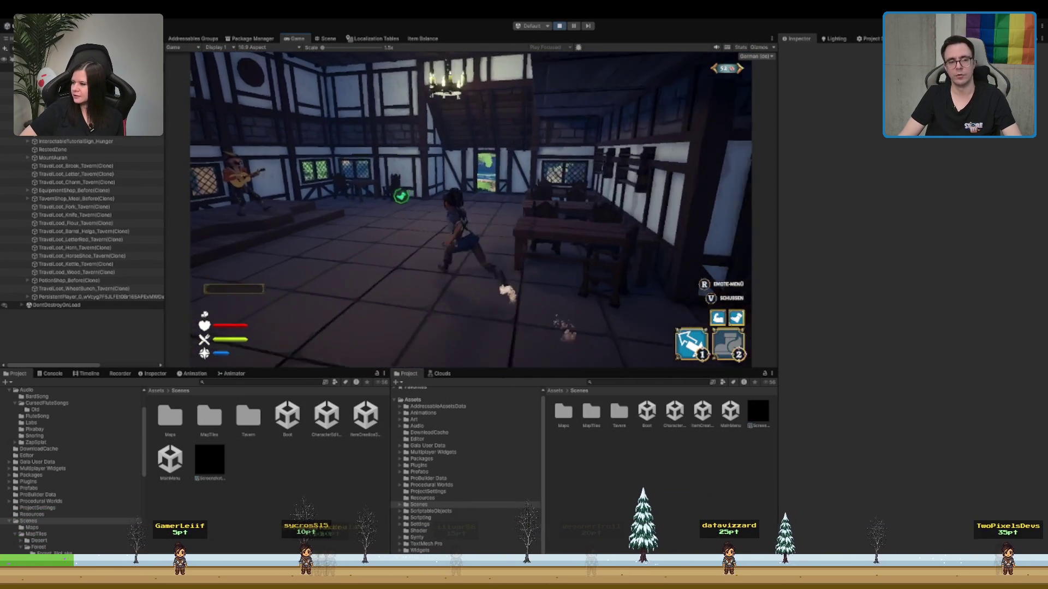
pyautogui.press('2')
pyautogui.press('w')
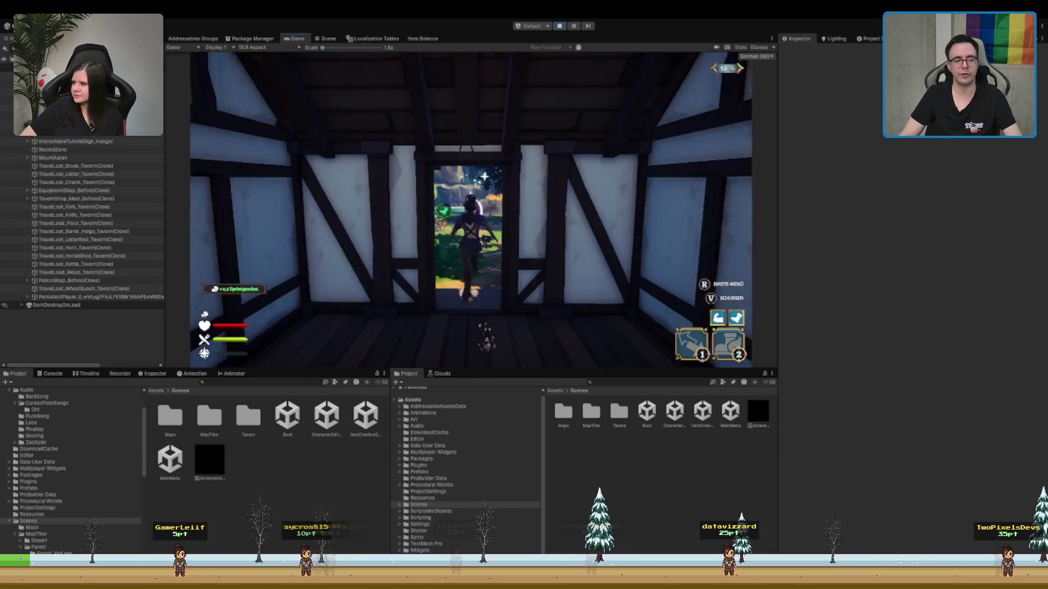
pyautogui.press('w')
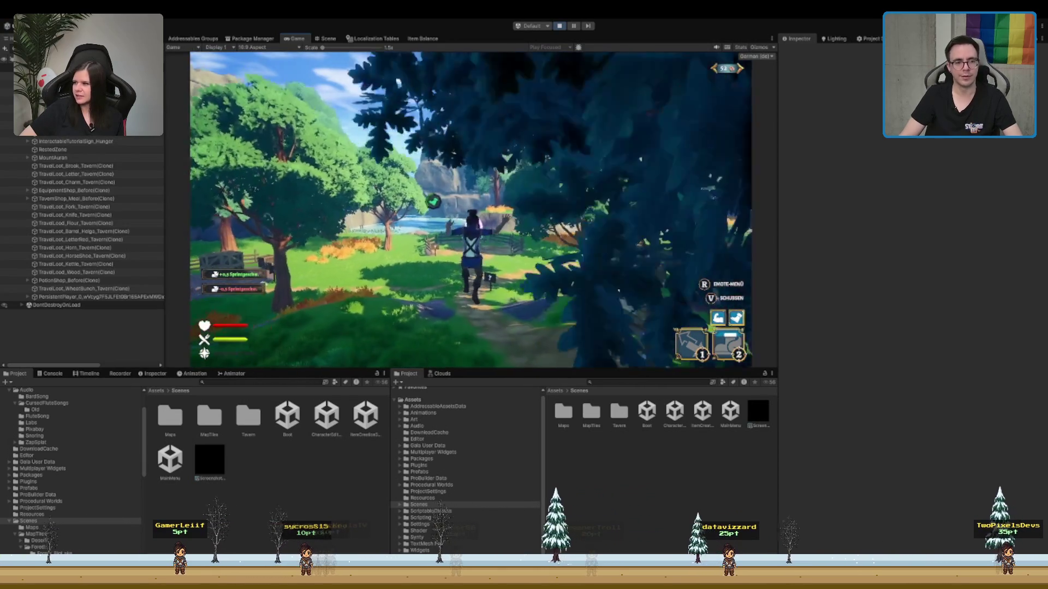
pyautogui.press('w')
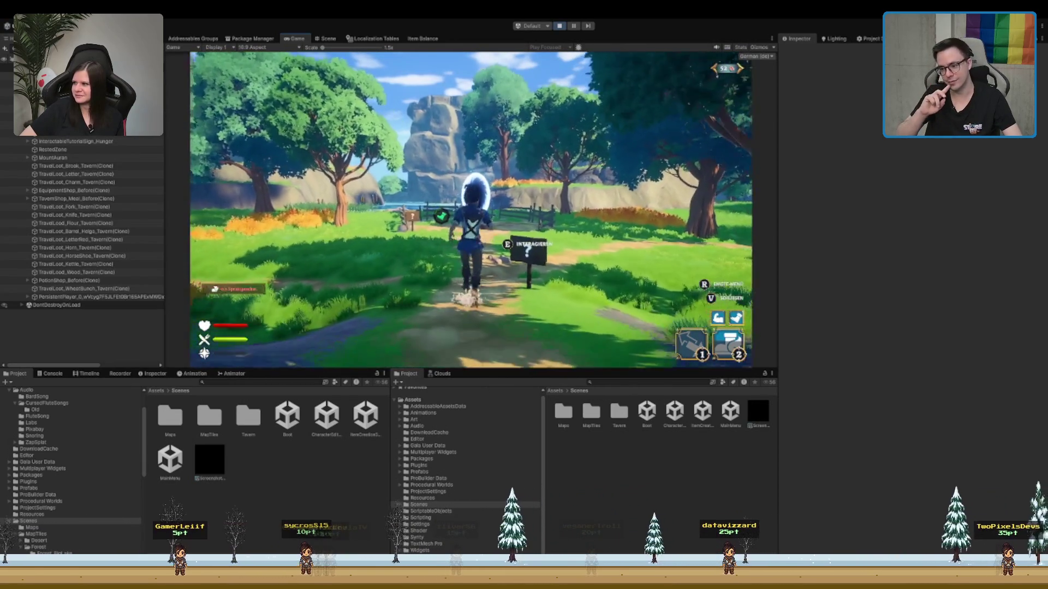
pyautogui.press('w')
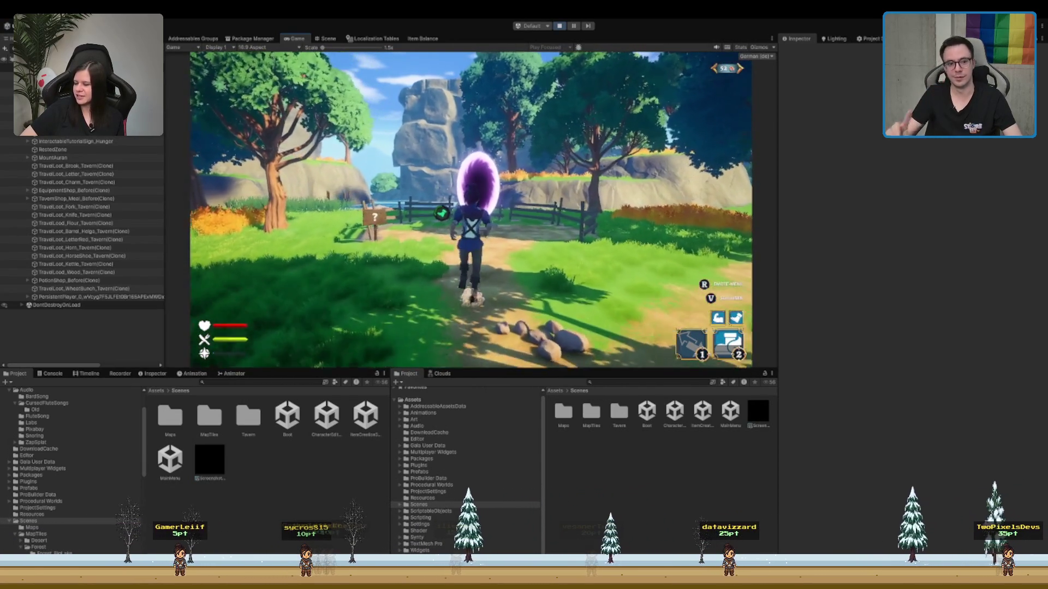
pyautogui.press('w')
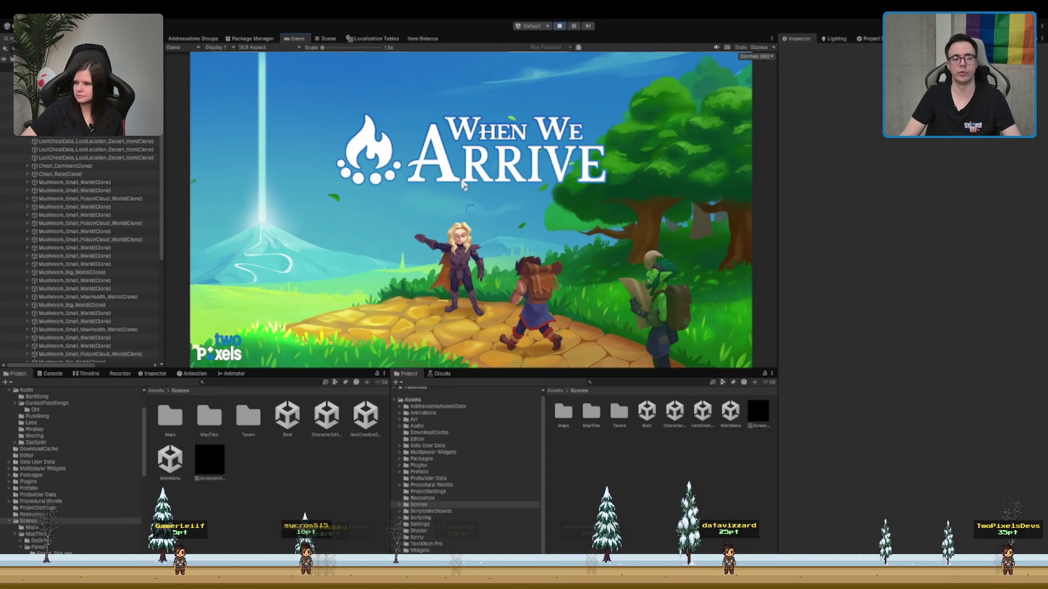
# - Run and sprint through Eichdorf, along the path toward the mountains and down the grassy slope
pyautogui.press('w')
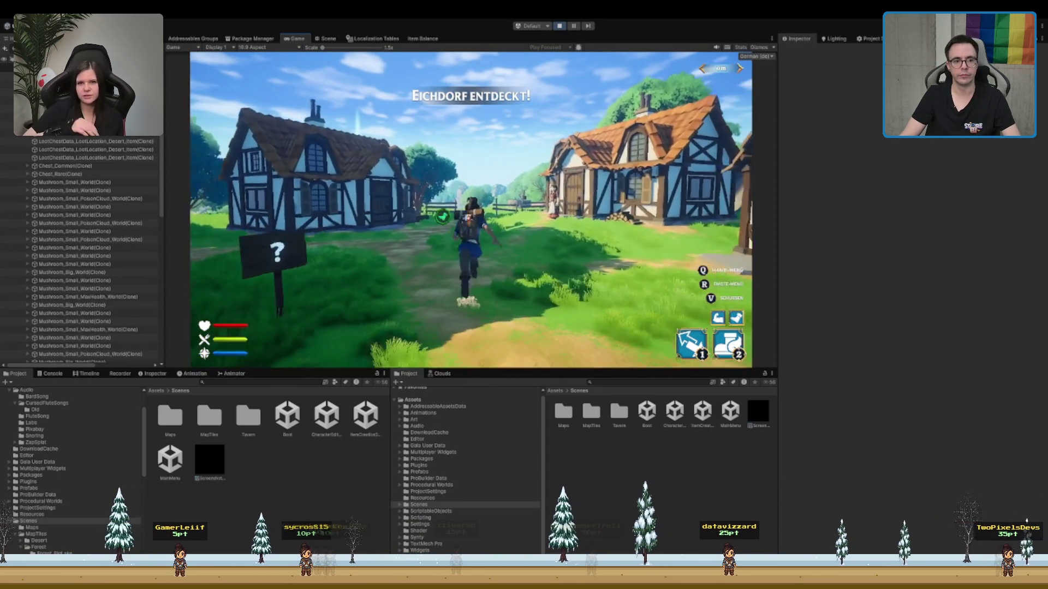
pyautogui.press('2')
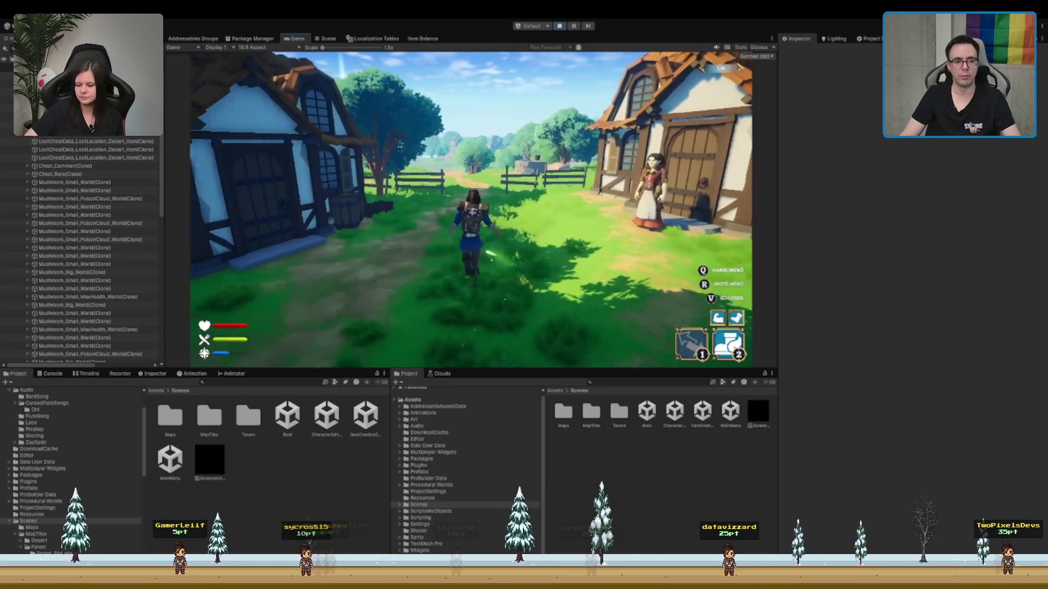
pyautogui.press('2')
pyautogui.press('w')
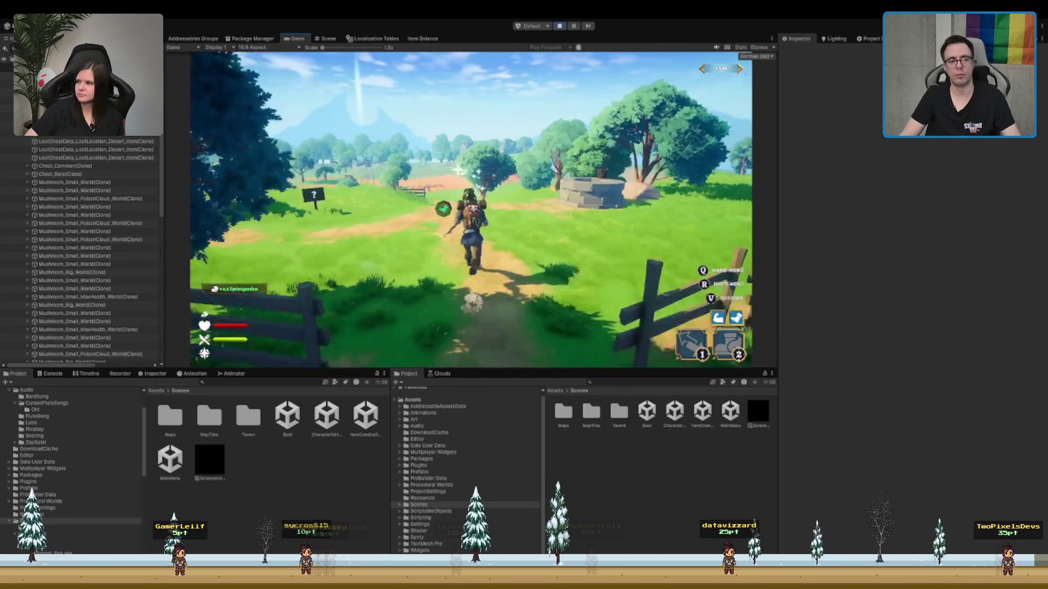
pyautogui.press('w')
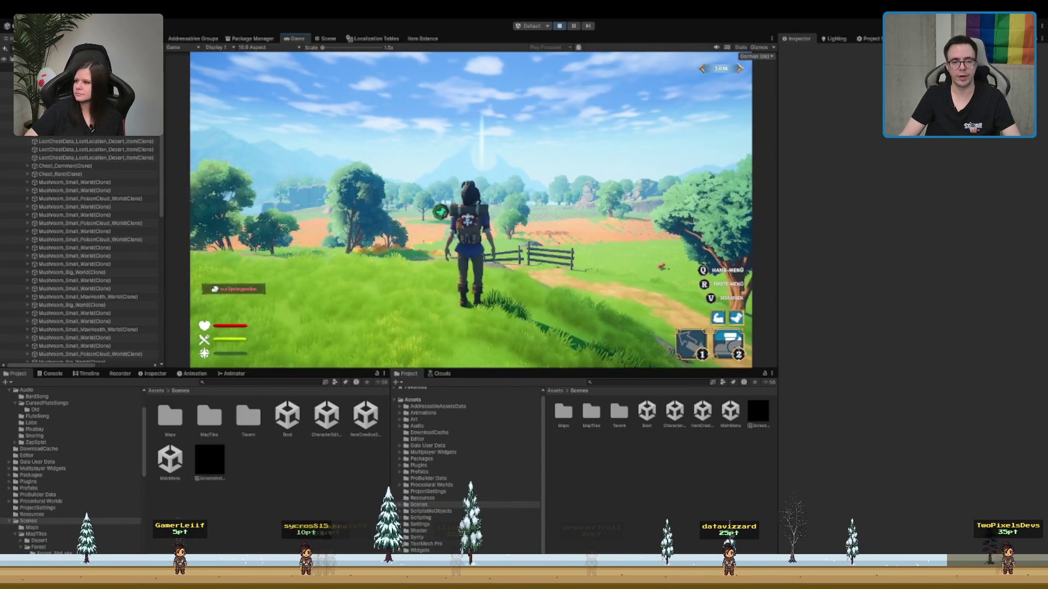
pyautogui.press('w')
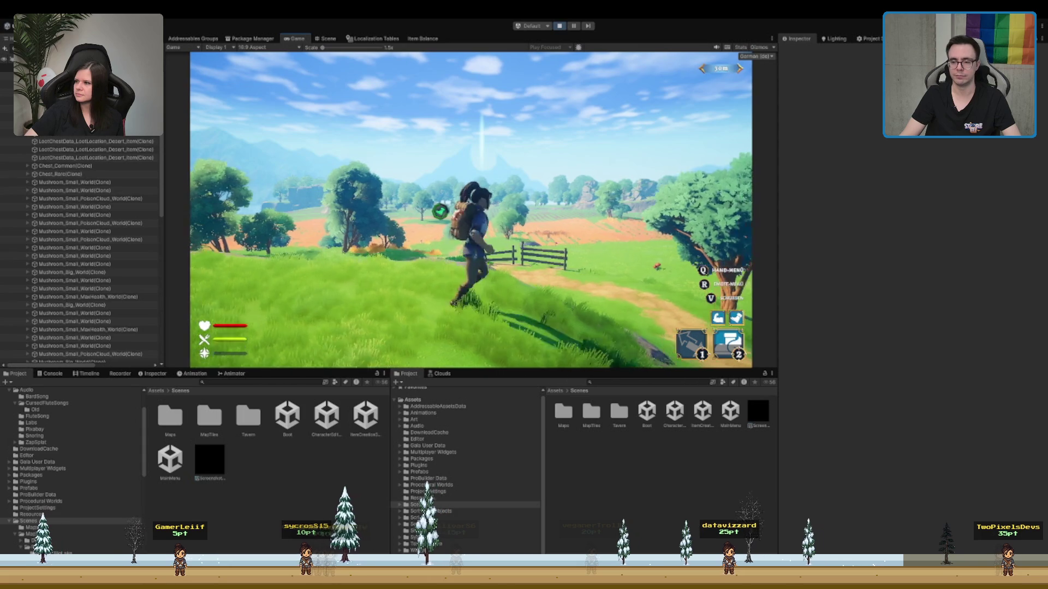
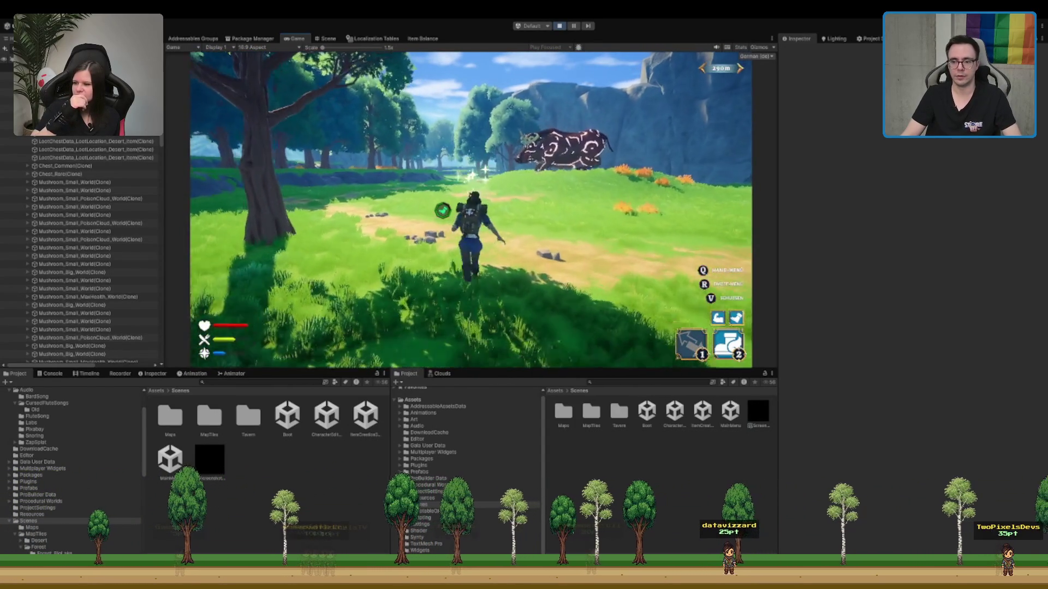
# - Run the player character forward along the forest's dirt path in Play mode
pyautogui.press('w')
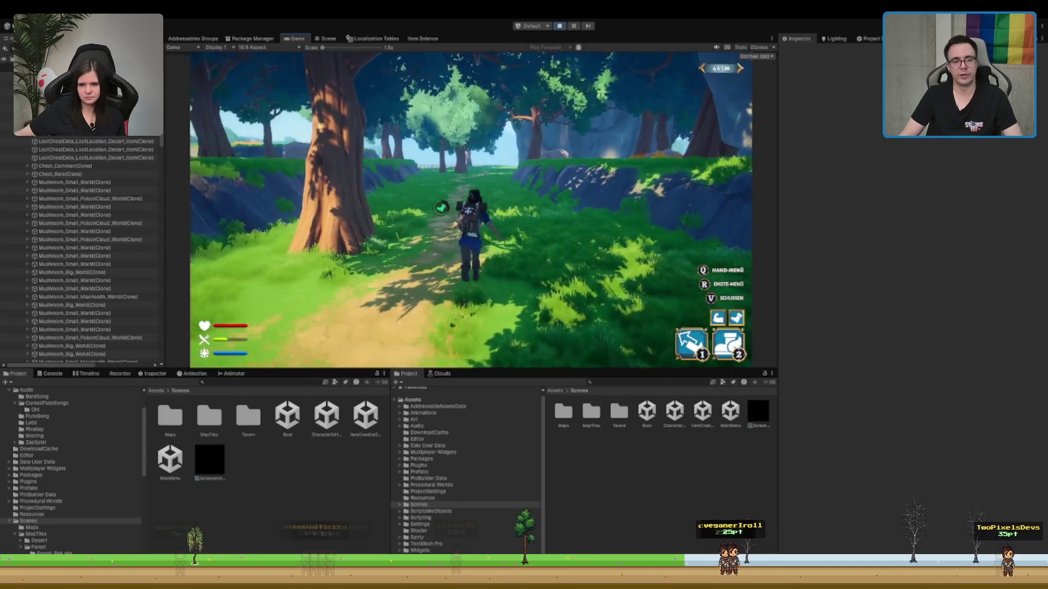
# - Sprint the character across the meadow to the villager by the river bridge
pyautogui.press('2')
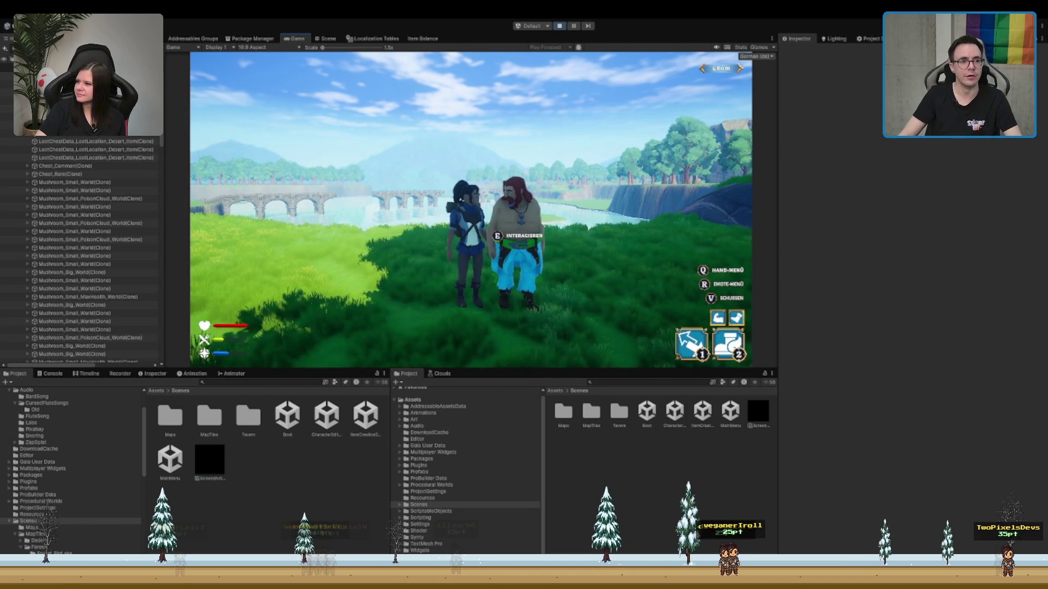
# - In the Scene view, select the villager to inspect its NPC Dialog Interact Behaviour, then resume the game
pyautogui.hotkey('ctrl', '1')
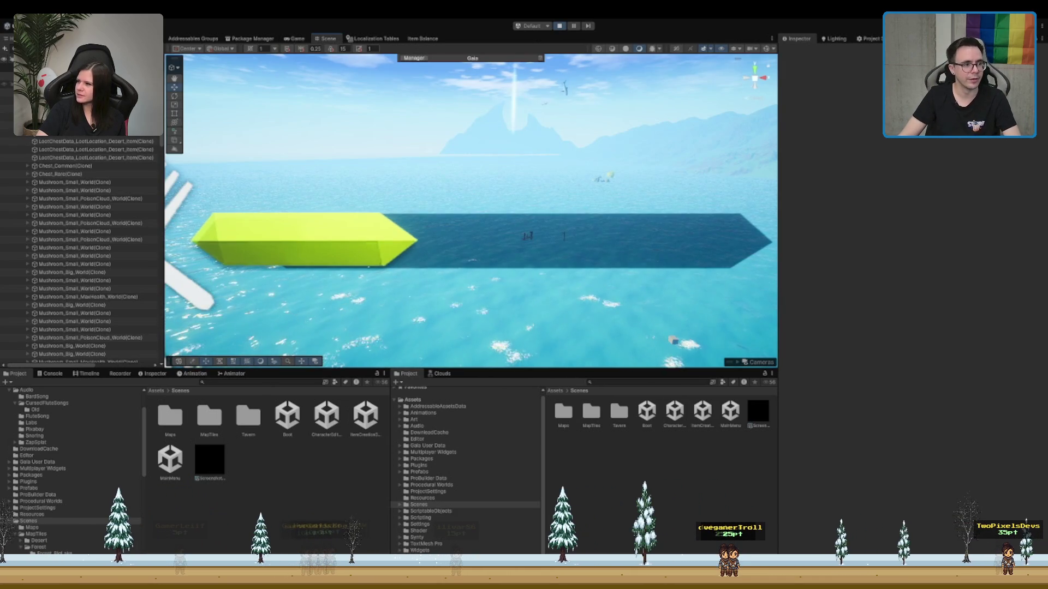
pyautogui.doubleClick(54, 92)
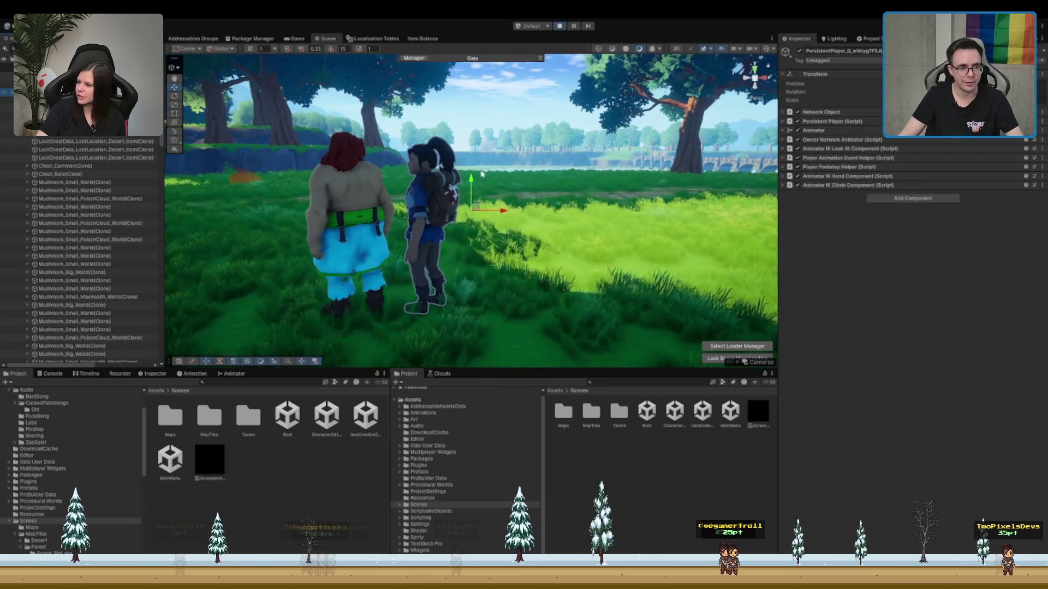
pyautogui.click(371, 229)
pyautogui.moveTo(545, 202)
pyautogui.mouseDown()
pyautogui.moveTo(506, 200)
pyautogui.moveTo(439, 256)
pyautogui.mouseUp()
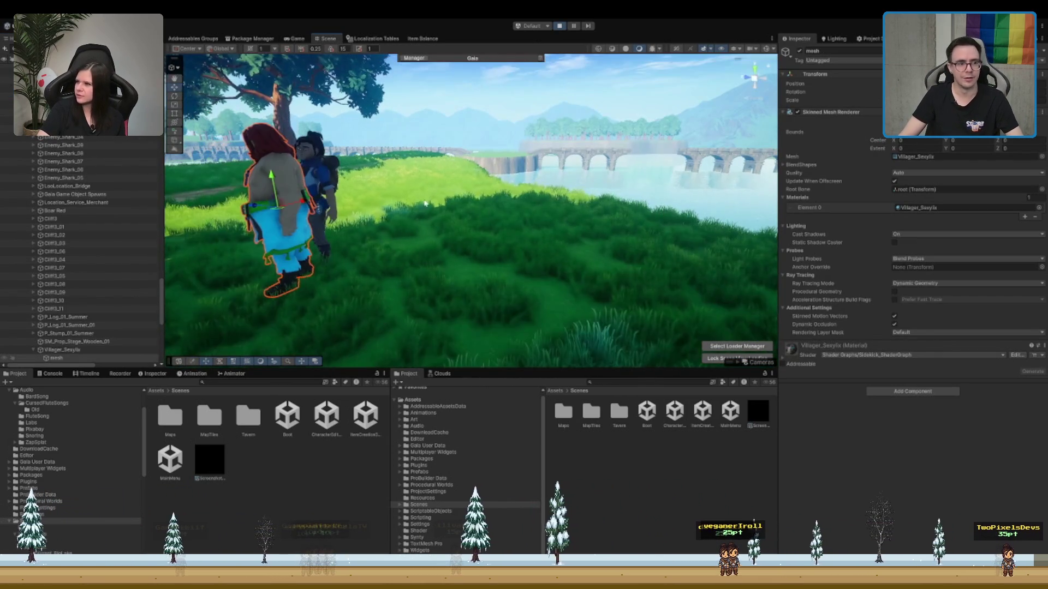
pyautogui.click(439, 256)
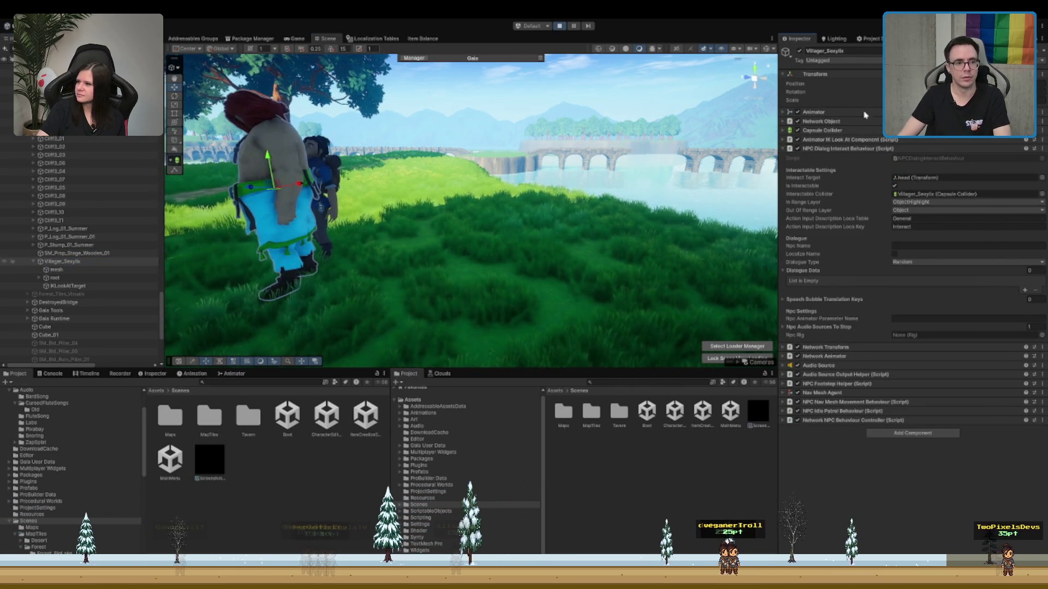
pyautogui.click(297, 39)
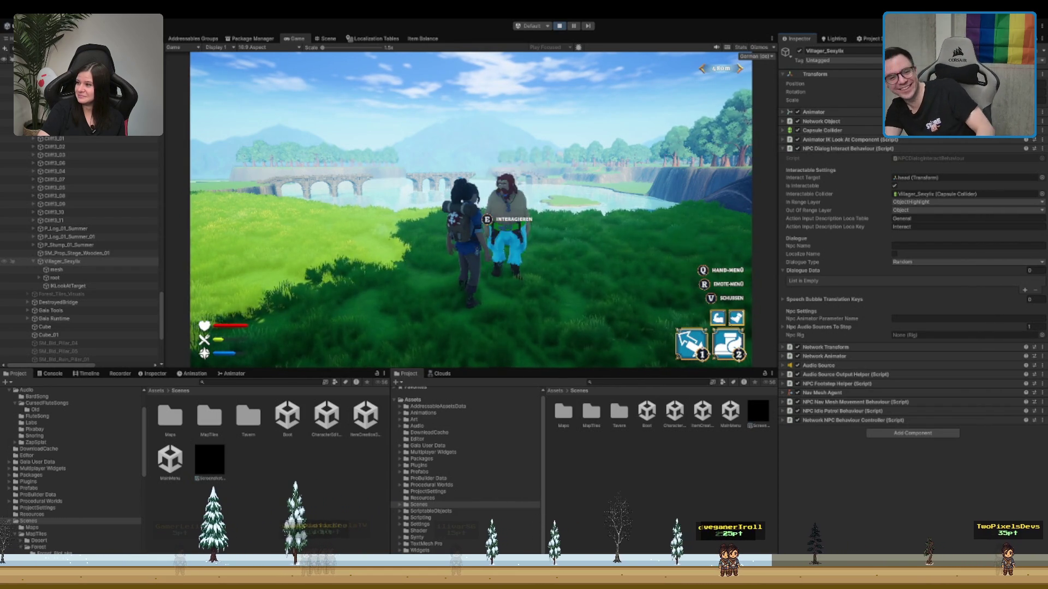
# - Walk the character around and up to the villager until the 'E Interagieren' prompt appears
pyautogui.press('d')
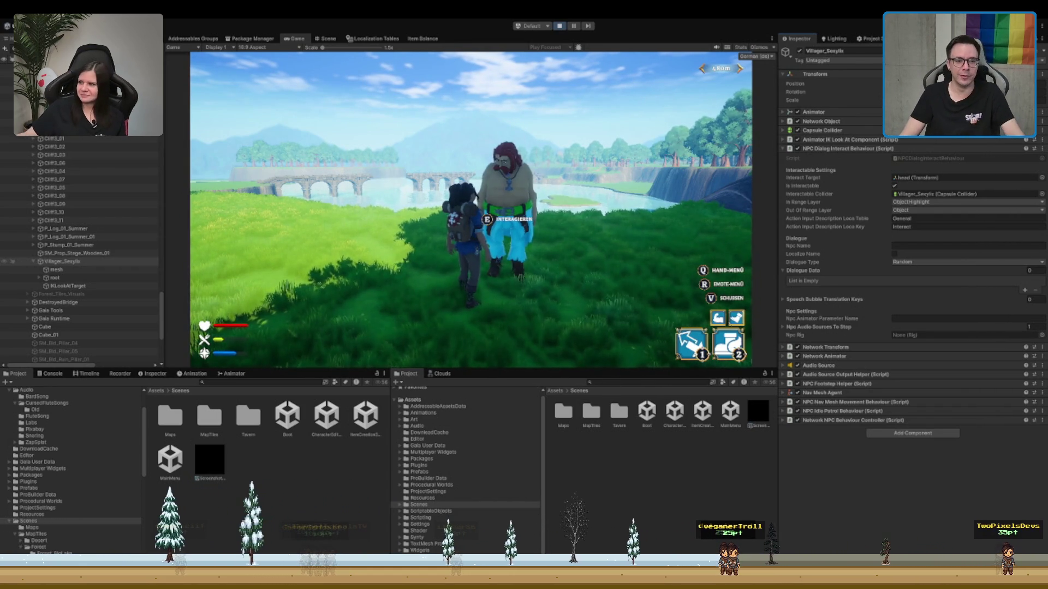
pyautogui.press('w')
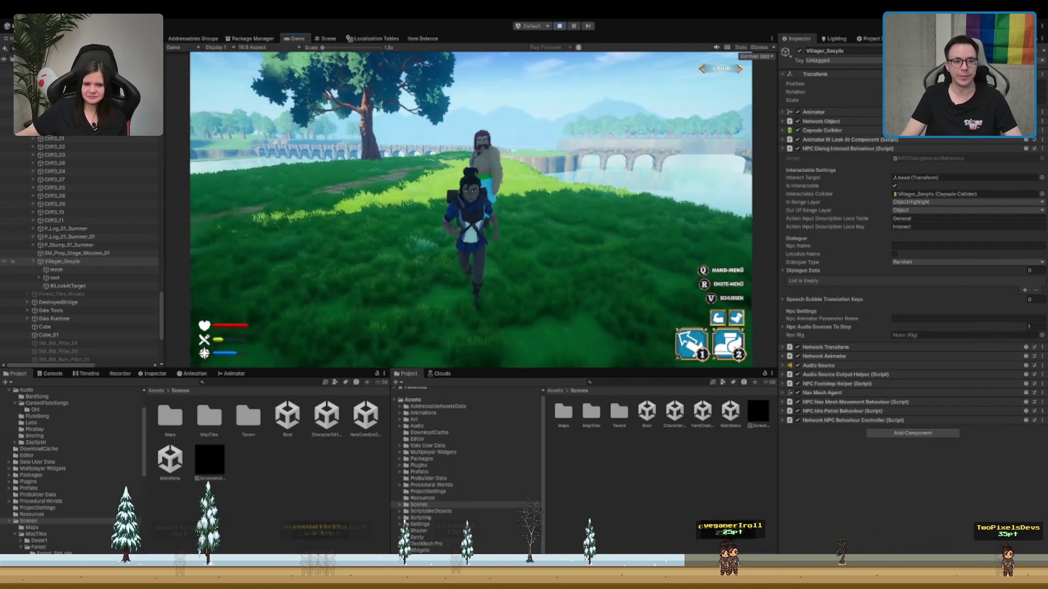
pyautogui.press('w')
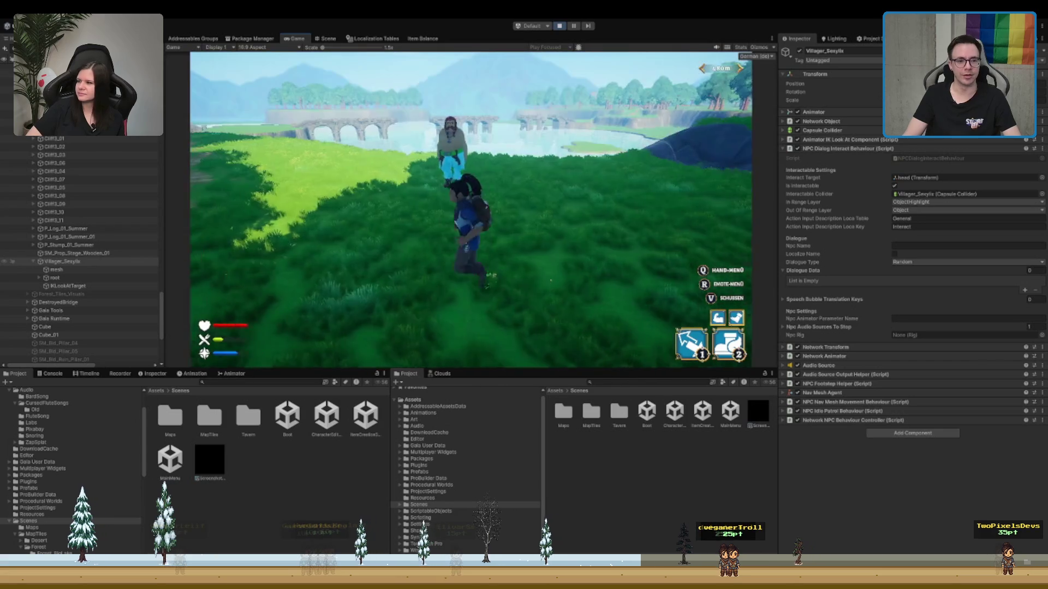
pyautogui.press('w')
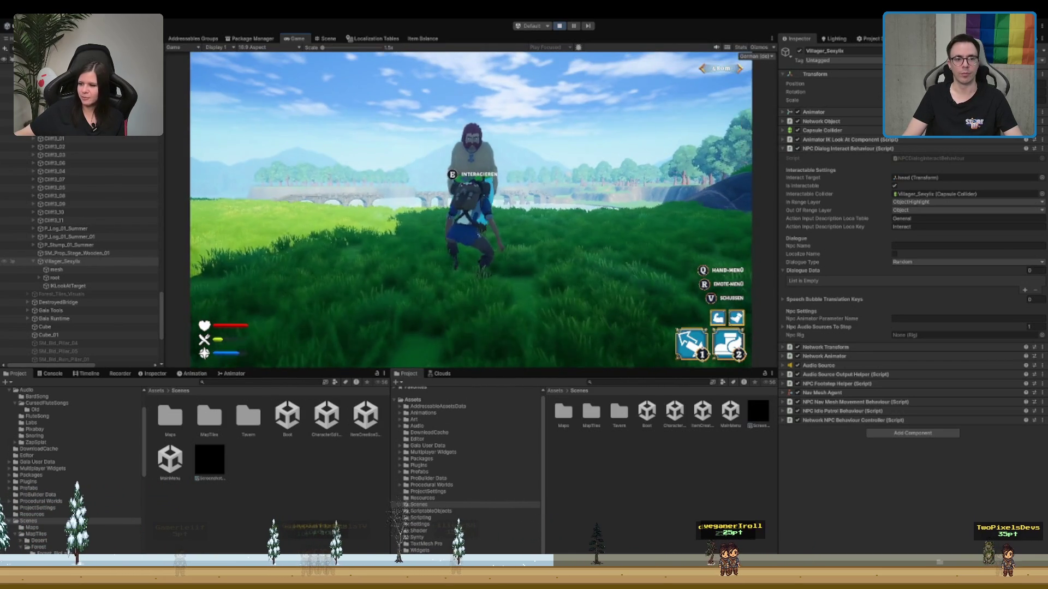
pyautogui.press('e')
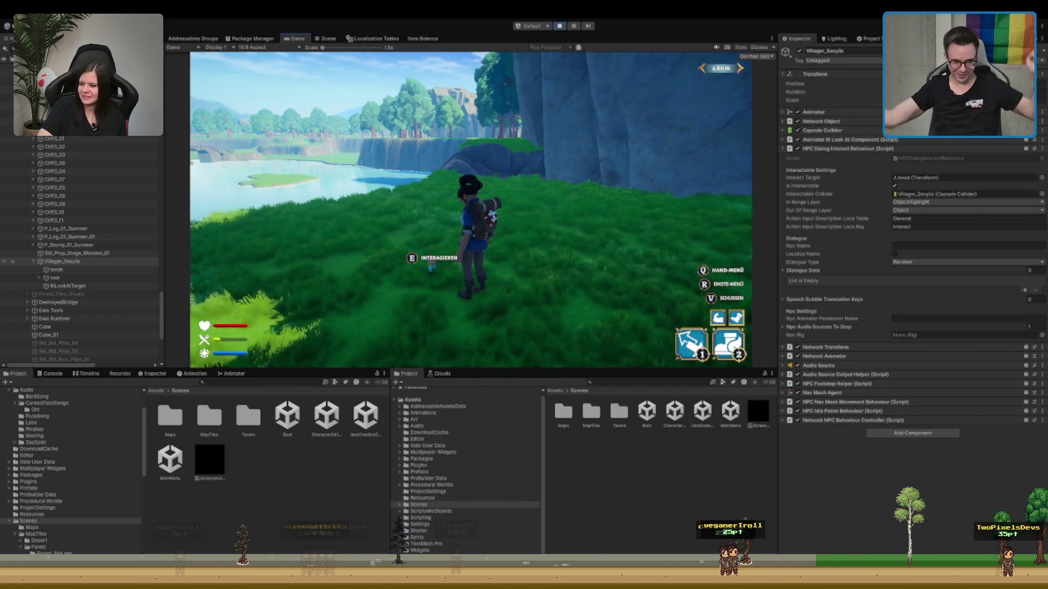
# - Walk the character away from and back to the villager repeatedly, ending just in front of it
pyautogui.press('w')
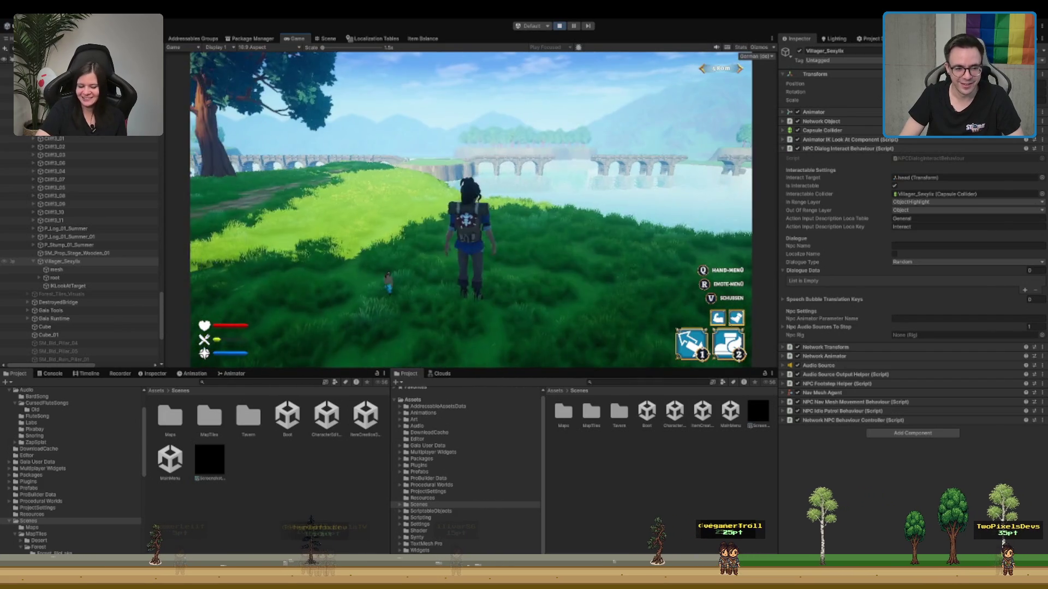
pyautogui.press('s')
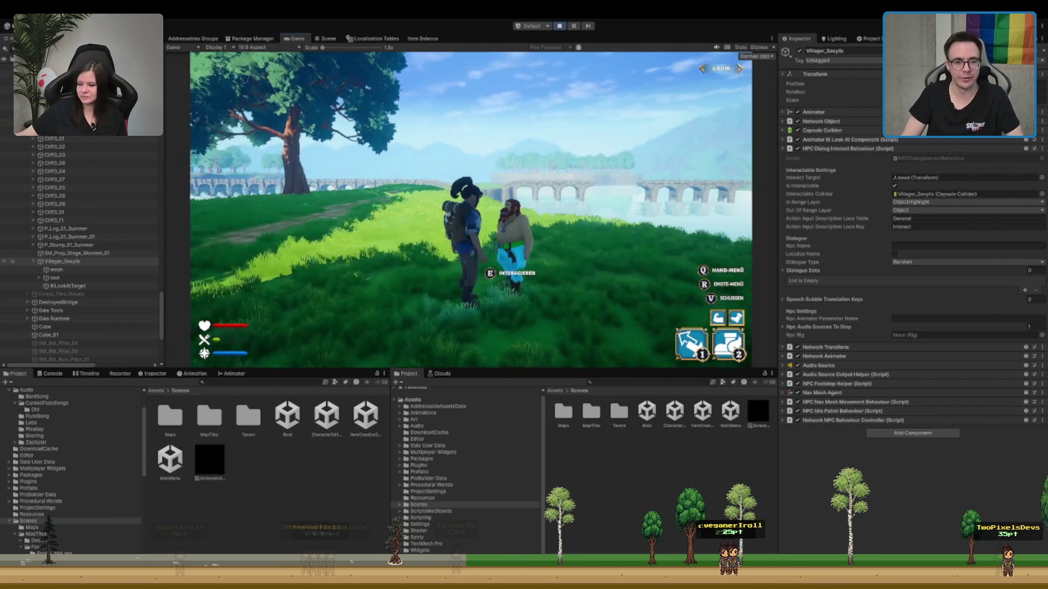
pyautogui.press('w')
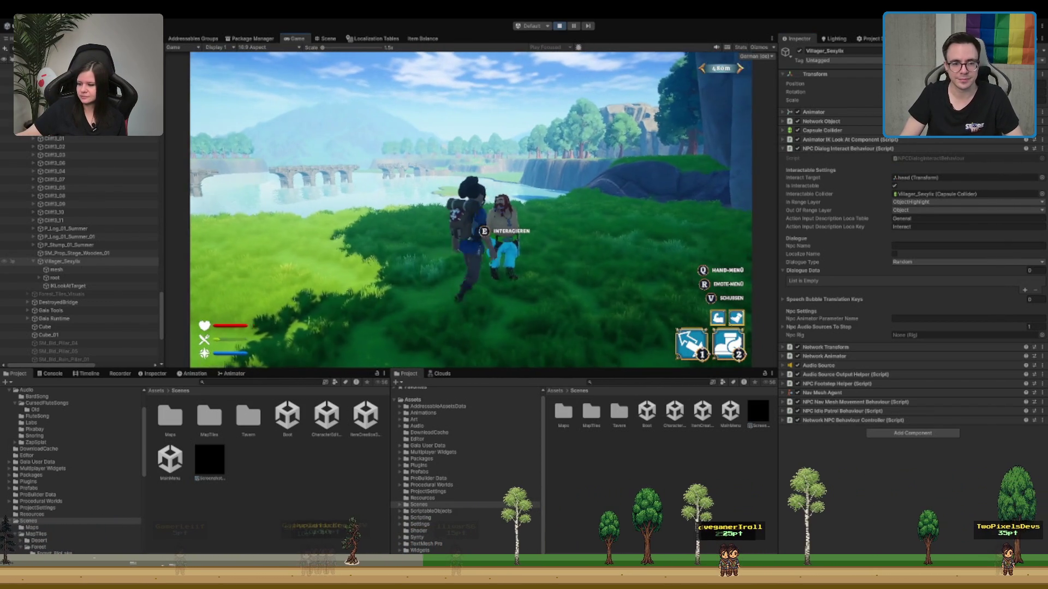
pyautogui.press('w')
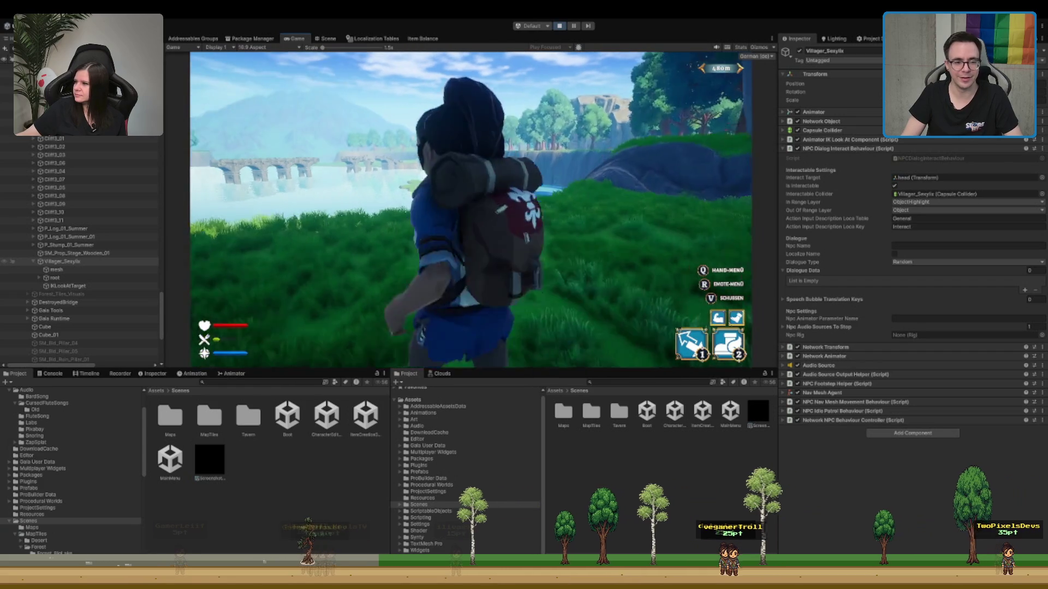
pyautogui.press('s')
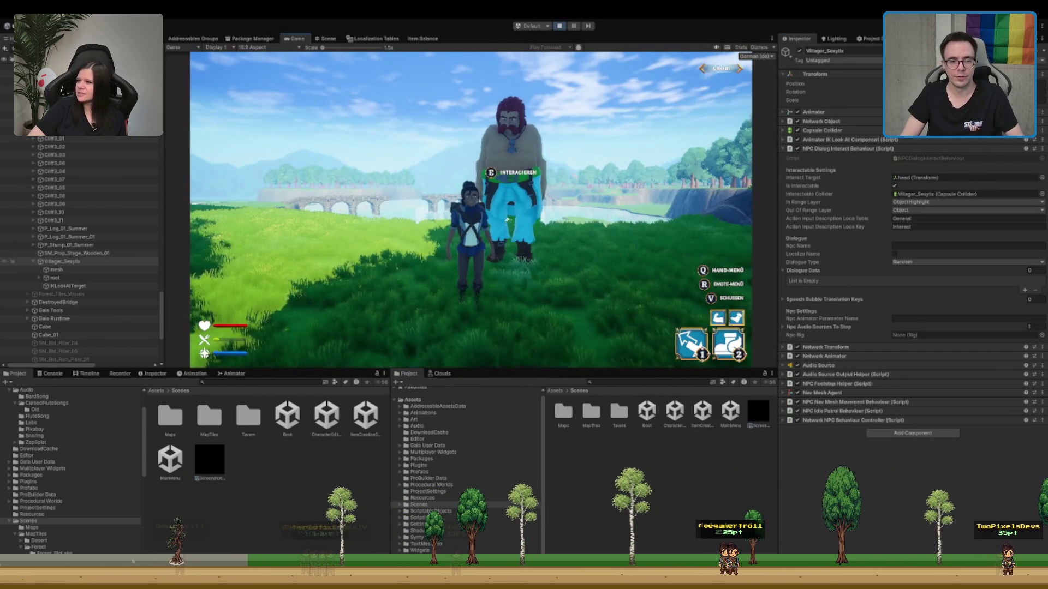
pyautogui.press('w')
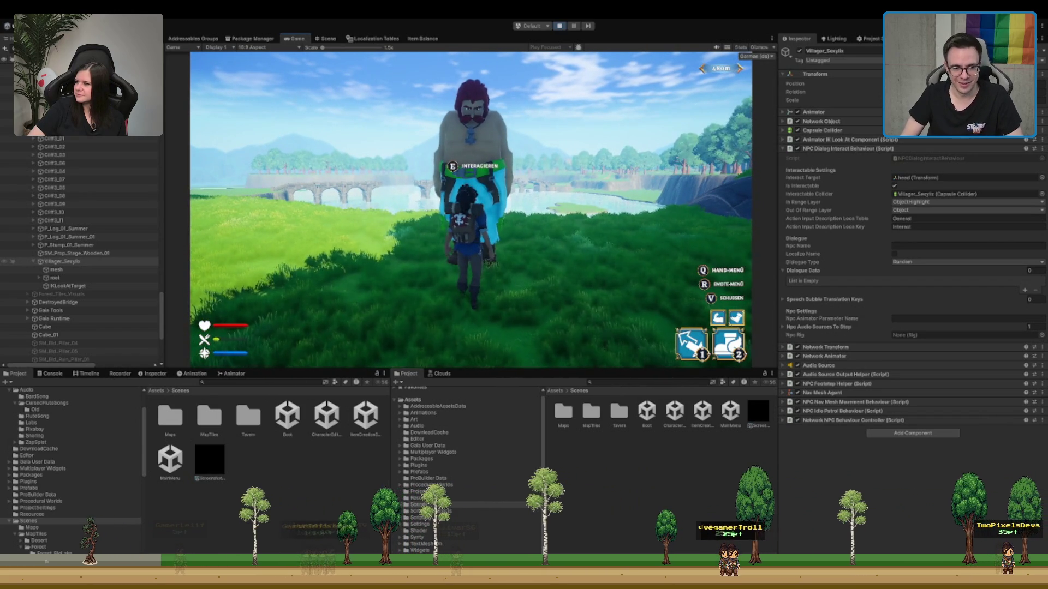
pyautogui.press('s')
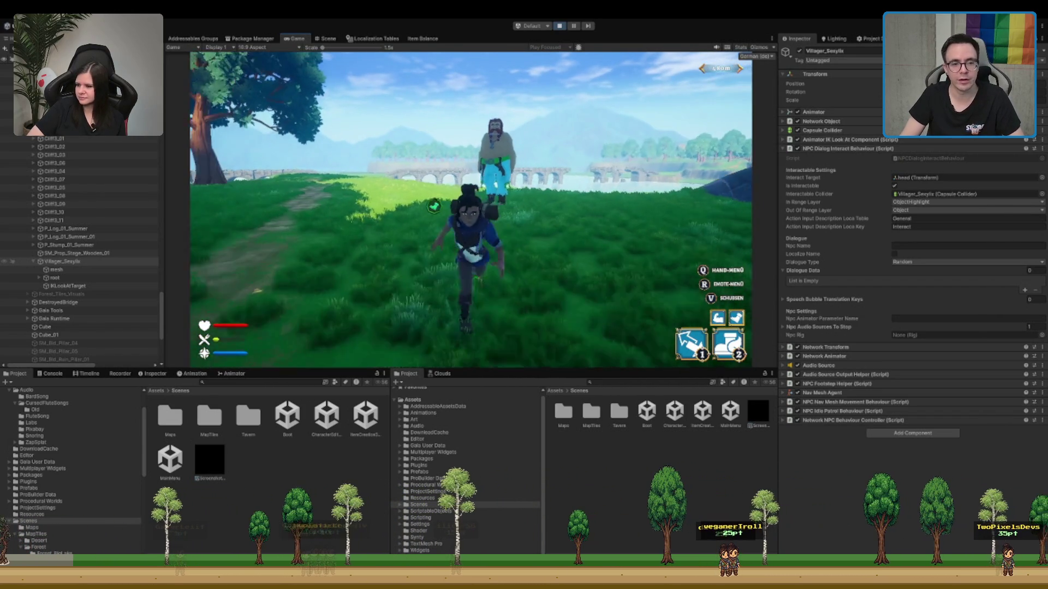
pyautogui.press('w')
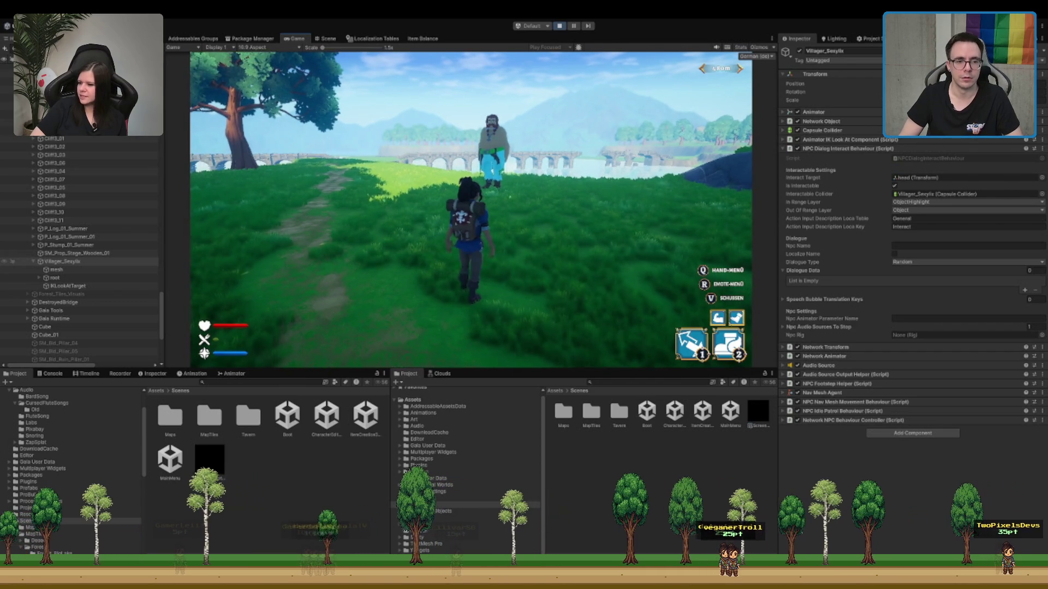
pyautogui.press('w')
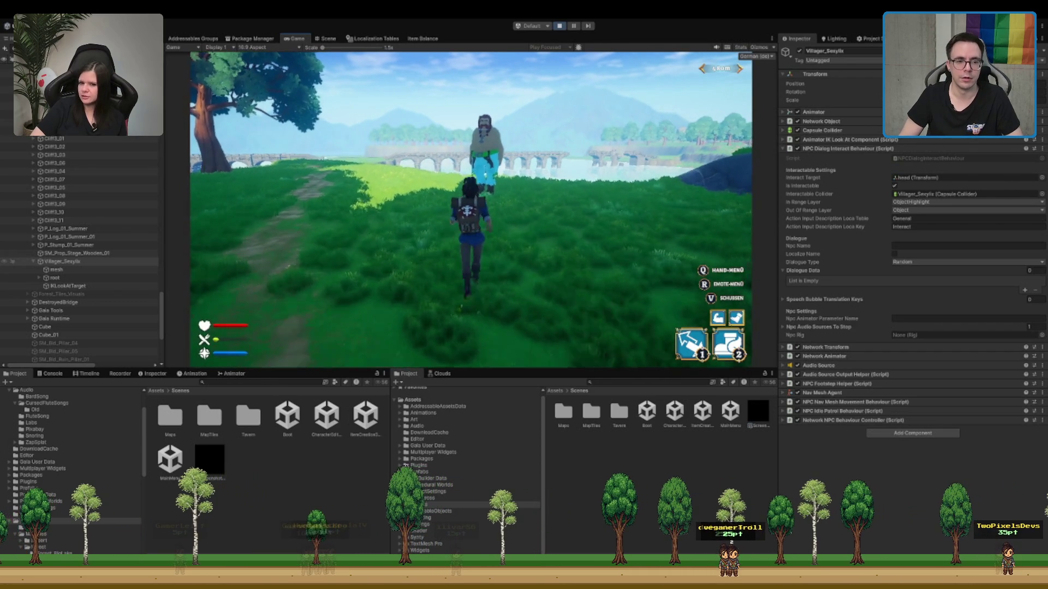
pyautogui.press('w')
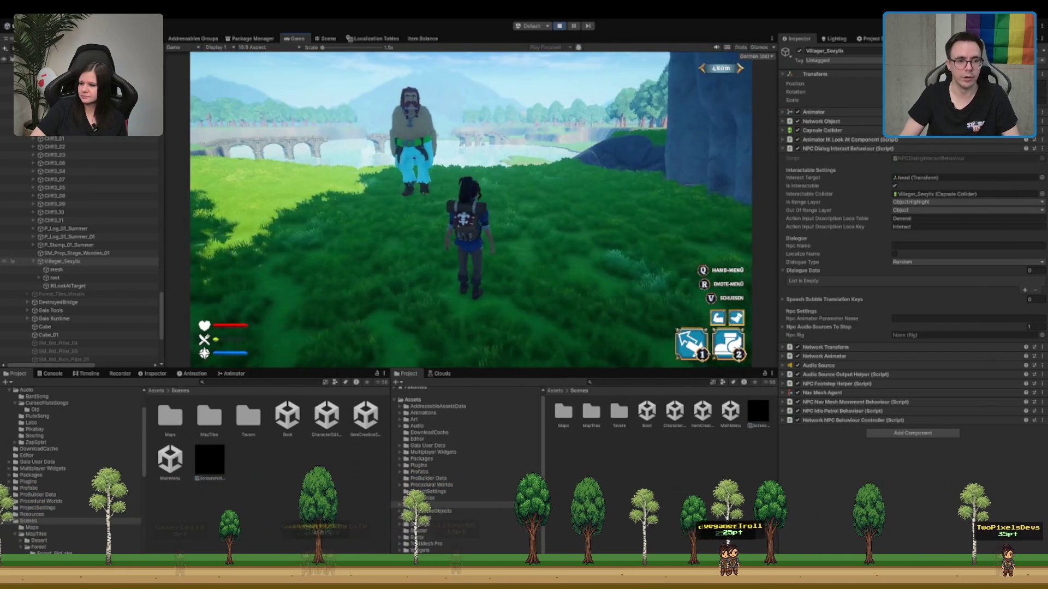
# - Search 'train' and drag SM_Prop_Training_Log_01 beside the tree, then view it in the game
pyautogui.click(328, 39)
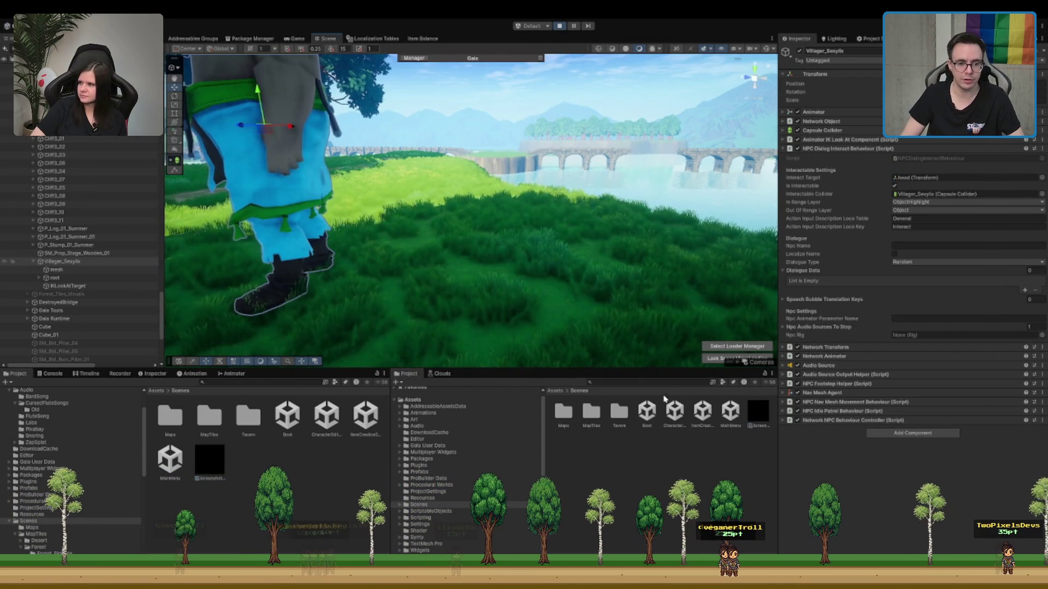
pyautogui.write('training')
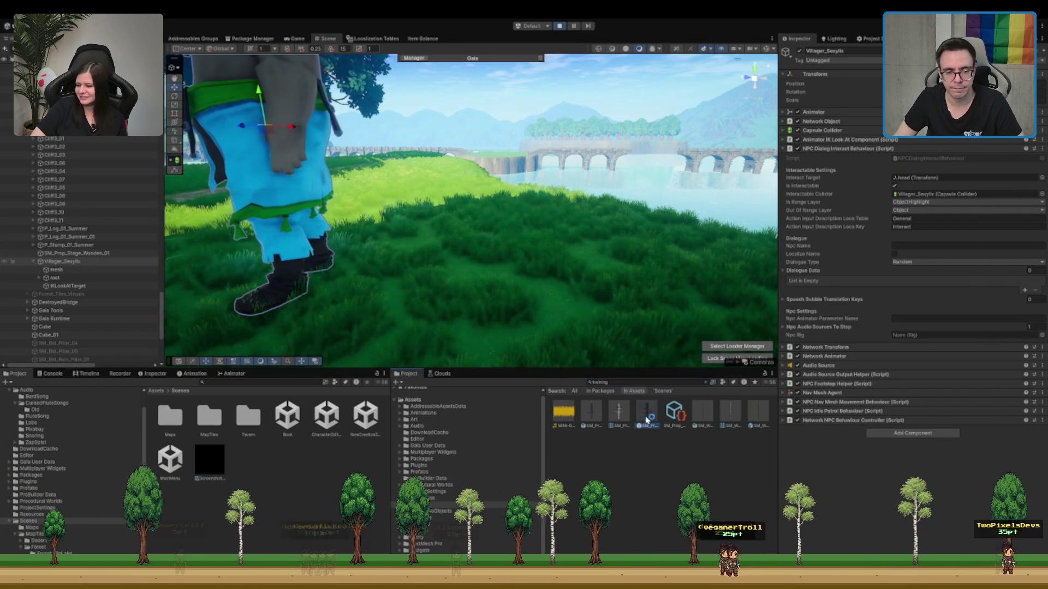
pyautogui.scroll(-5, 557, 302)
pyautogui.moveTo(557, 301)
pyautogui.mouseDown()
pyautogui.moveTo(308, 246)
pyautogui.moveTo(328, 251)
pyautogui.mouseUp()
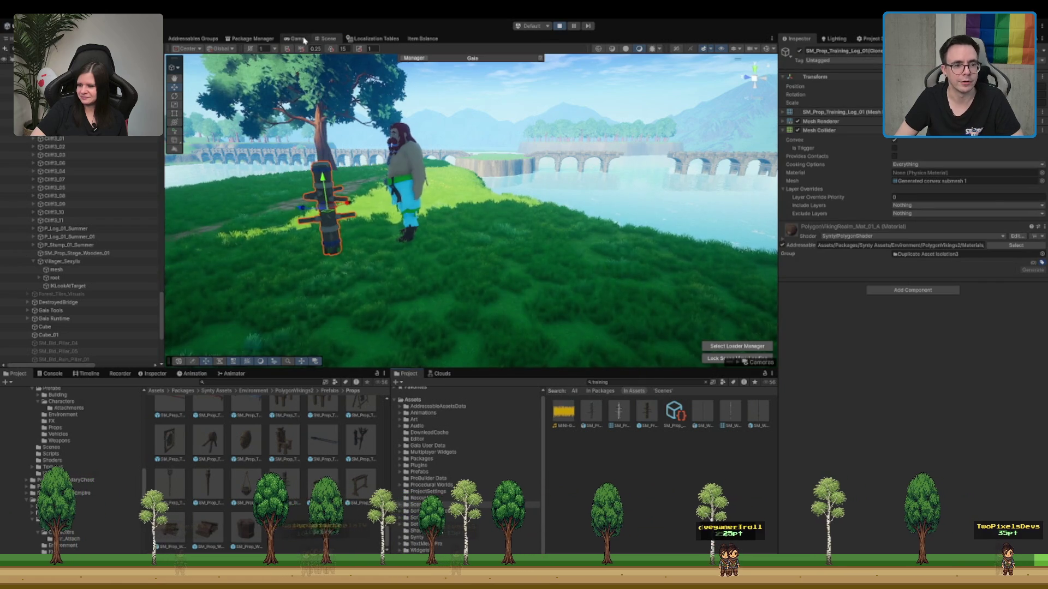
pyautogui.hotkey('ctrl', '2')
pyautogui.press('a')
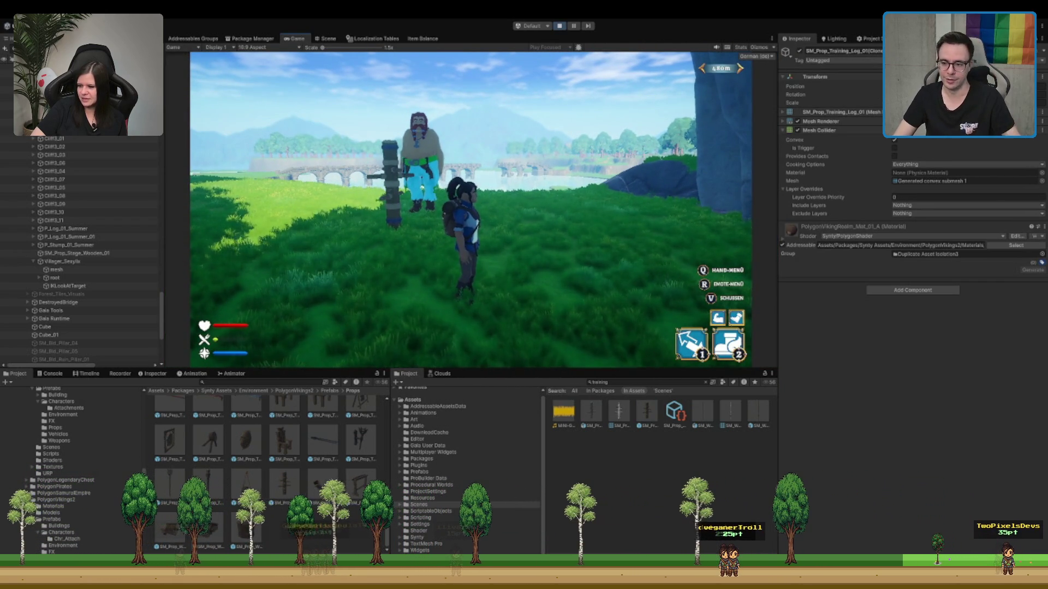
# - Walk the character to the villager beside the training log, then go back to the Scene view
pyautogui.press('w')
pyautogui.press('a')
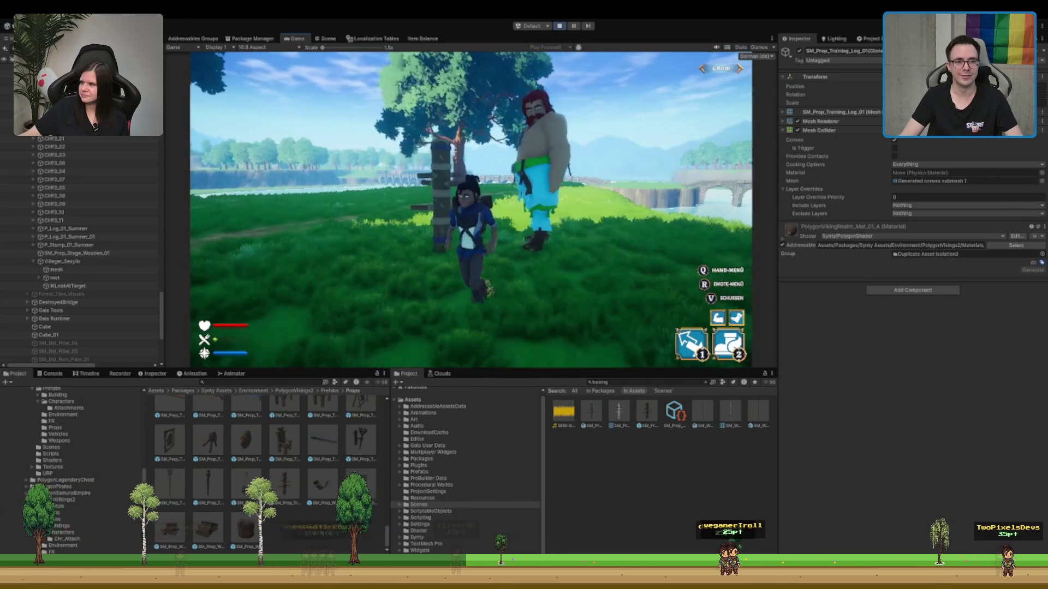
pyautogui.hotkey('ctrl', '1')
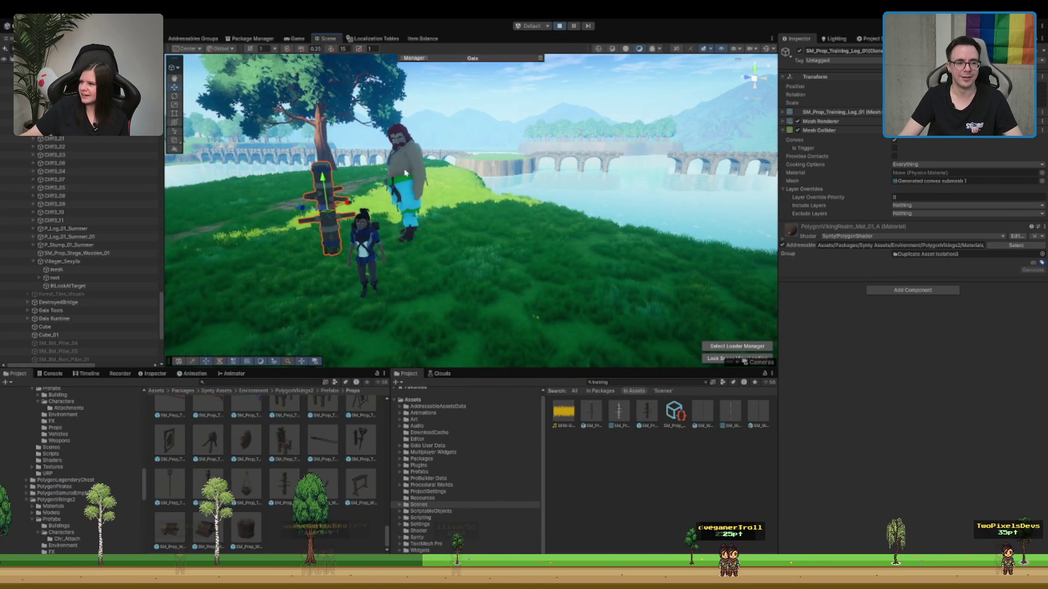
# - Select the villager and the terrain in the scene, then walk the player up to the villager
pyautogui.click(405, 173)
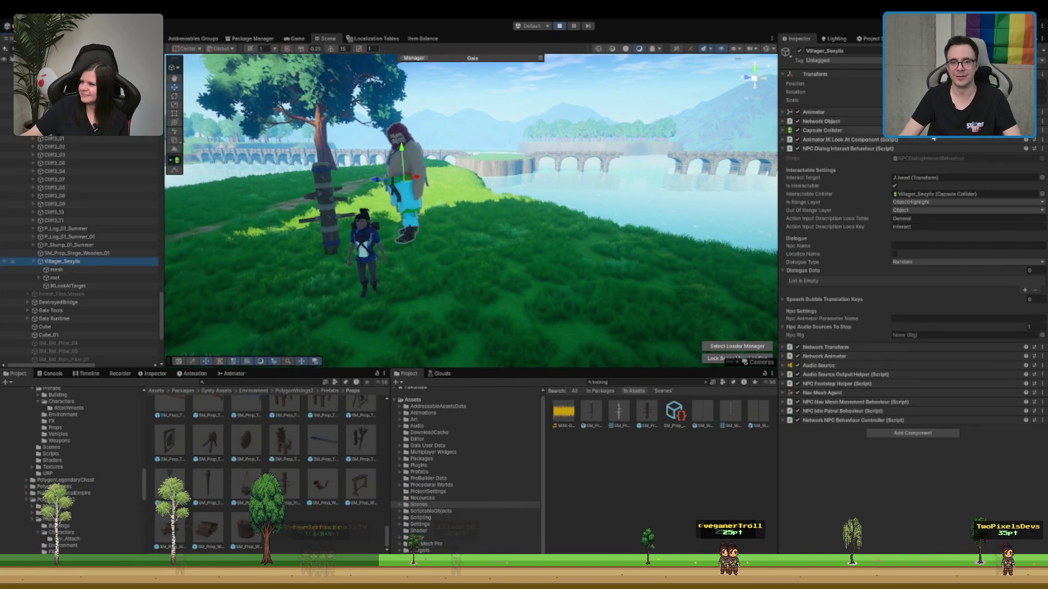
pyautogui.click(589, 246)
pyautogui.hotkey('ctrl', '2')
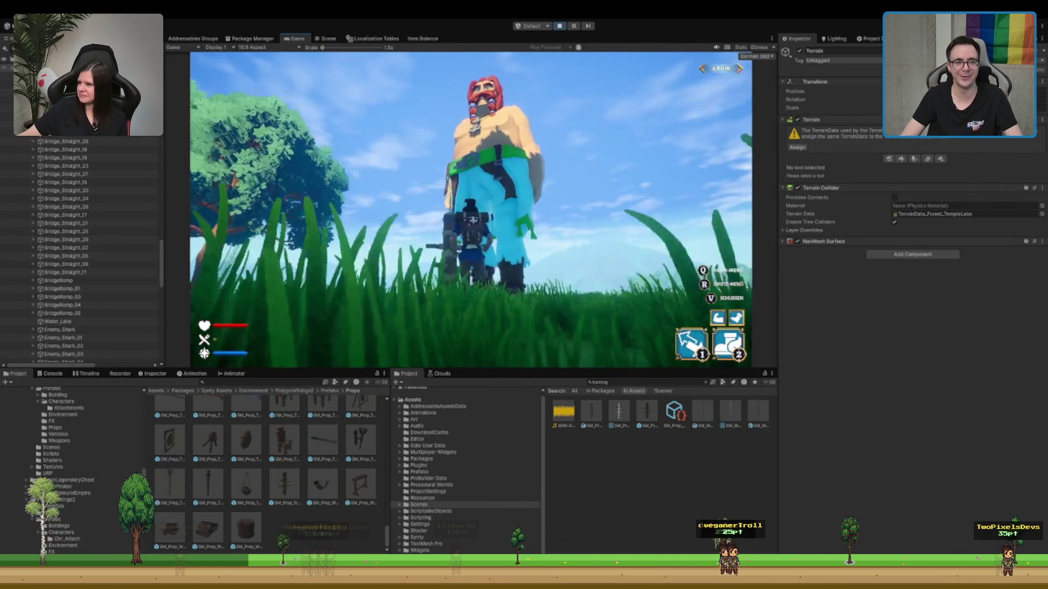
pyautogui.press('w')
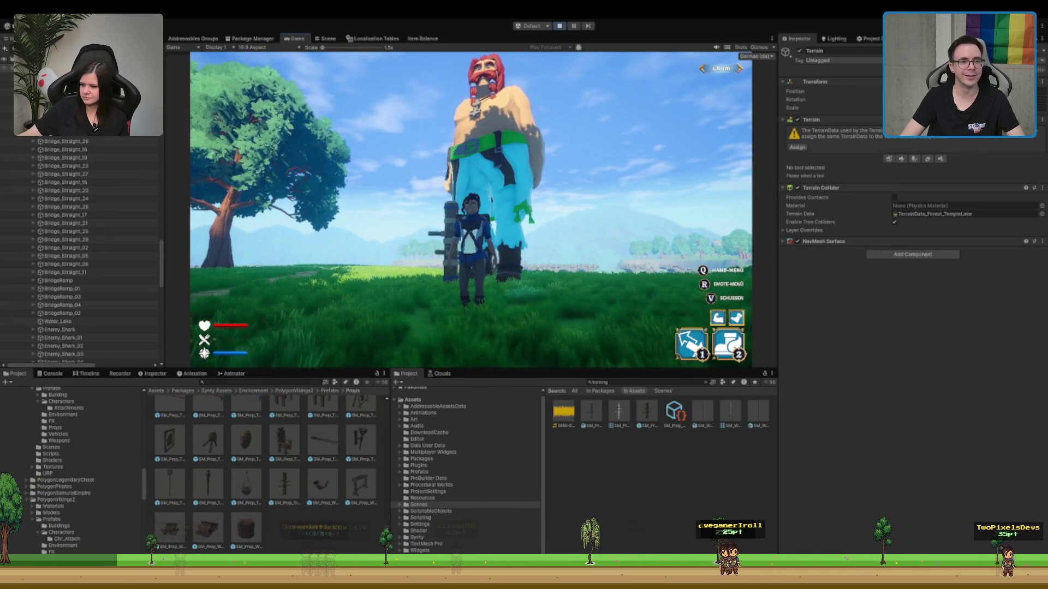
# - Select the whole Villager_Sexylix object in the Hierarchy instead of just its mesh
pyautogui.hotkey('ctrl', '1')
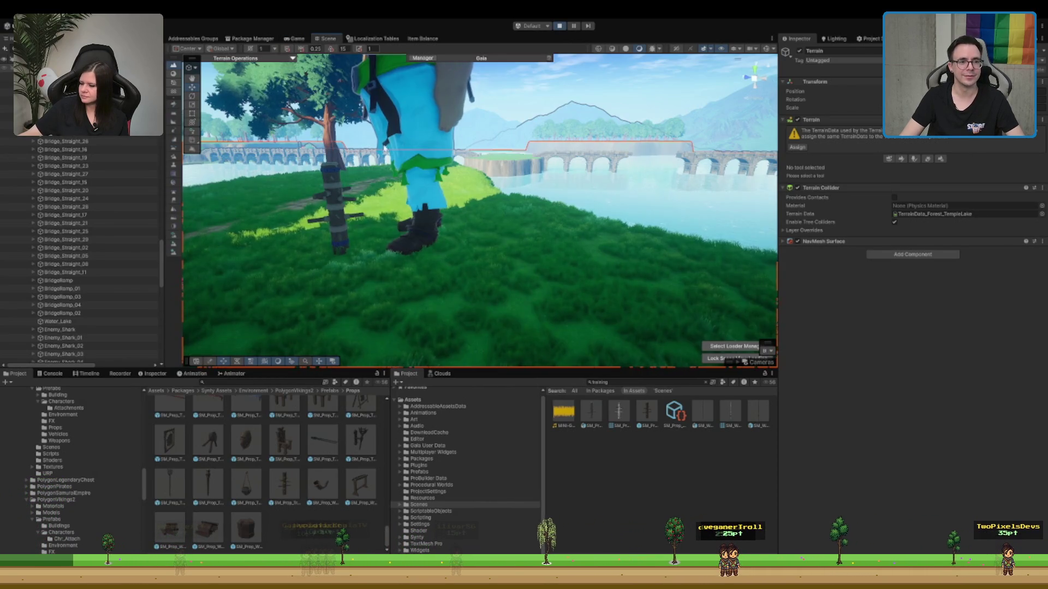
pyautogui.click(397, 118)
pyautogui.scroll(-3, 82, 273)
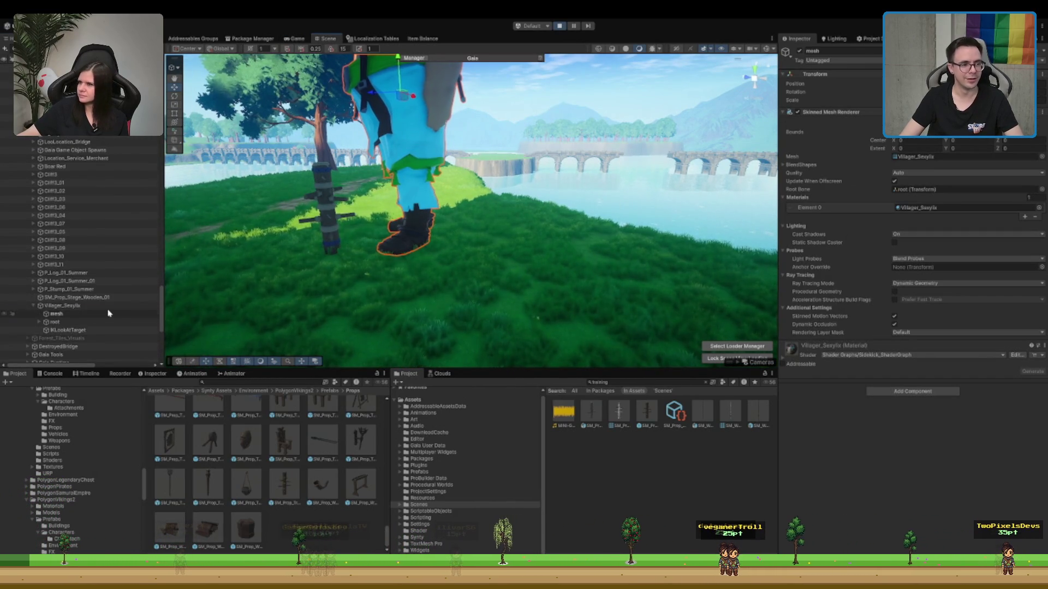
pyautogui.click(62, 305)
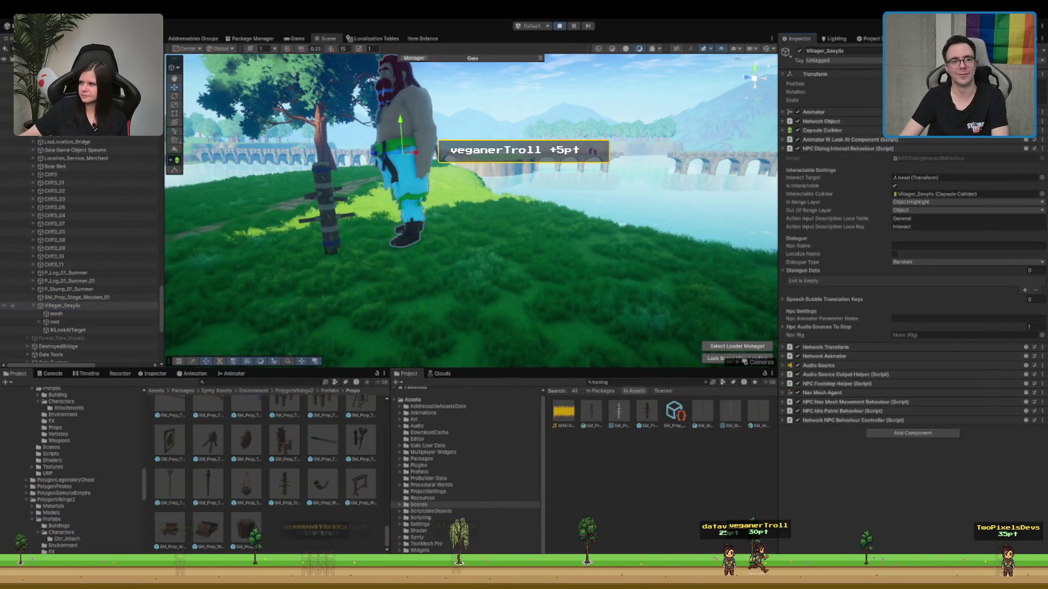
pyautogui.hotkey('ctrl', '2')
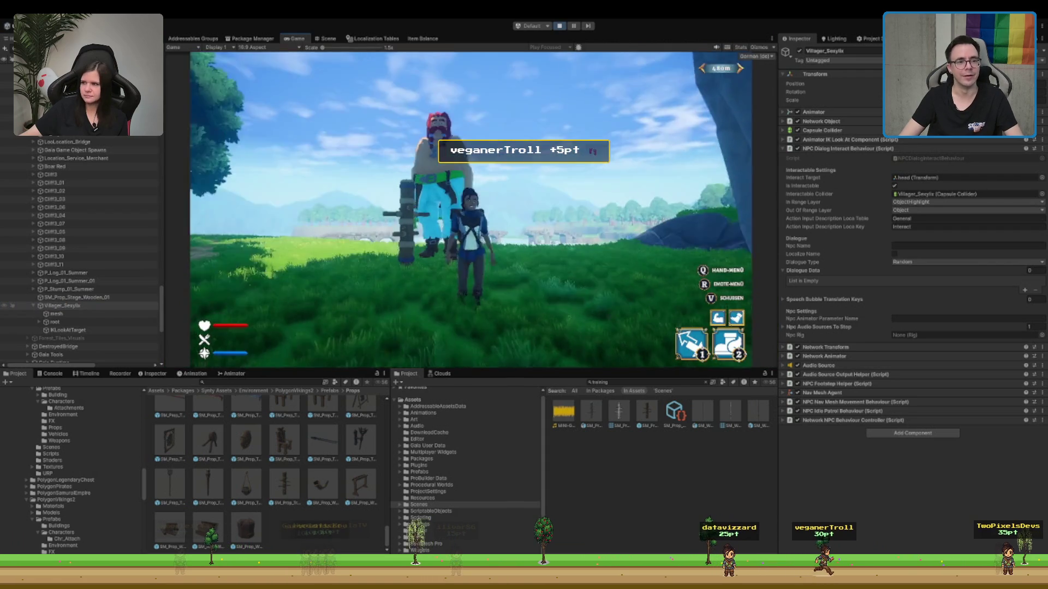
pyautogui.press('w')
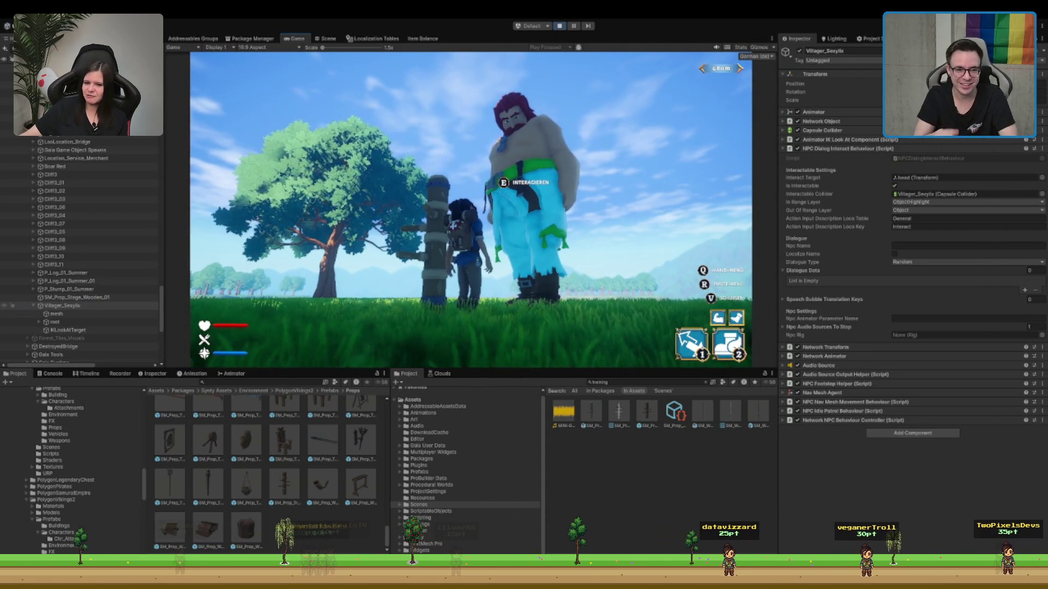
pyautogui.press('s')
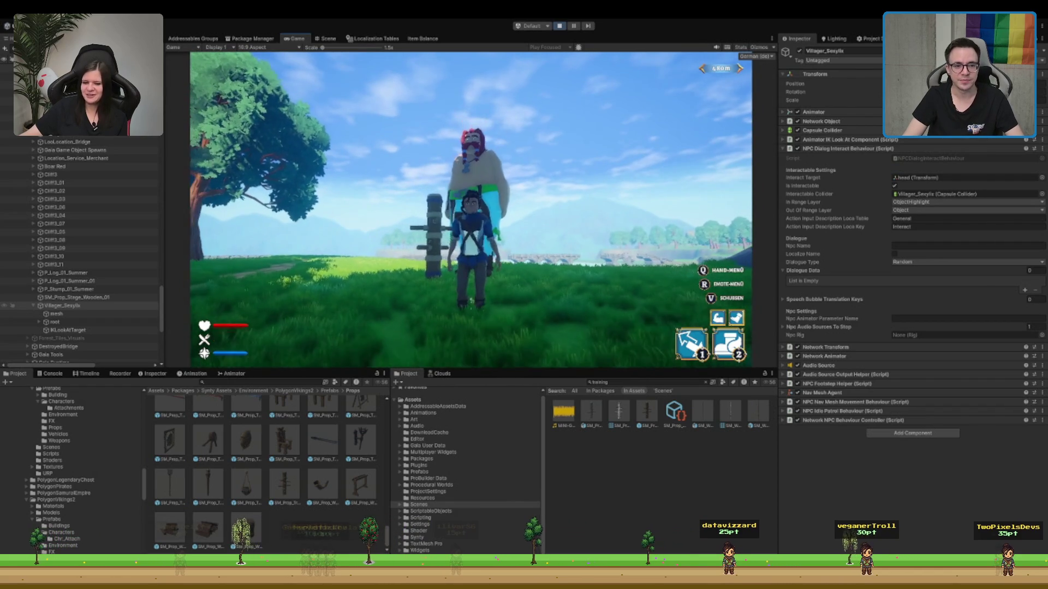
pyautogui.press('w')
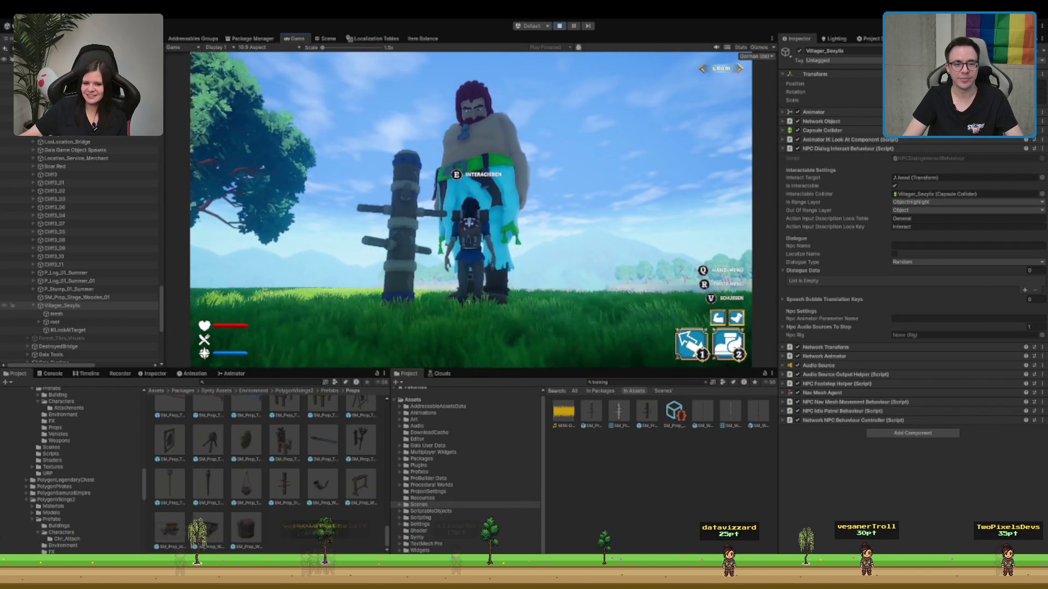
pyautogui.press('a')
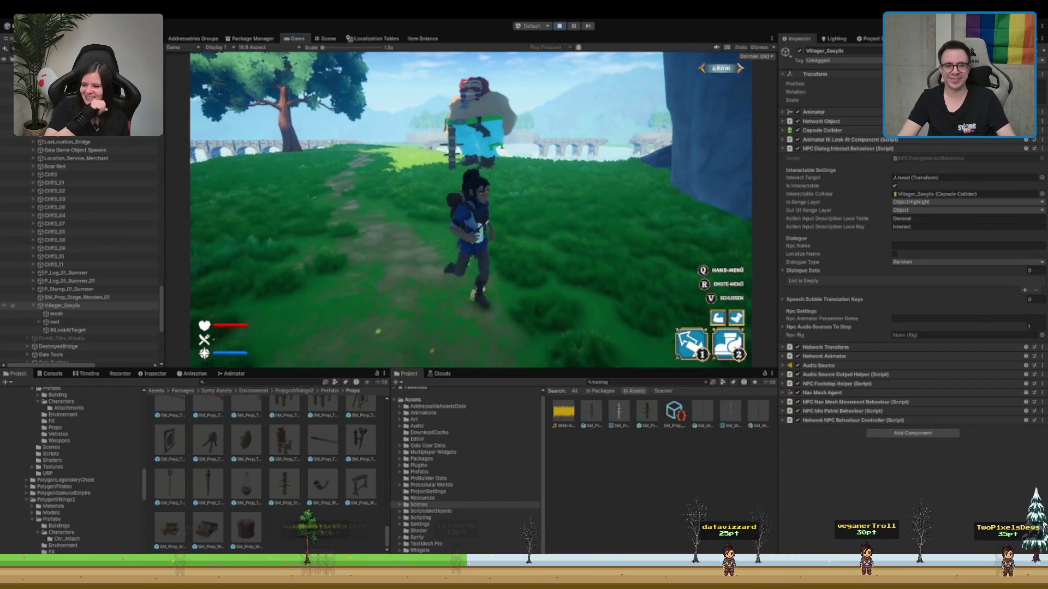
pyautogui.press('w')
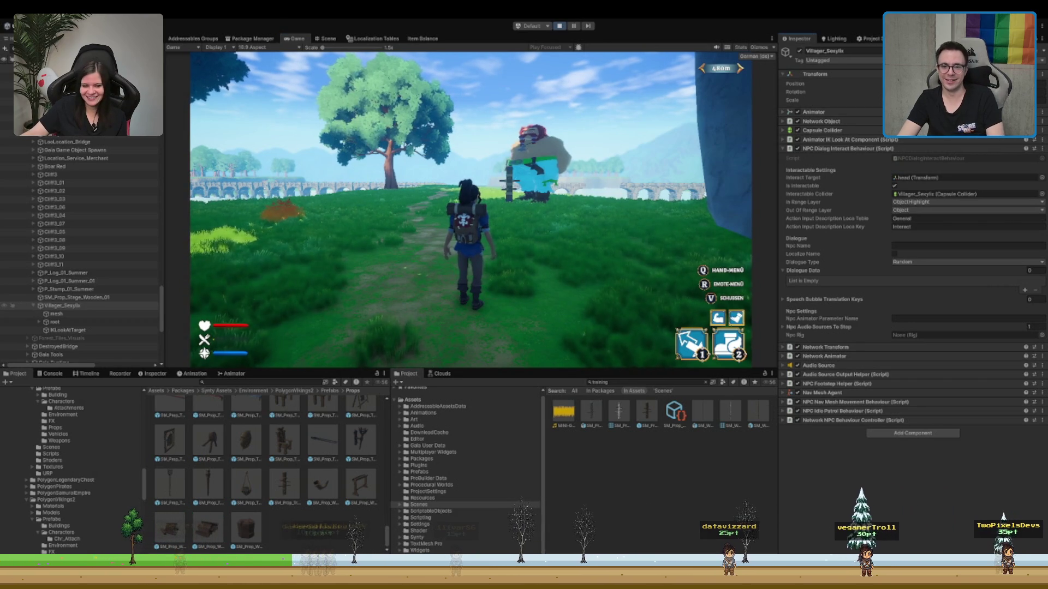
pyautogui.press('w')
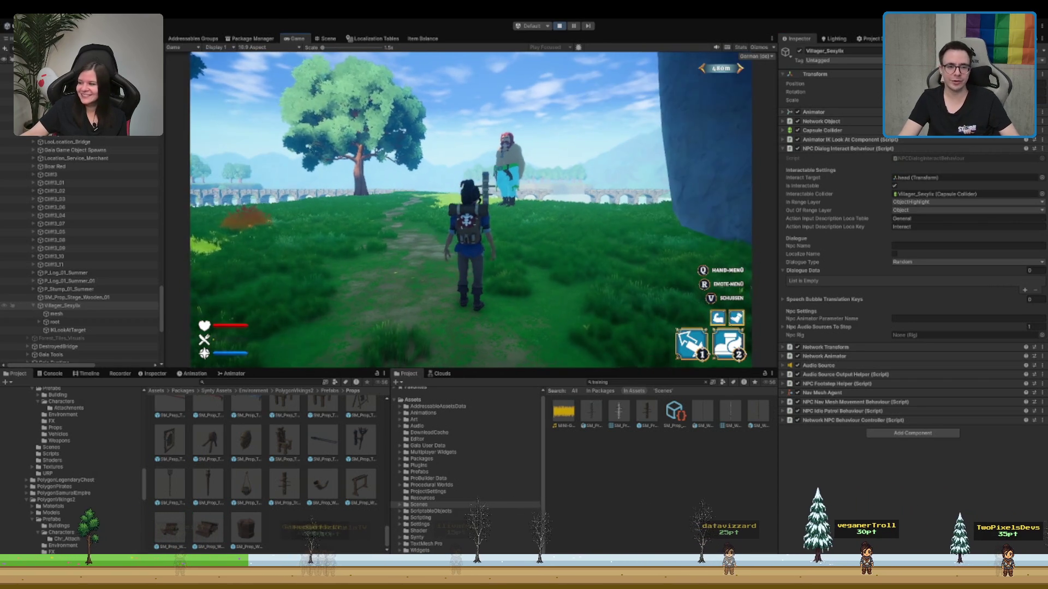
pyautogui.press('w')
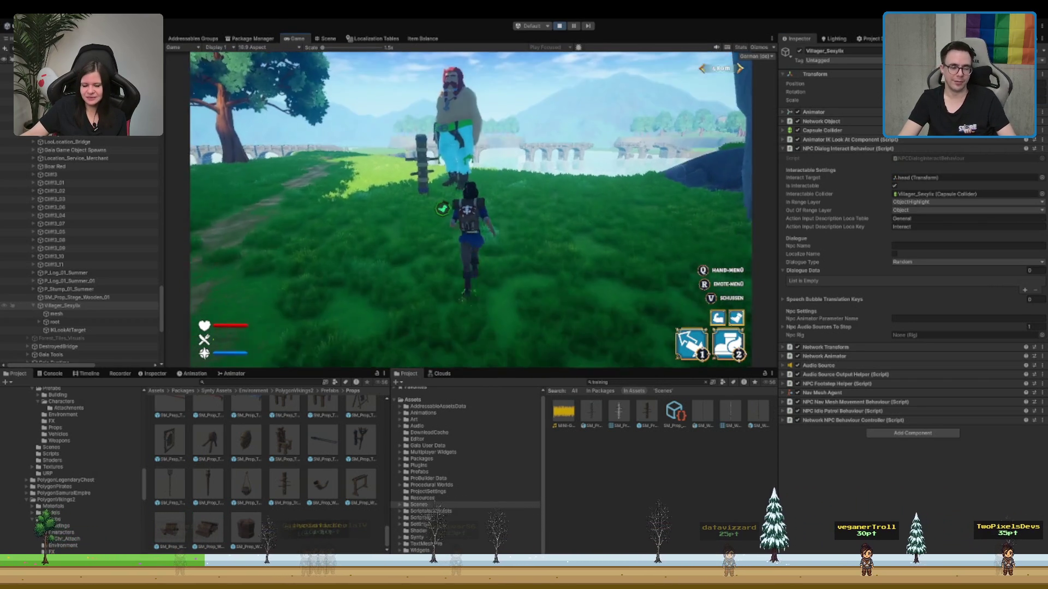
pyautogui.press('a')
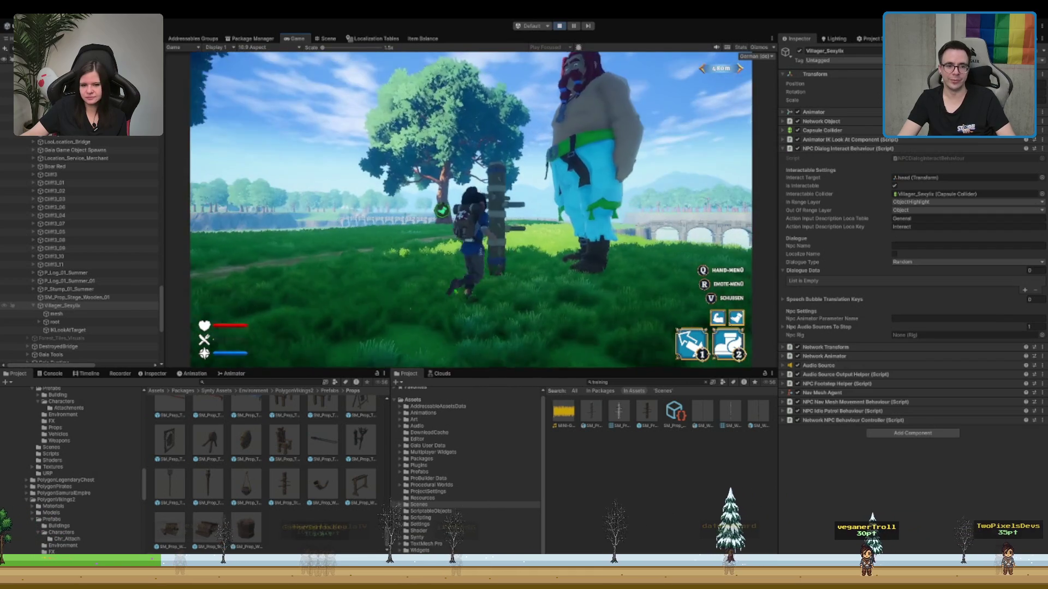
pyautogui.press('d')
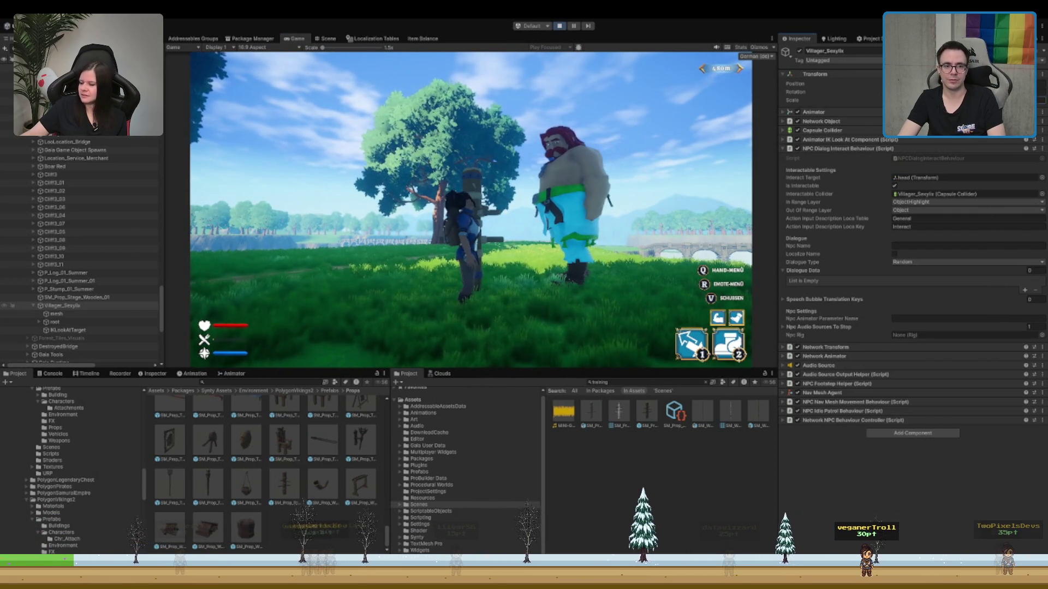
pyautogui.press('w')
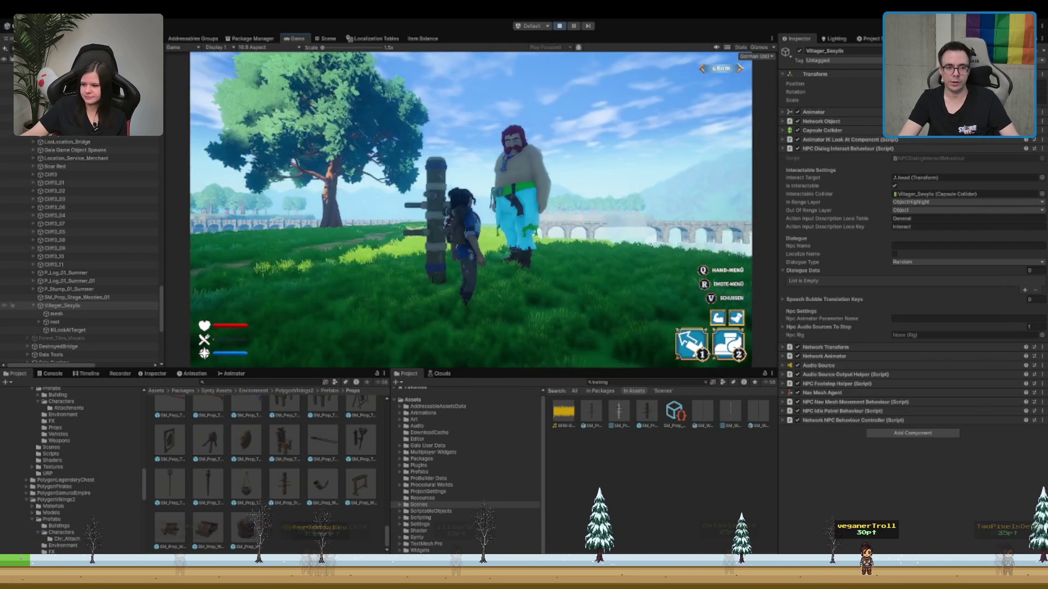
pyautogui.press('s')
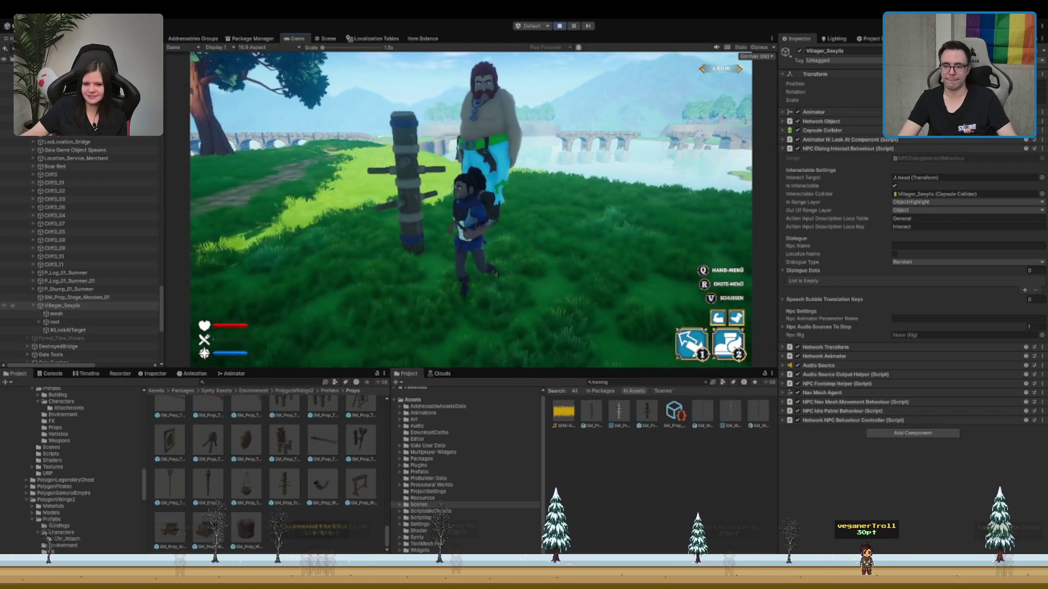
pyautogui.press('w')
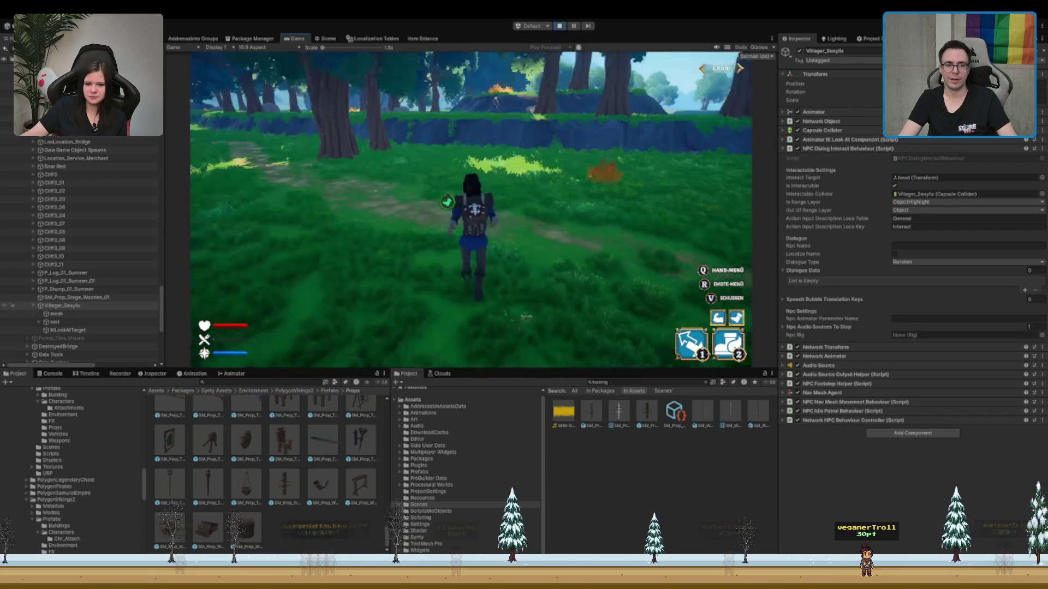
pyautogui.press('s')
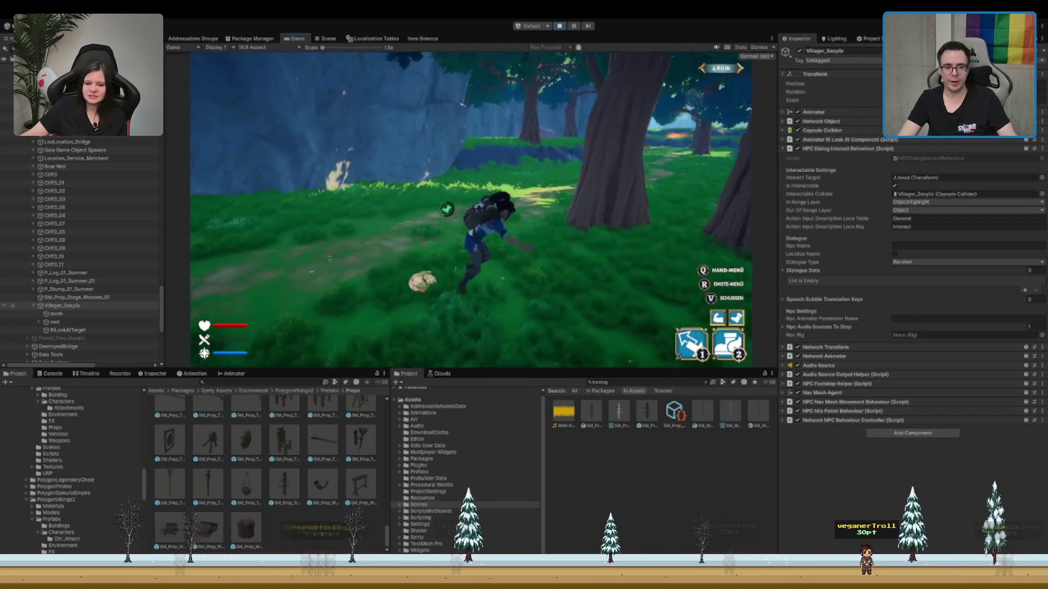
pyautogui.press('w')
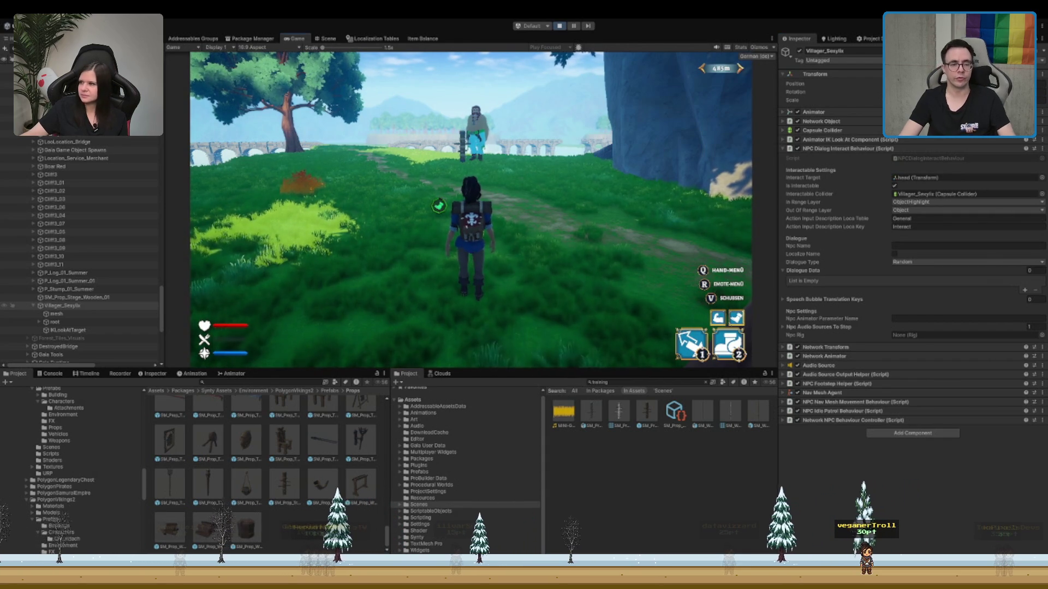
pyautogui.press('d')
pyautogui.press('w')
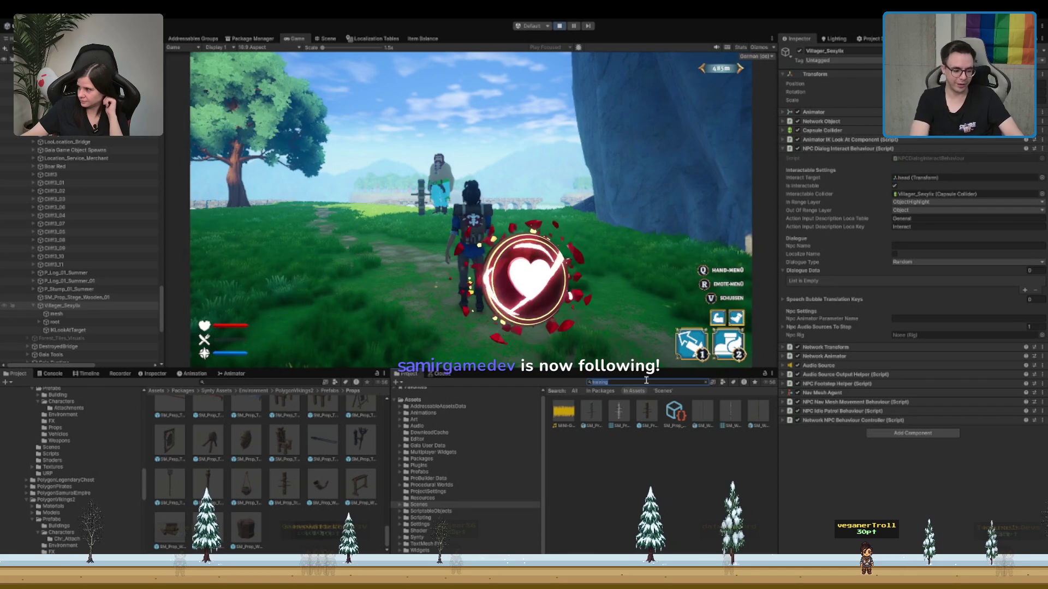
# - Search the Project window for 'sfx', clear it, then search 'train' and browse the results
pyautogui.write('sfx')
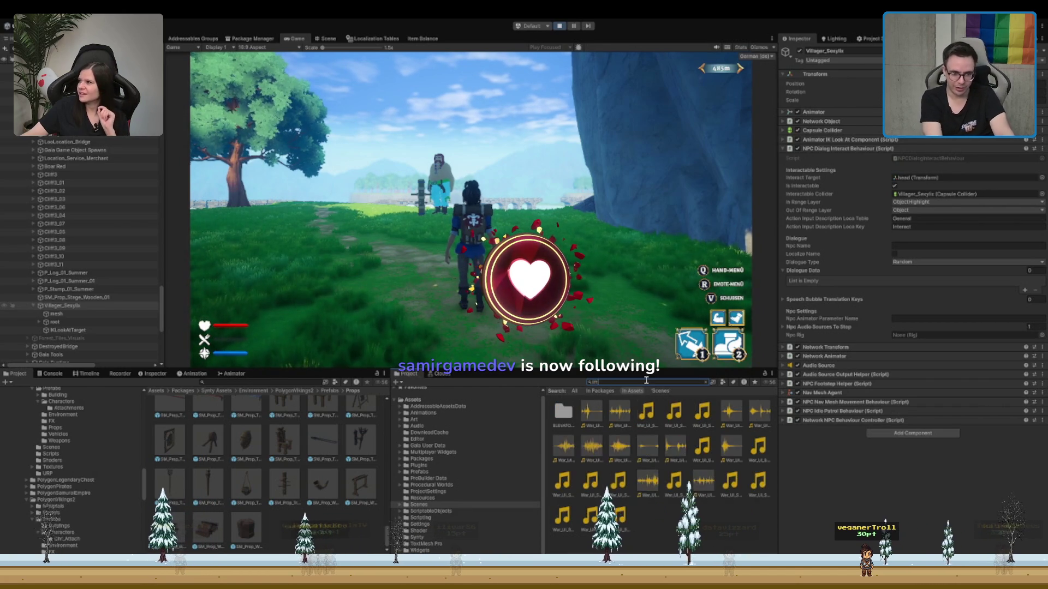
pyautogui.press('BackSpace')
pyautogui.press('BackSpace')
pyautogui.press('BackSpace')
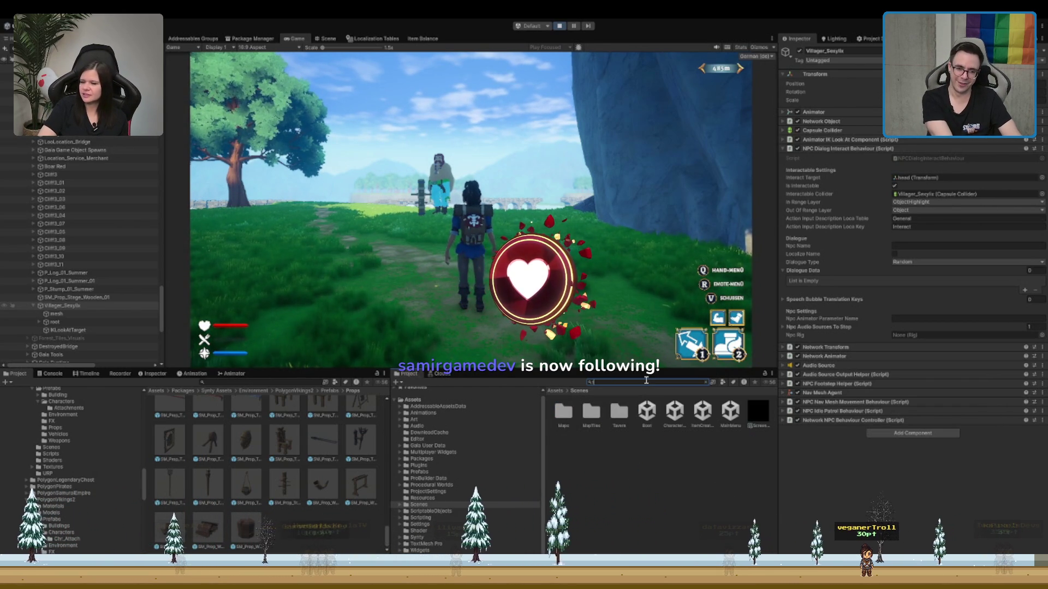
pyautogui.write('train')
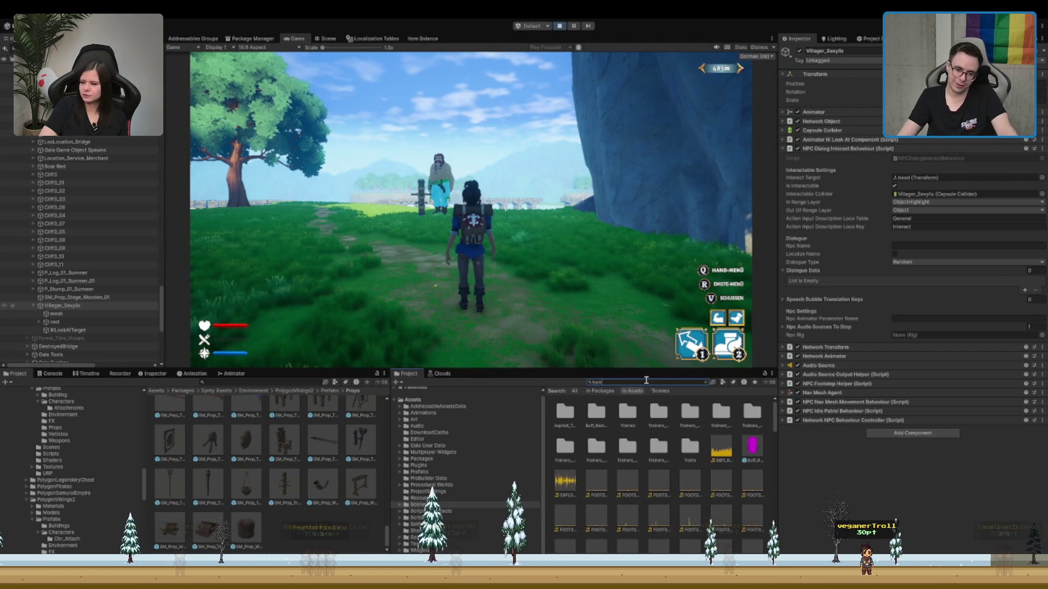
pyautogui.scroll(-10, 715, 459)
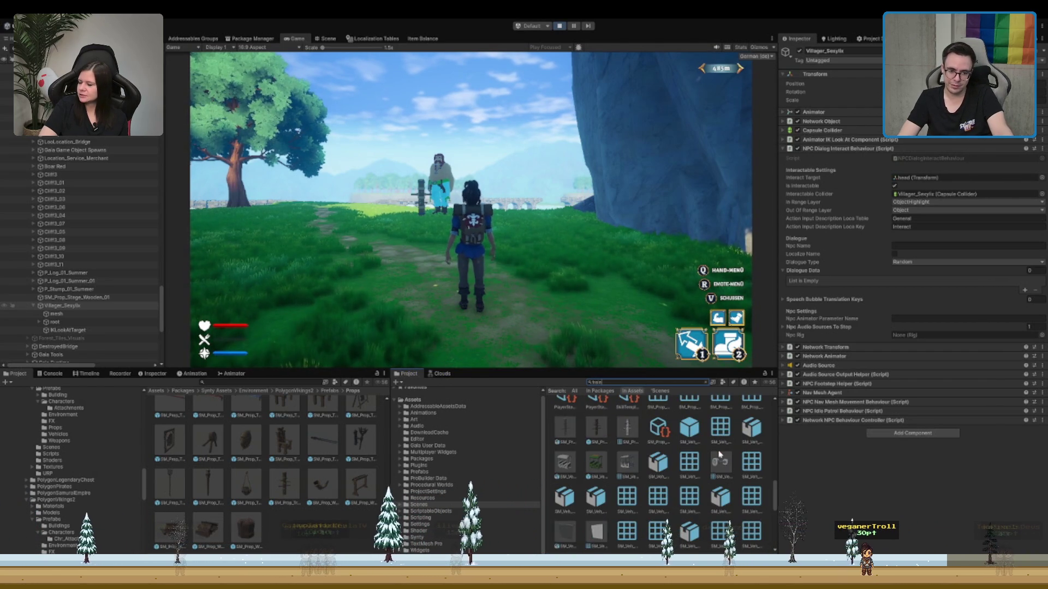
pyautogui.scroll(10, 717, 456)
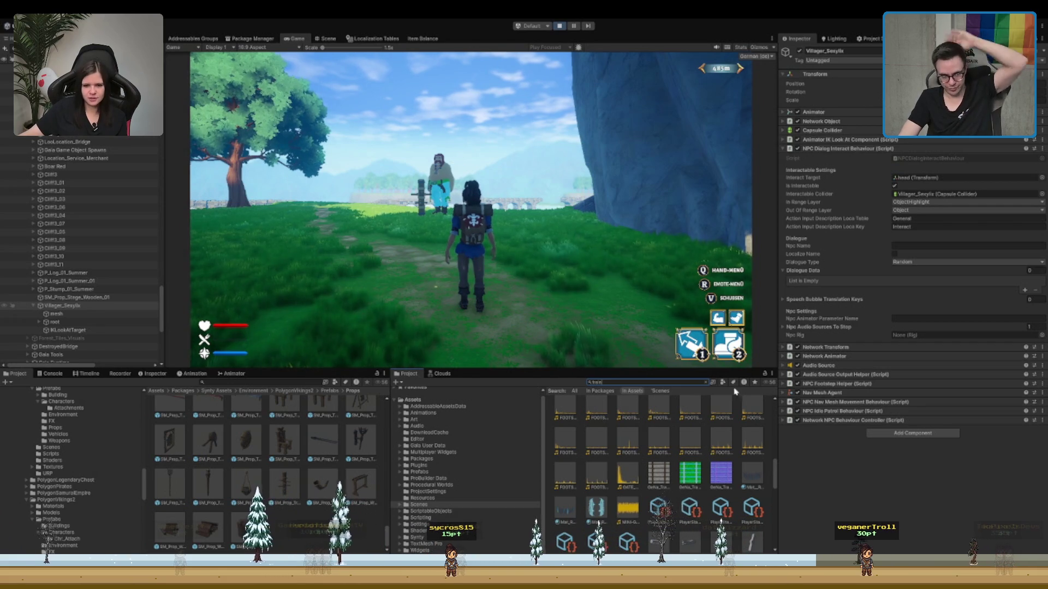
# - Run the character past the villager and cliff into the forest, then turn back along the path
pyautogui.press('w')
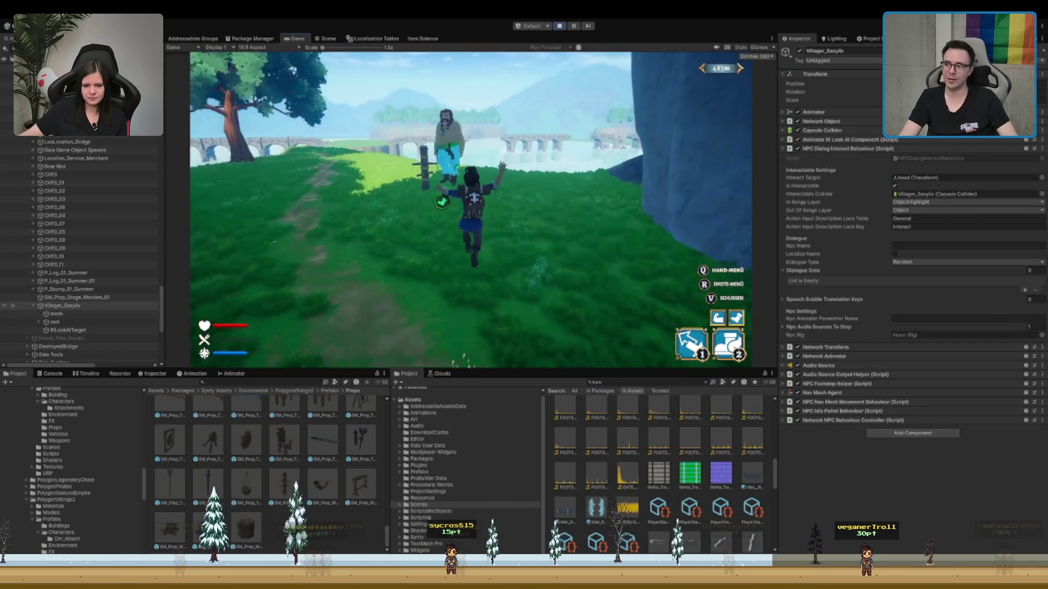
pyautogui.press('w')
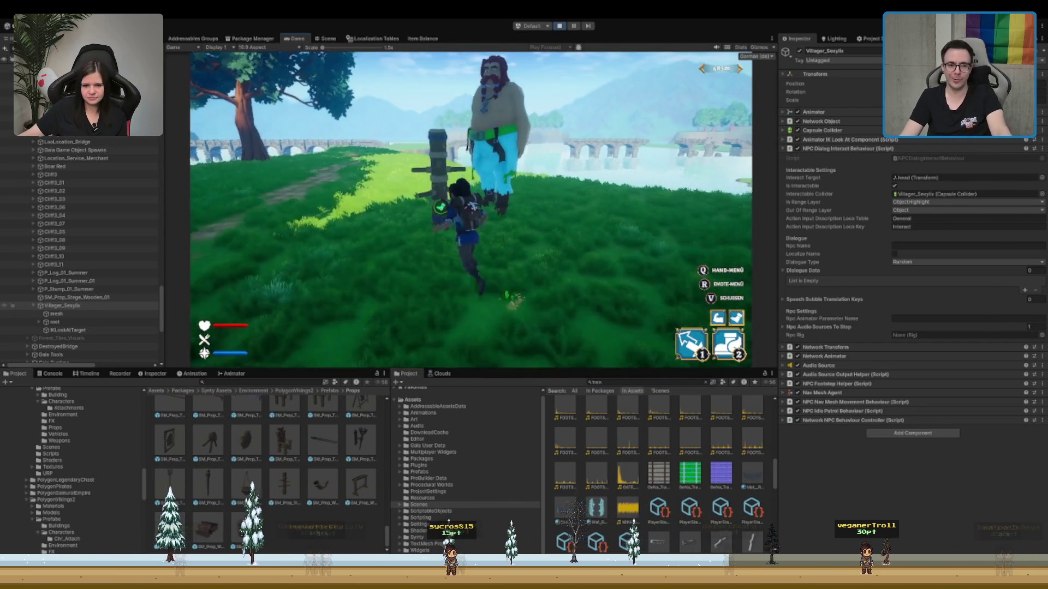
pyautogui.press('w')
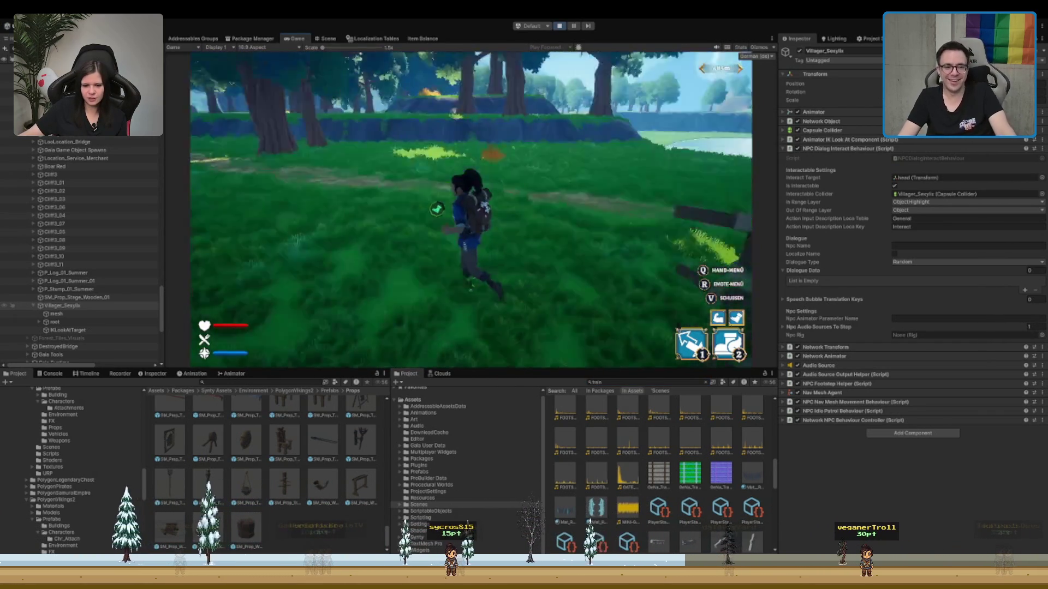
pyautogui.press('w')
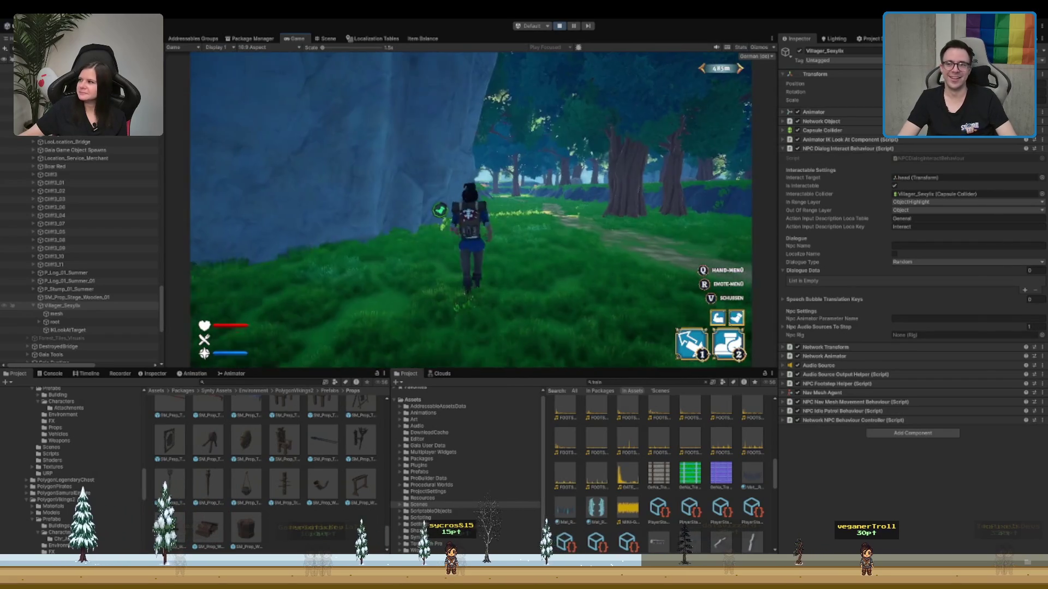
pyautogui.press('w')
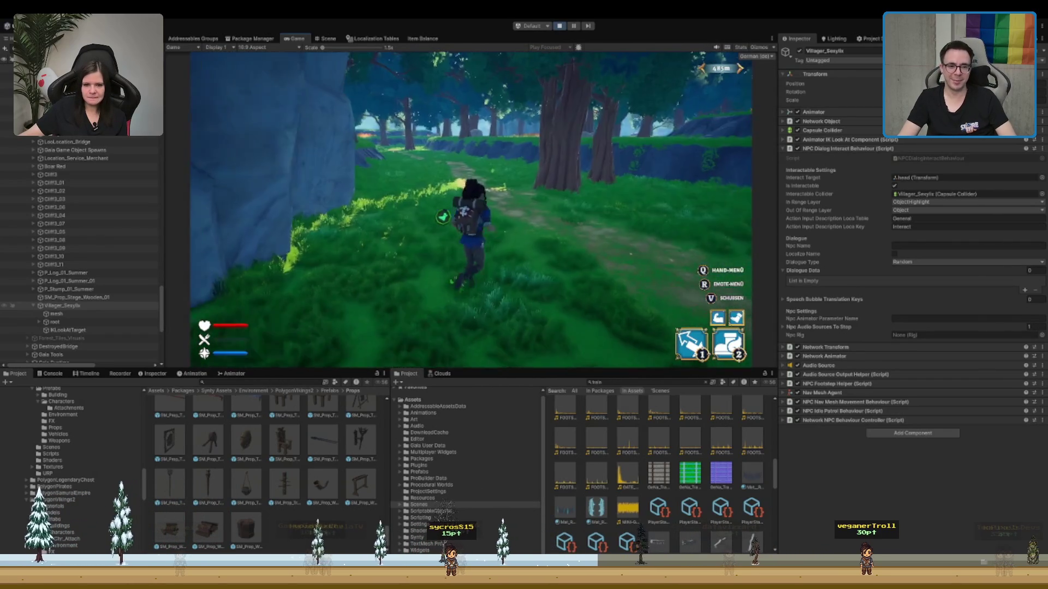
pyautogui.press('s')
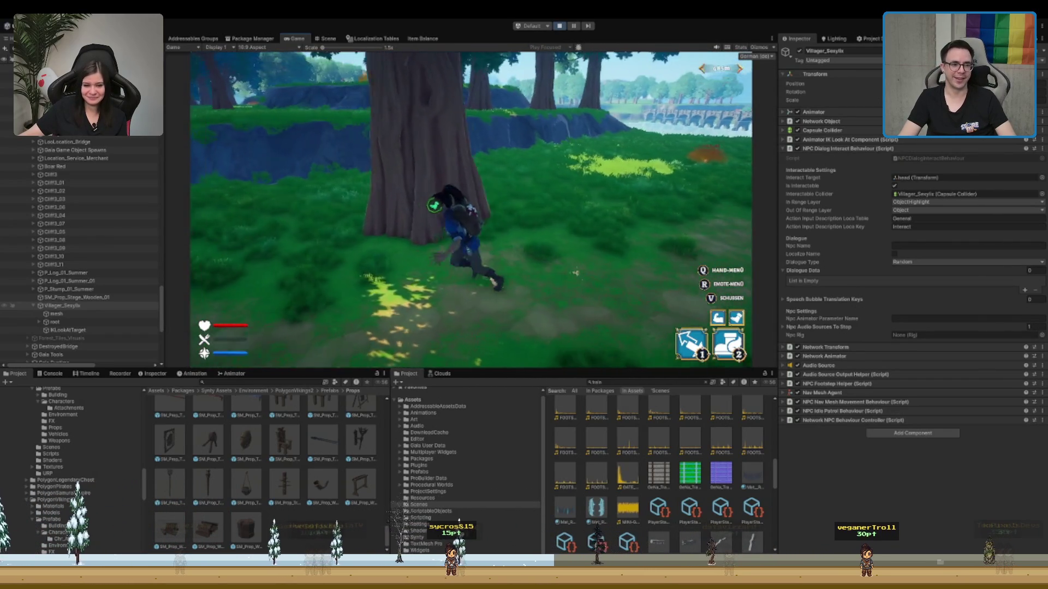
pyautogui.press('s')
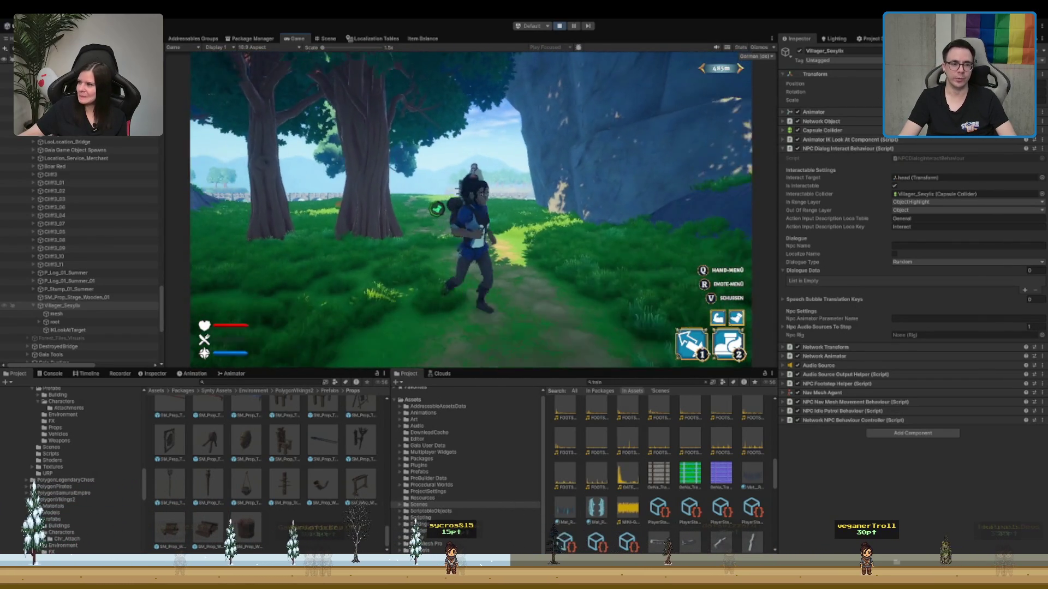
pyautogui.press('s')
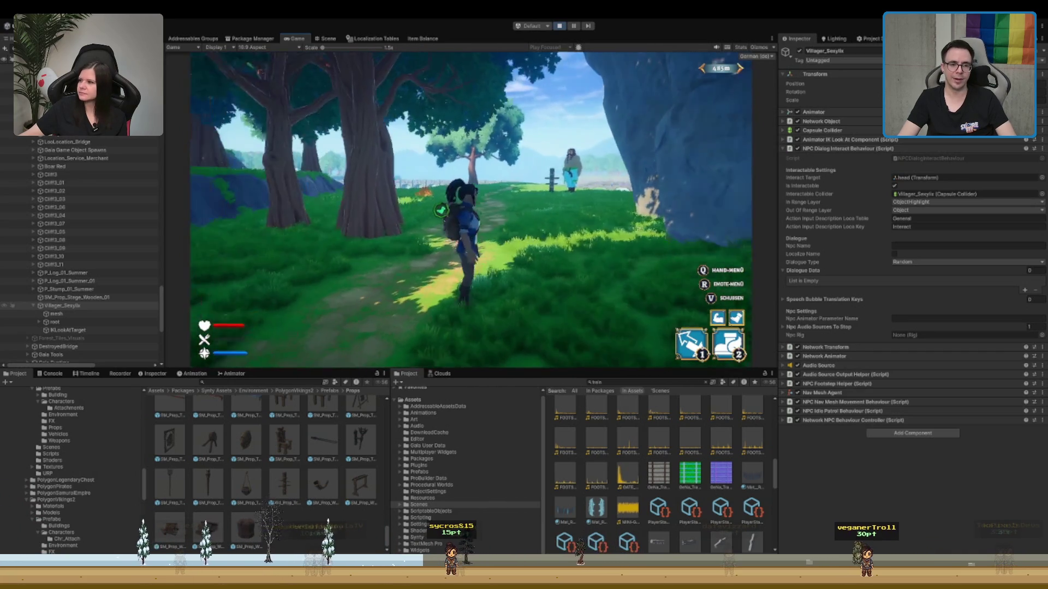
# - Run back down the path to the villager by the post, then retreat toward the tree
pyautogui.press('w')
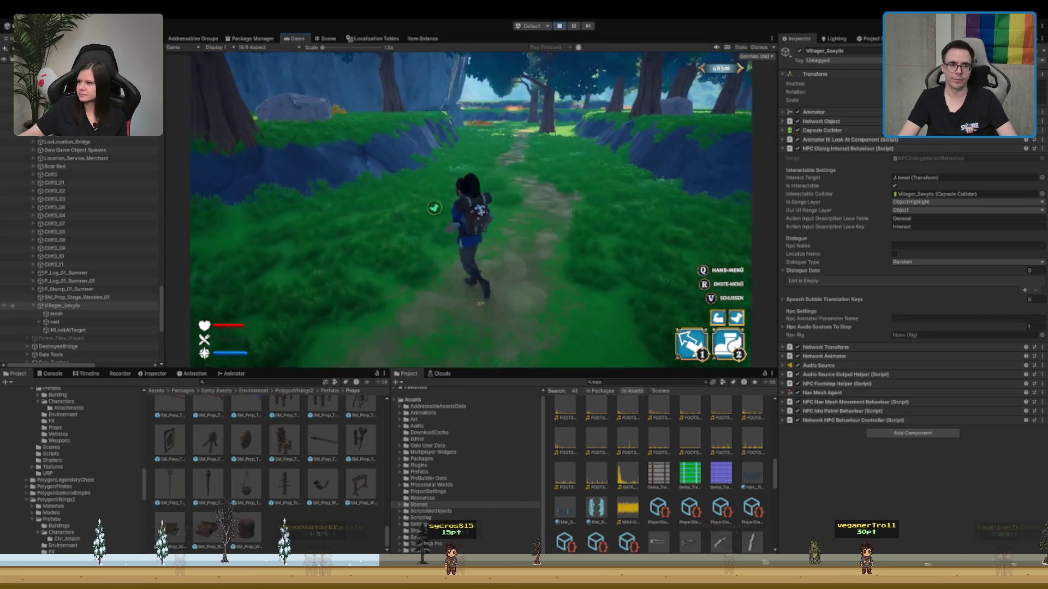
pyautogui.press('w')
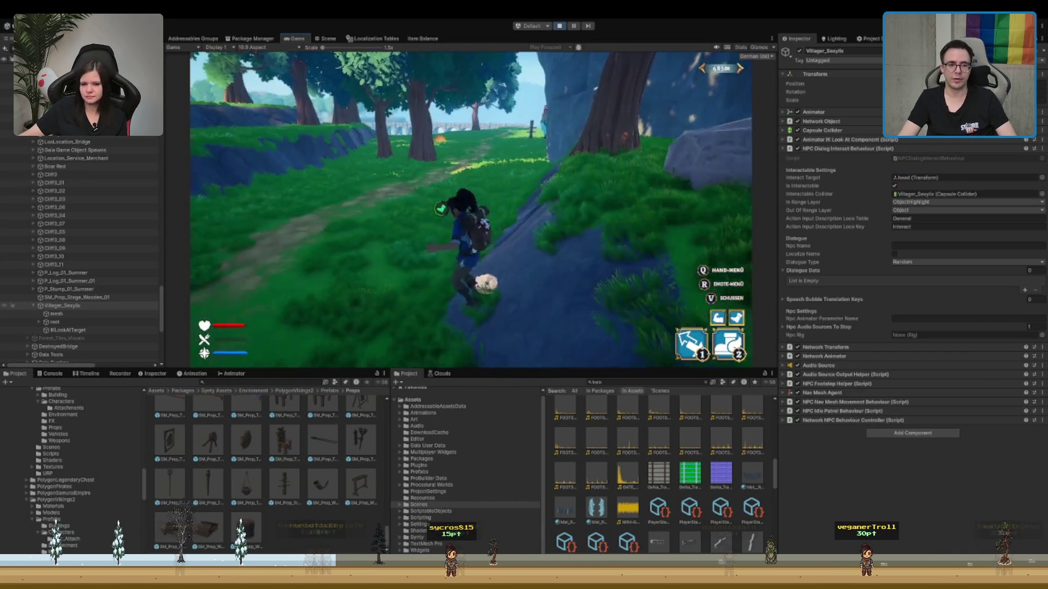
pyautogui.press('w')
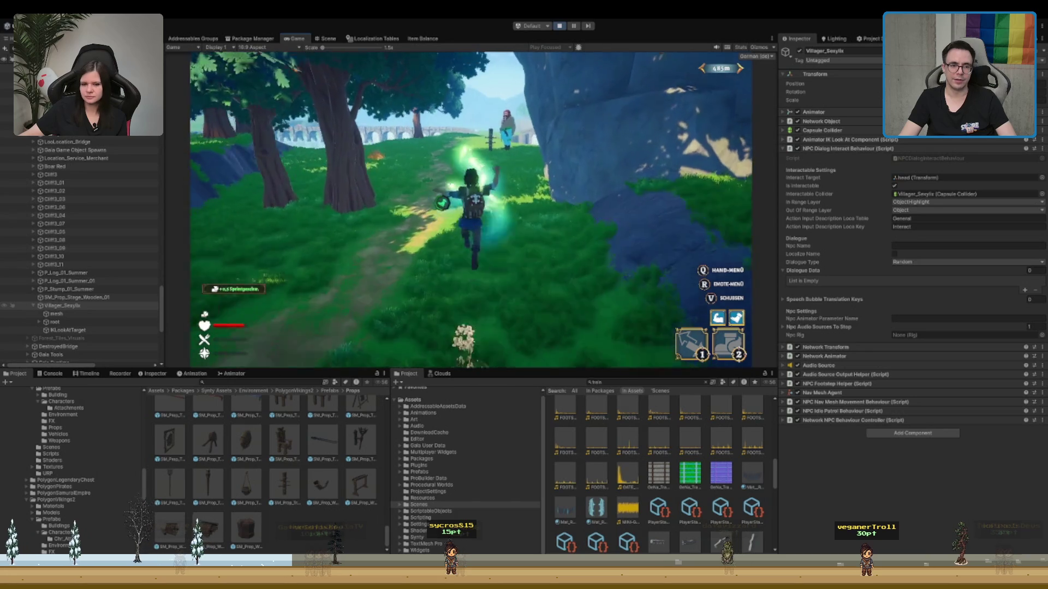
pyautogui.press('w')
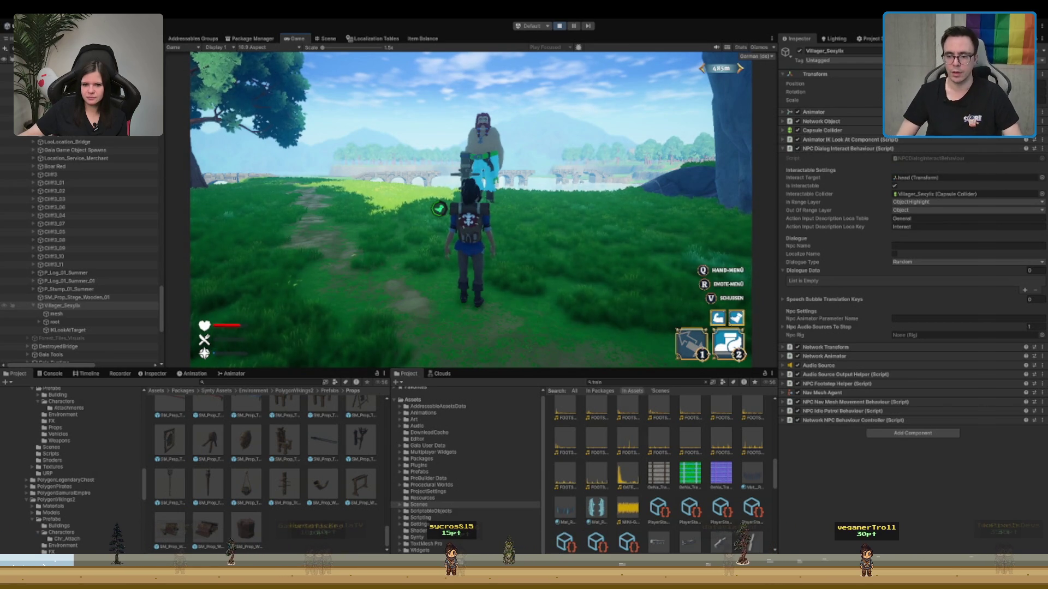
pyautogui.press('a')
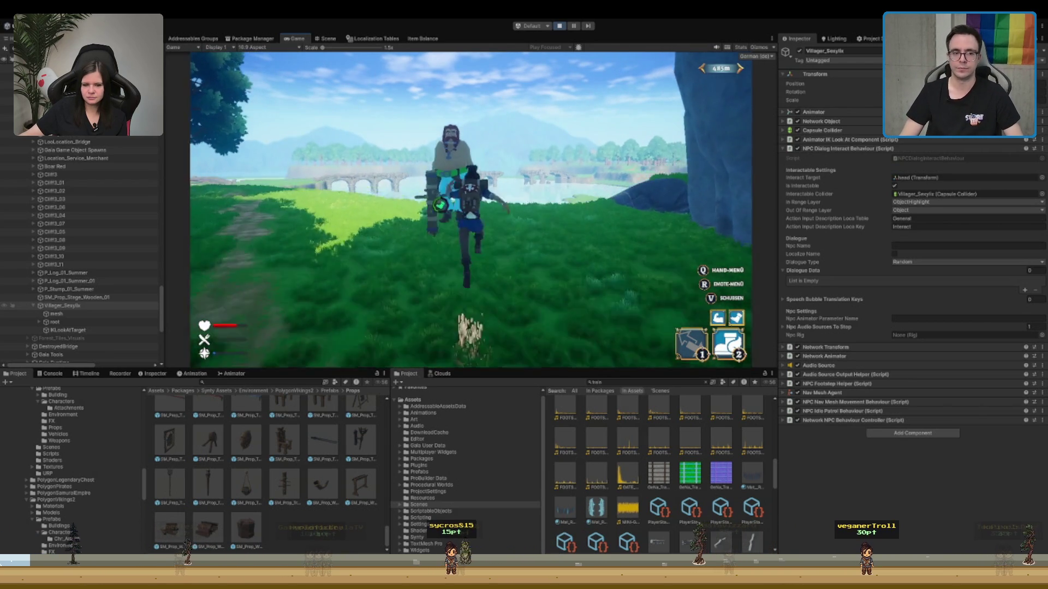
pyautogui.press('w')
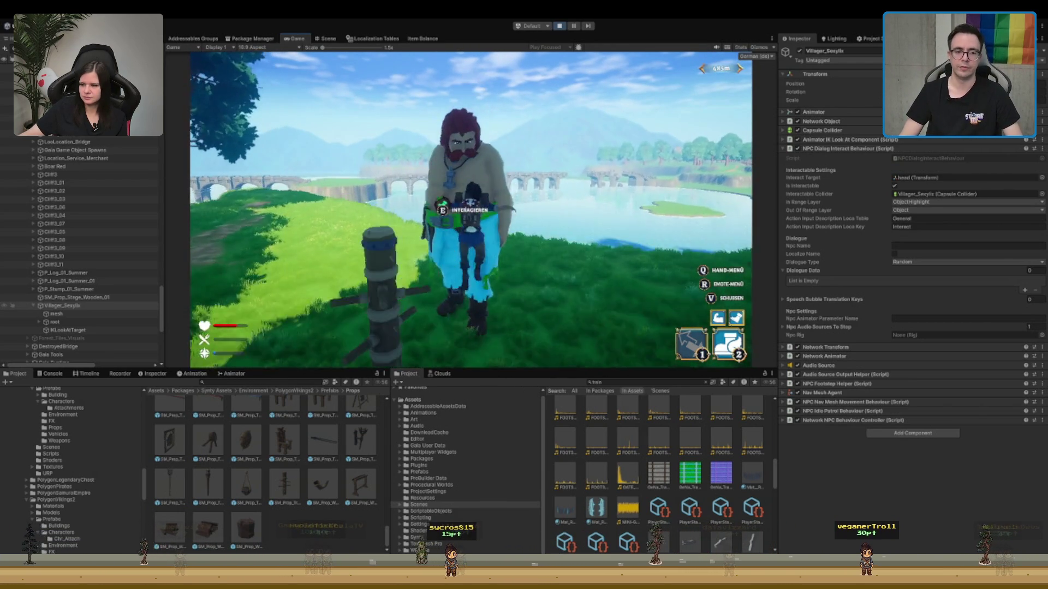
pyautogui.press('s')
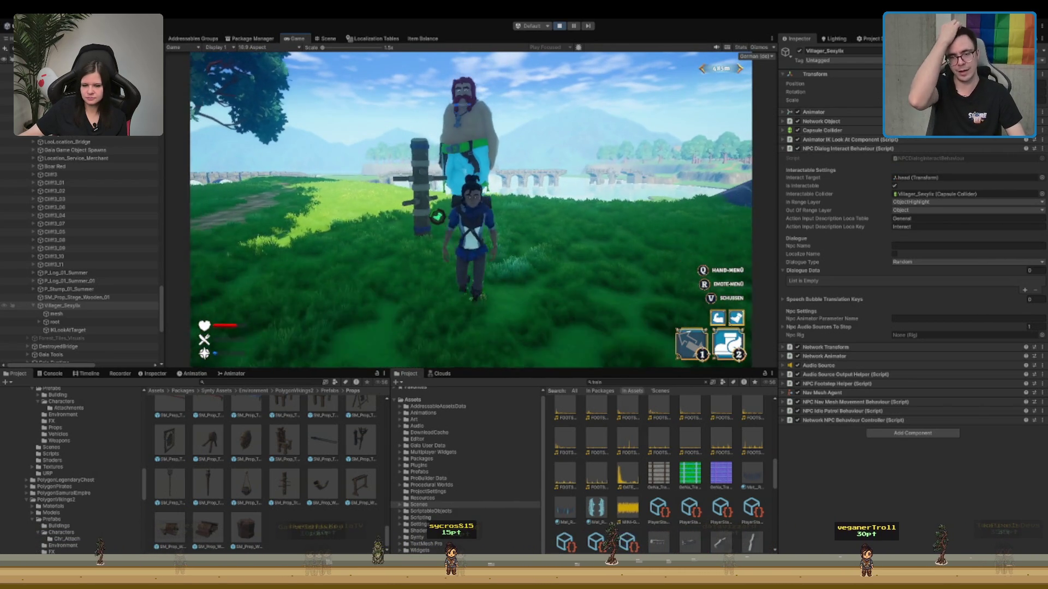
pyautogui.press('s')
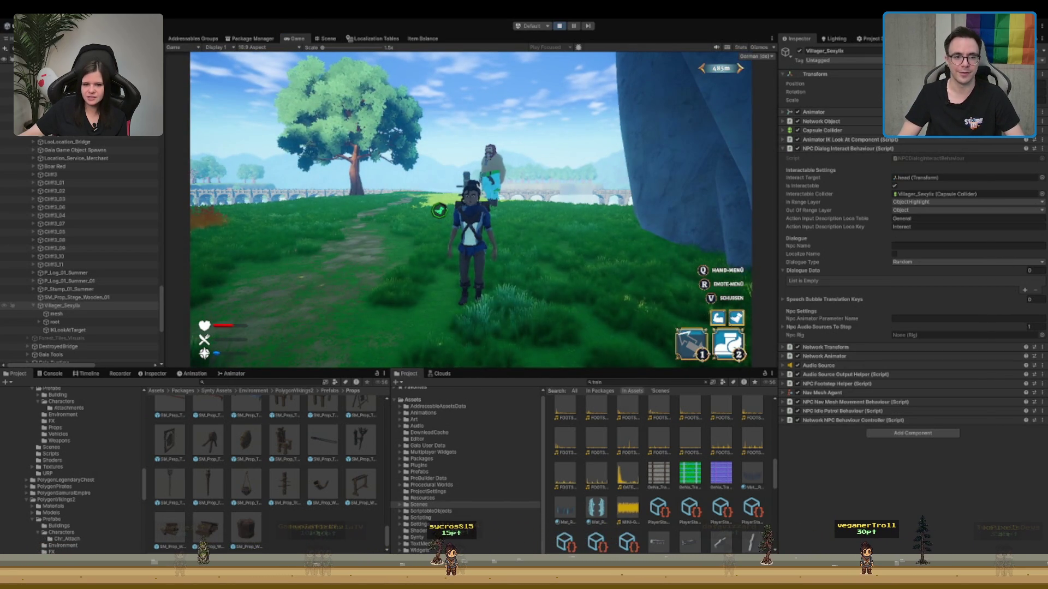
# - Select the character's mesh in the Scene view and run it forward across the grass toward the trees
pyautogui.click(316, 39)
pyautogui.click(407, 134)
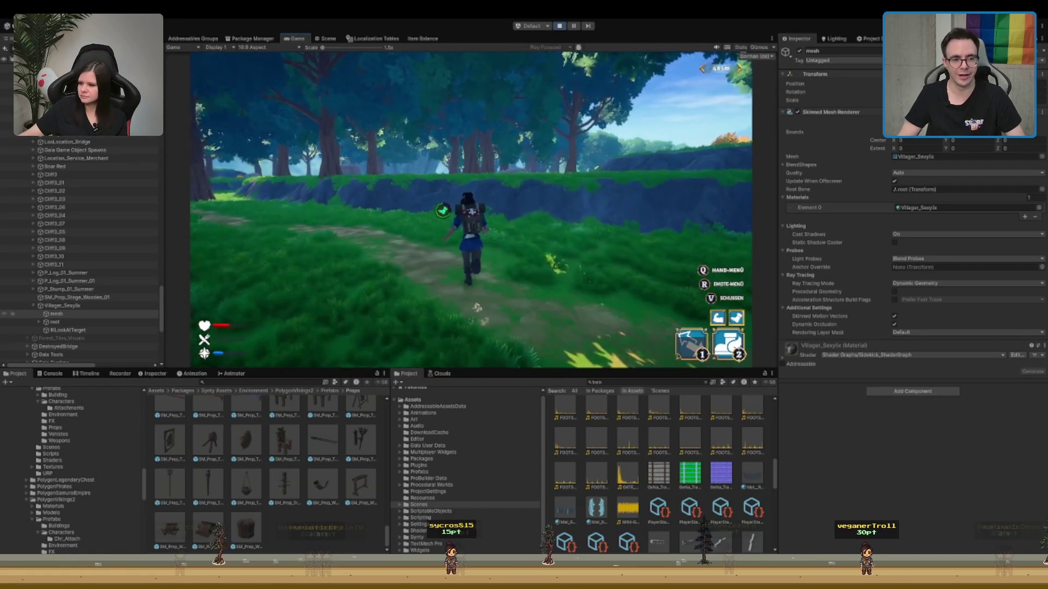
pyautogui.press('w')
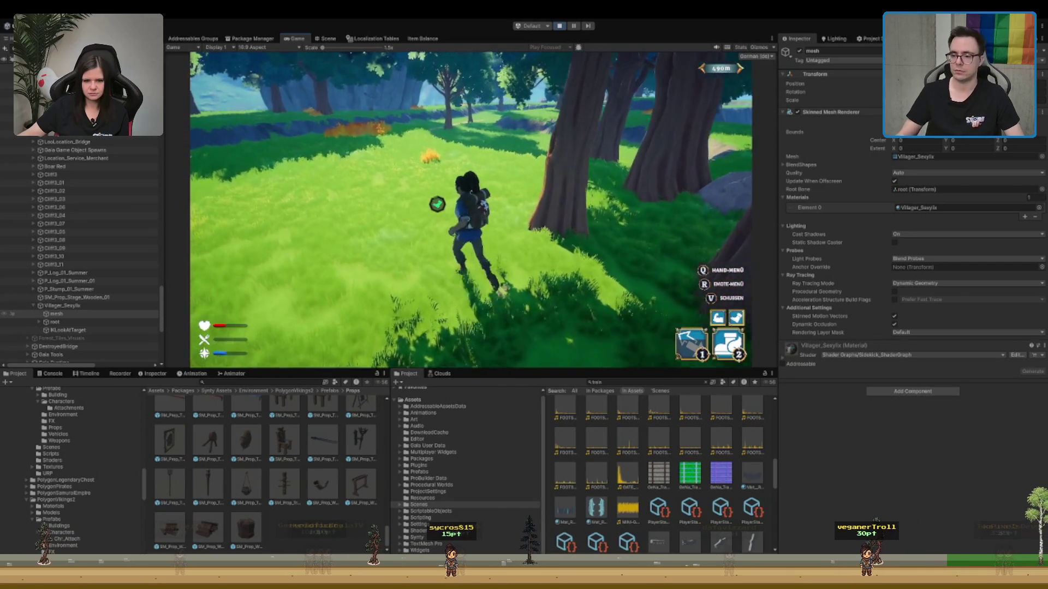
pyautogui.press('w')
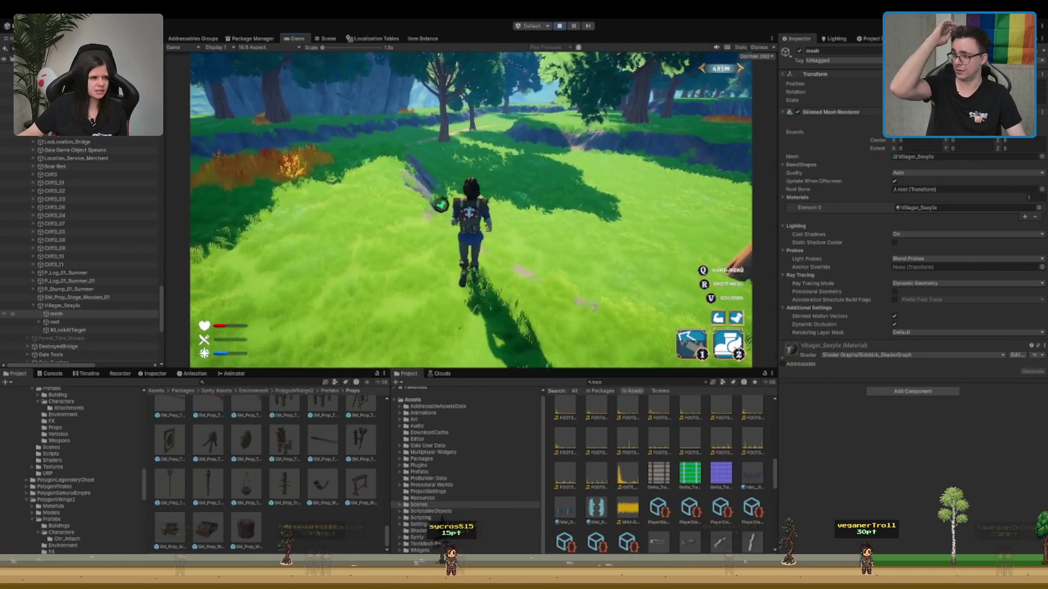
pyautogui.press('w')
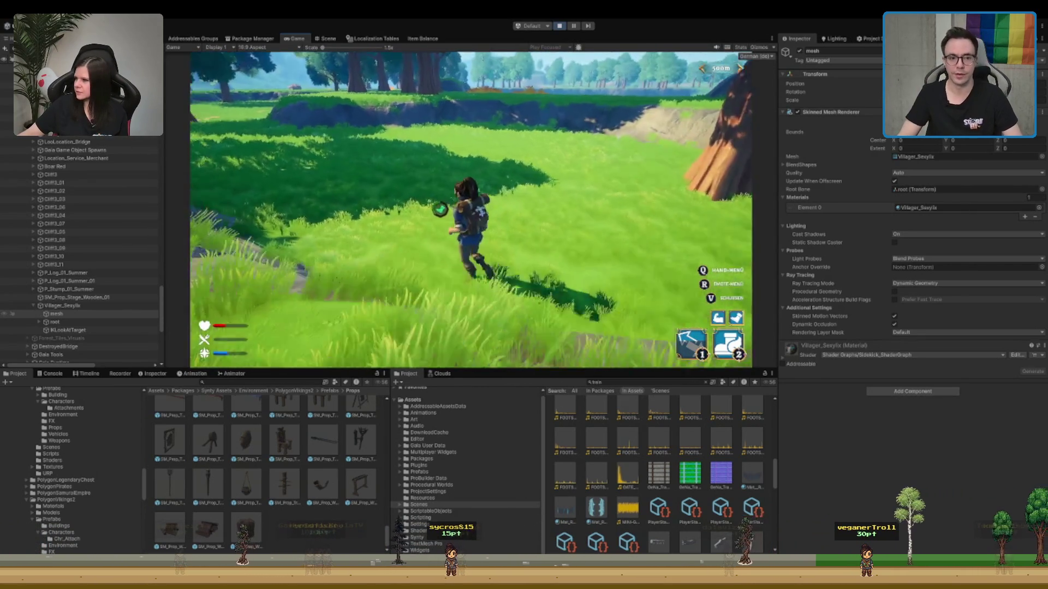
pyautogui.press('w')
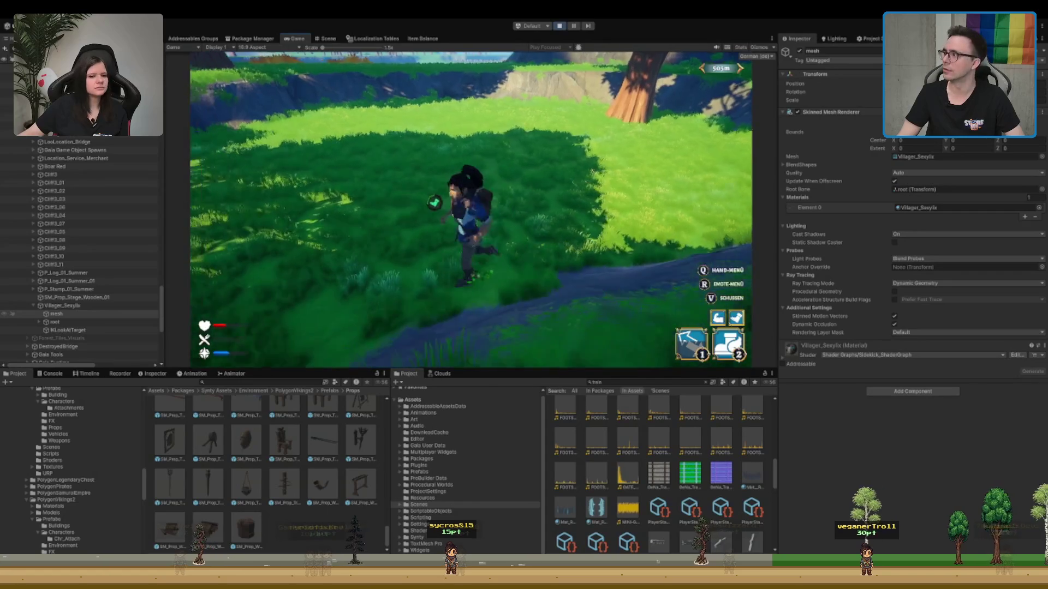
pyautogui.press('w')
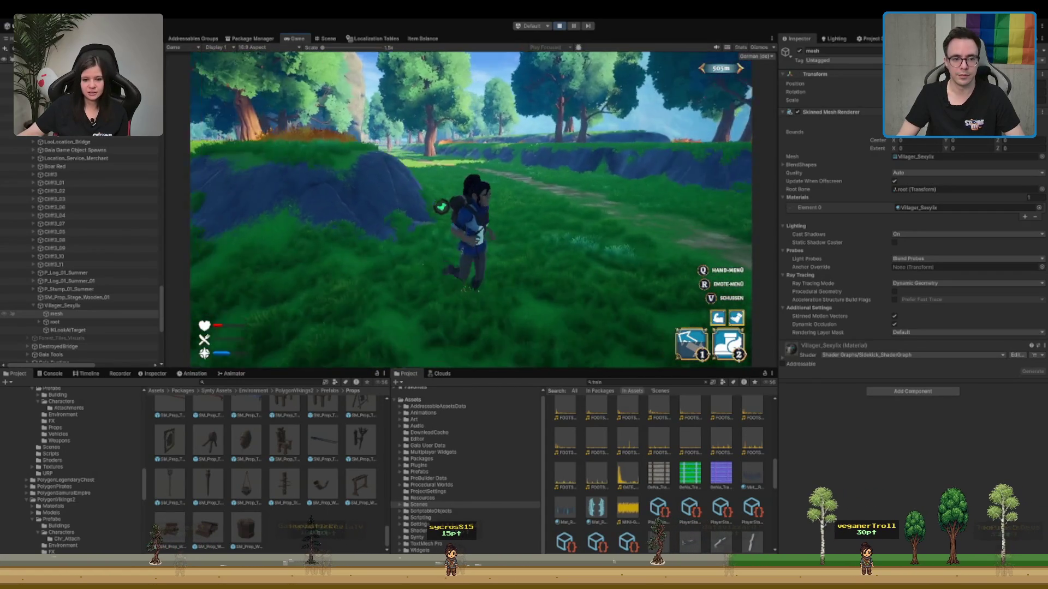
# - Run along the forest path toward the tree, jumping once, then stop Play mode
pyautogui.press('w')
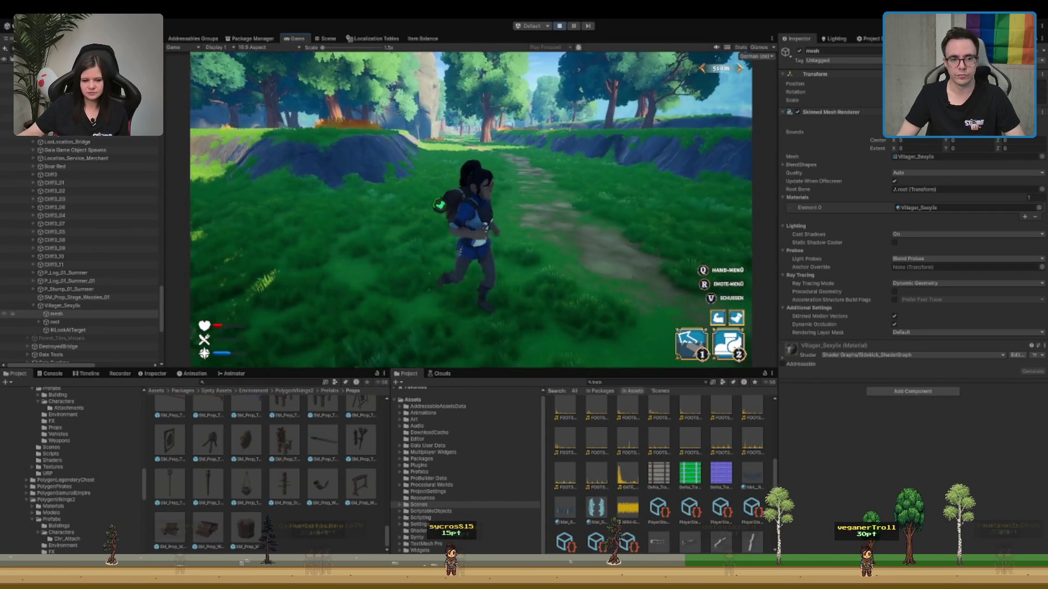
pyautogui.press('w')
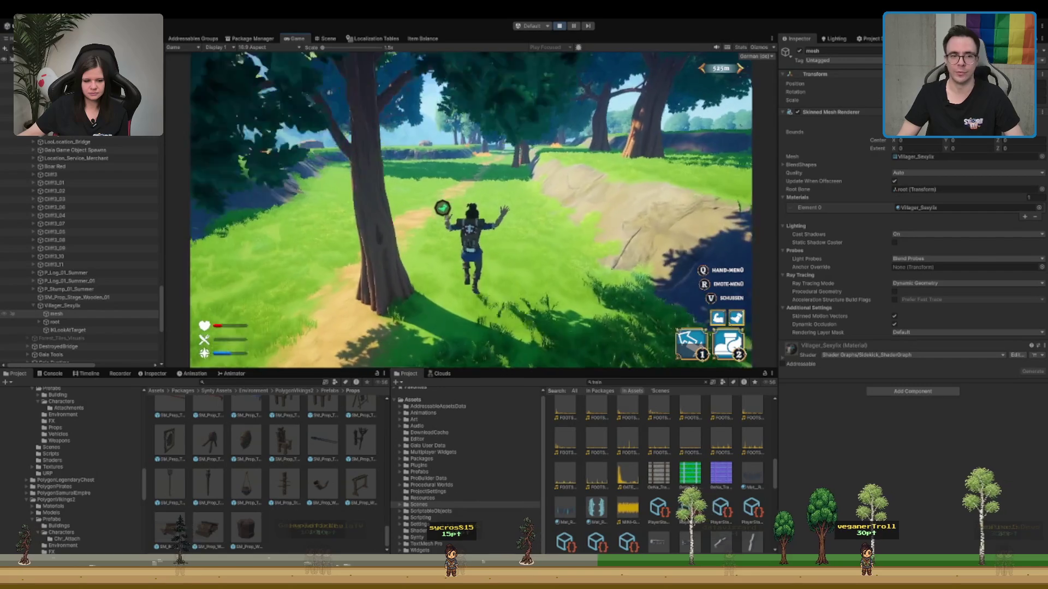
pyautogui.press('w')
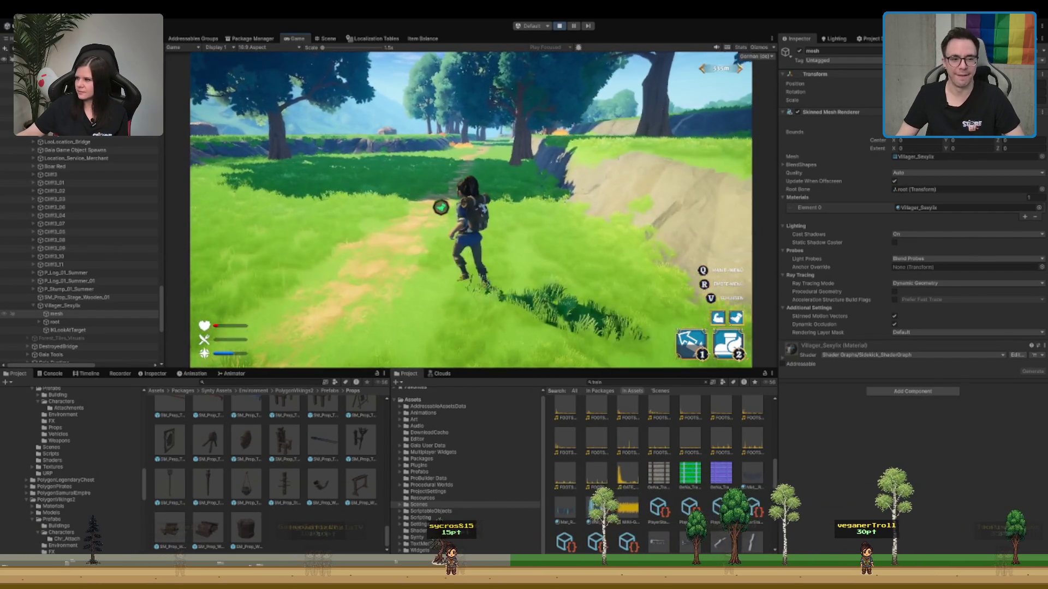
pyautogui.press('w')
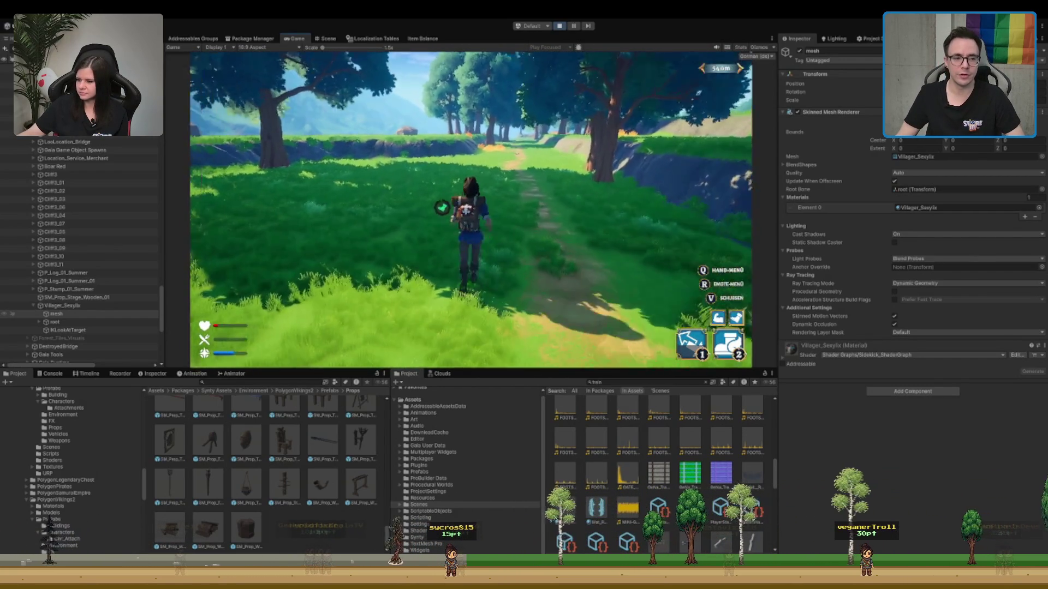
pyautogui.press('w')
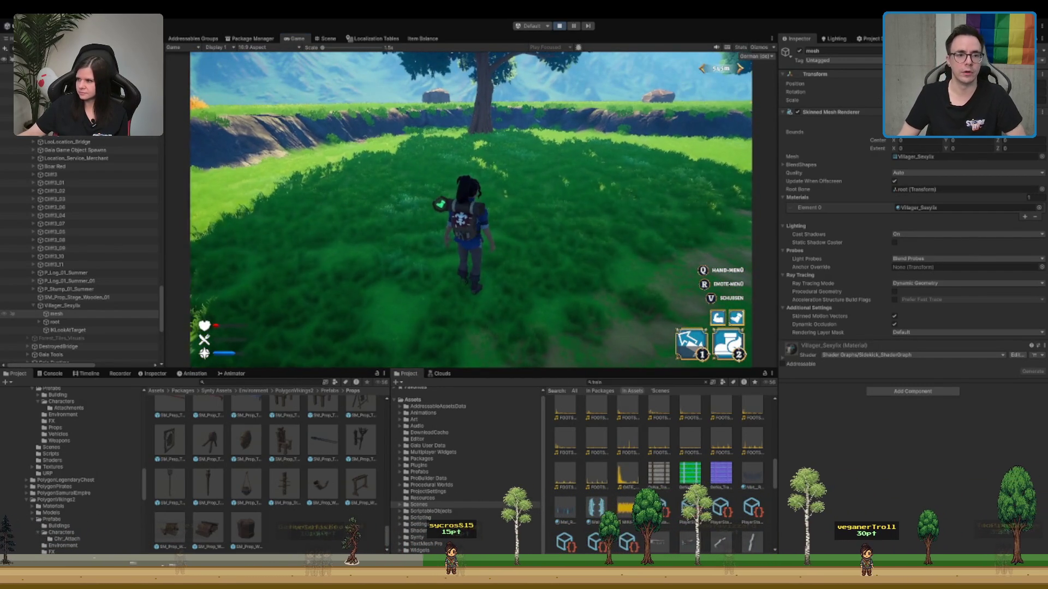
pyautogui.hotkey('ctrl', 'p')
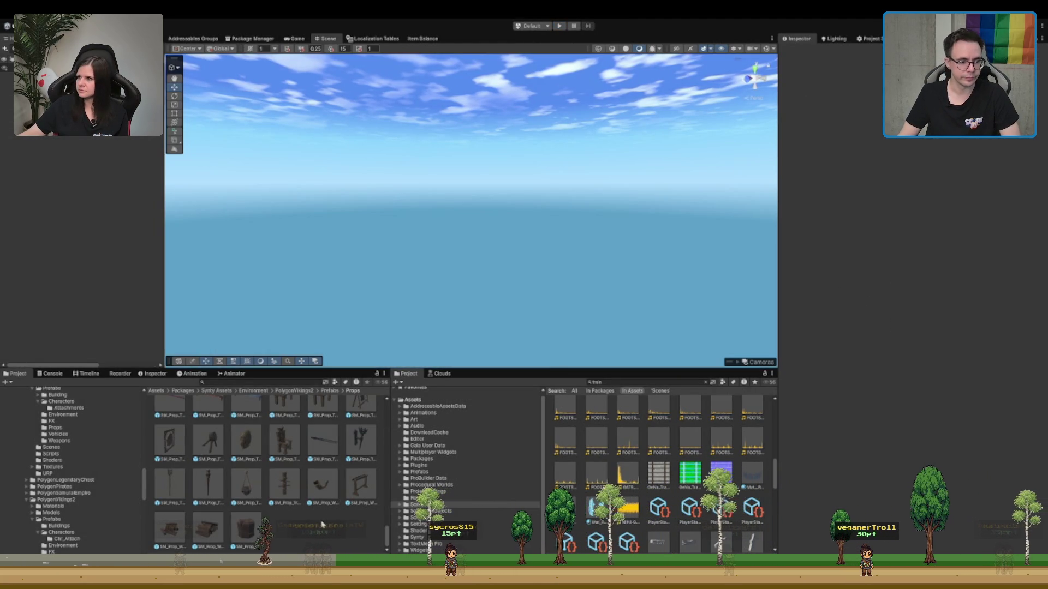
# - Inspect the tanning rack prop, then browse Scenes > Maps to select the Forest_TempleLake scene
pyautogui.scroll(1, 243, 459)
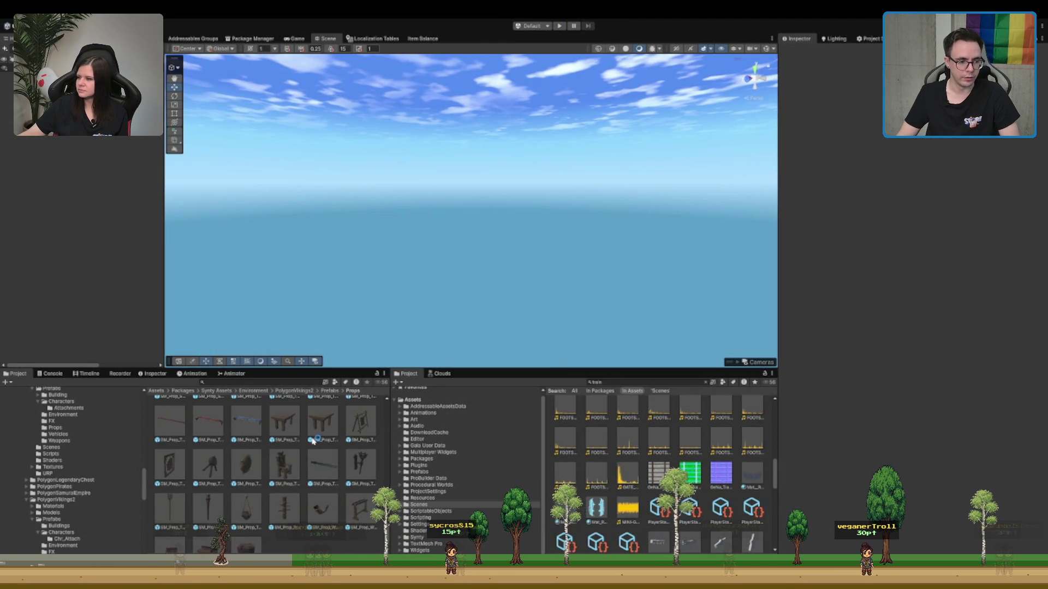
pyautogui.click(363, 431)
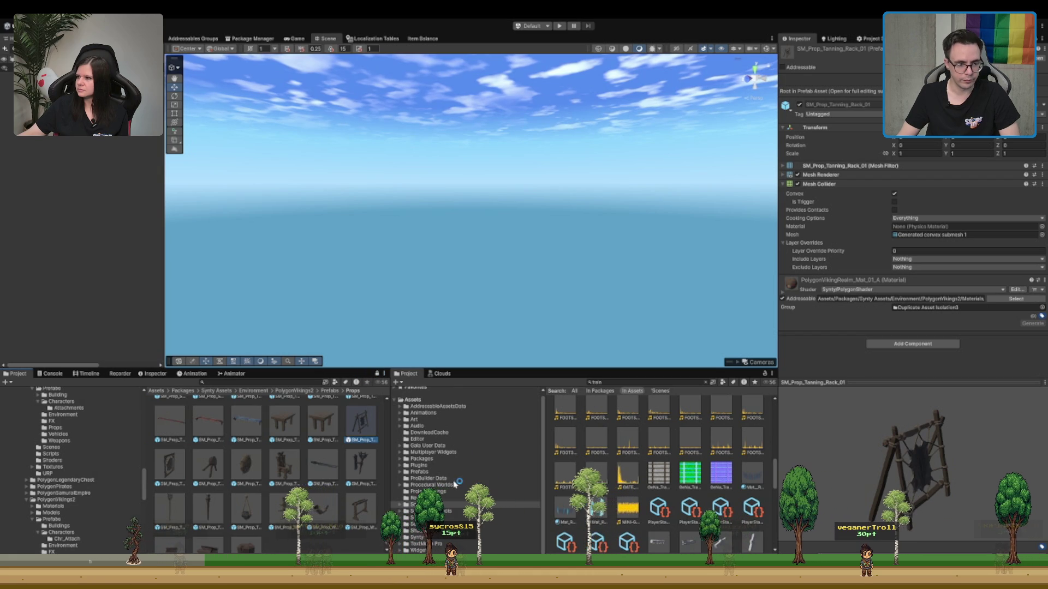
pyautogui.click(419, 504)
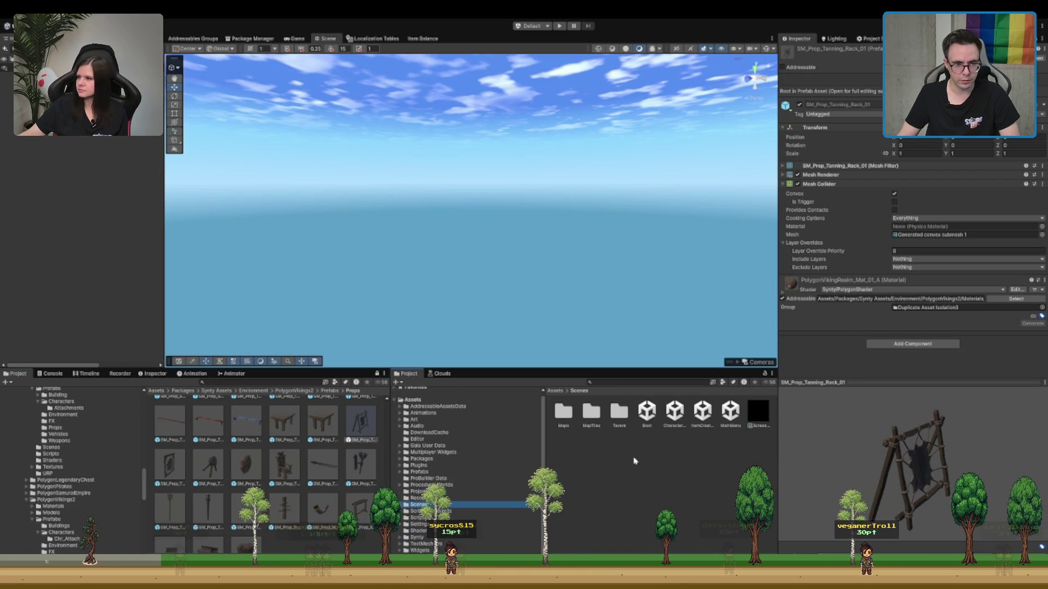
pyautogui.doubleClick(564, 412)
pyautogui.click(464, 512)
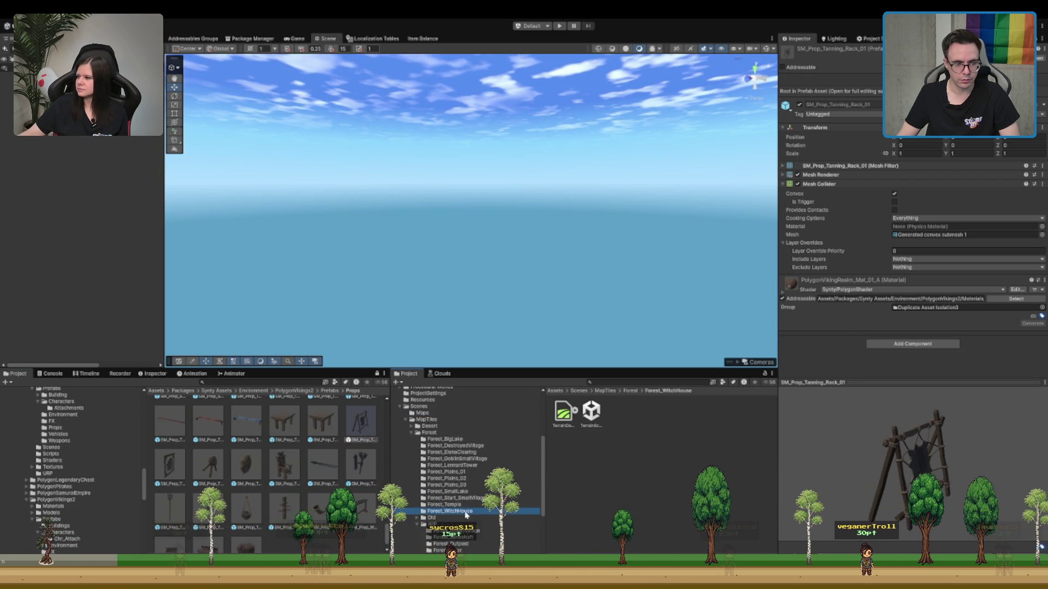
pyautogui.click(483, 511)
pyautogui.scroll(-3, 483, 511)
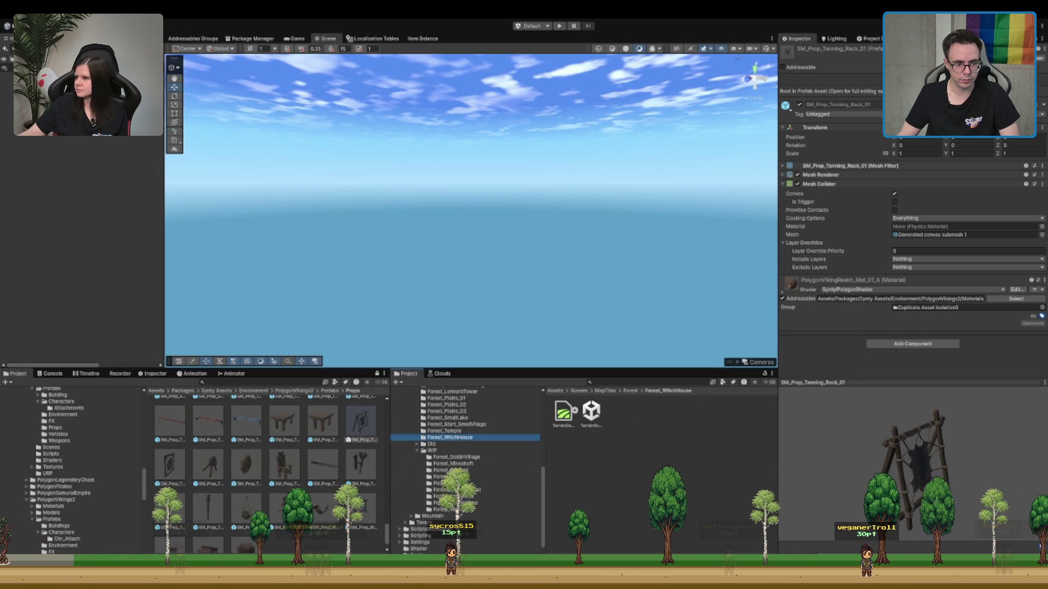
pyautogui.click(456, 503)
pyautogui.click(591, 412)
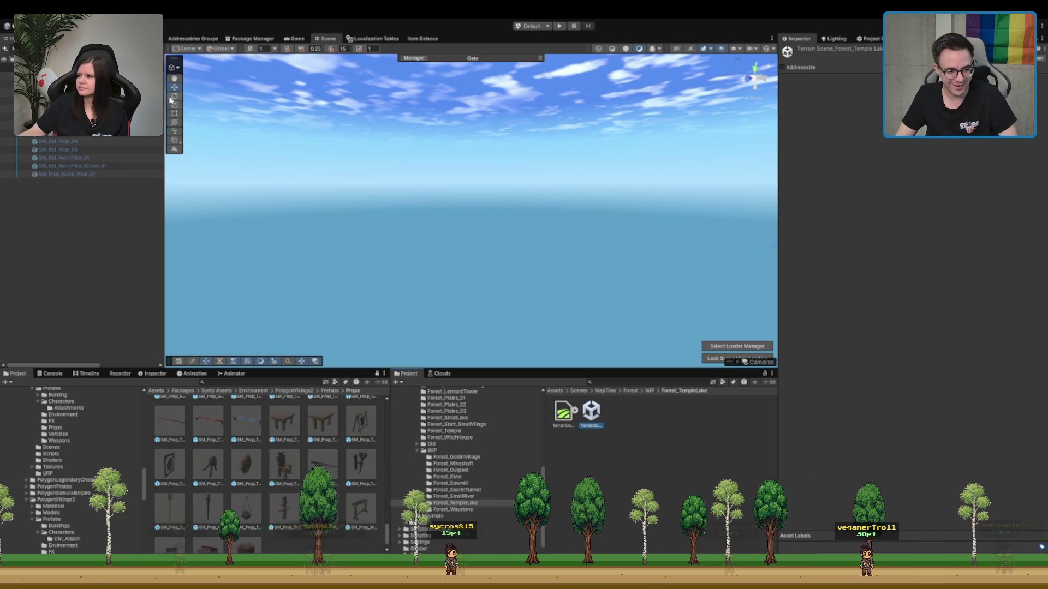
# - Preview the stool and furnace prop prefabs in the Props folder
pyautogui.scroll(3, 314, 471)
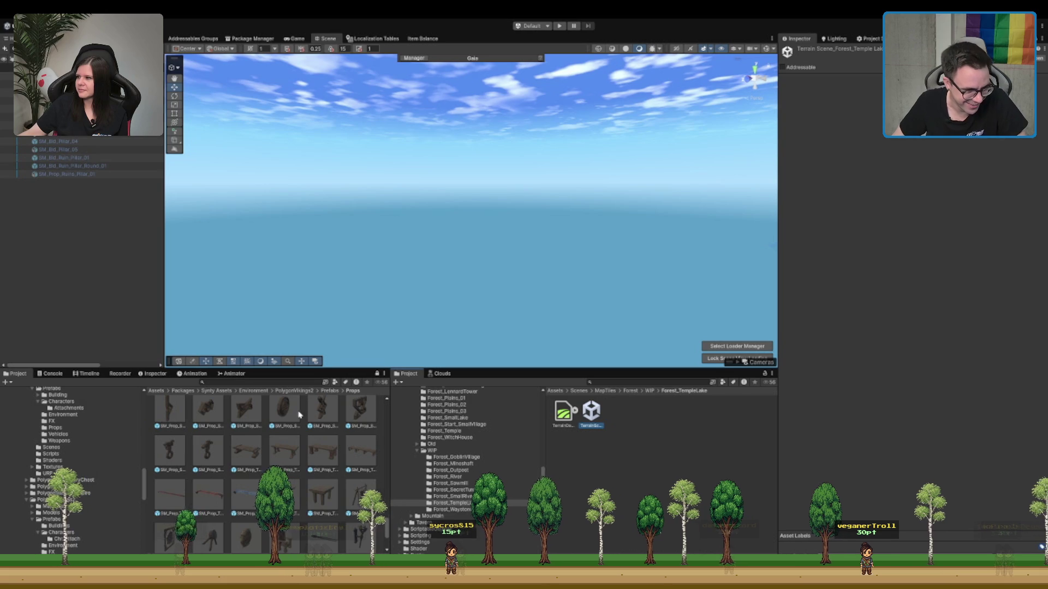
pyautogui.scroll(5, 295, 417)
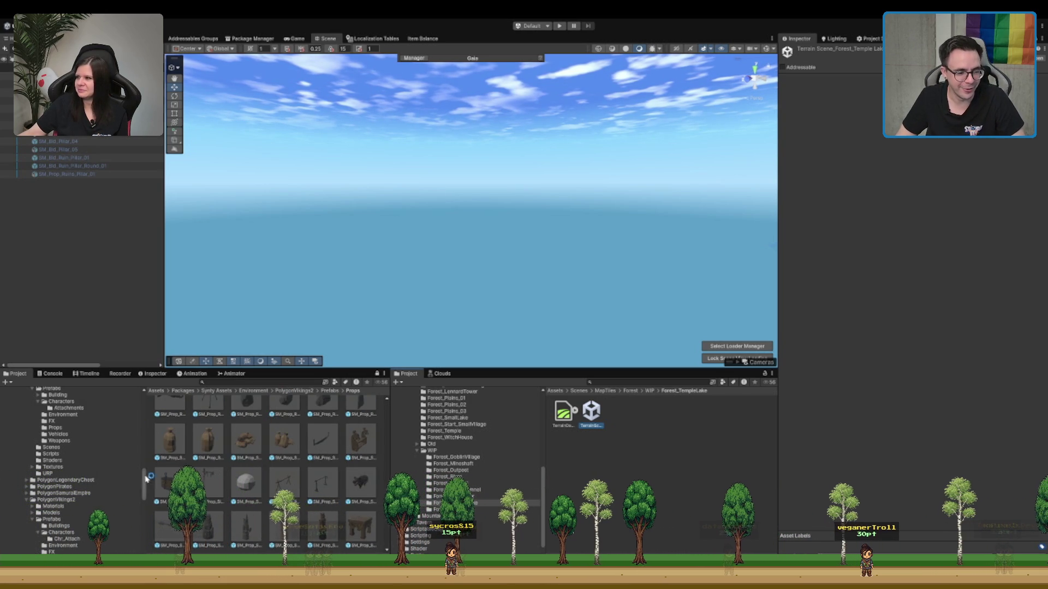
pyautogui.click(353, 529)
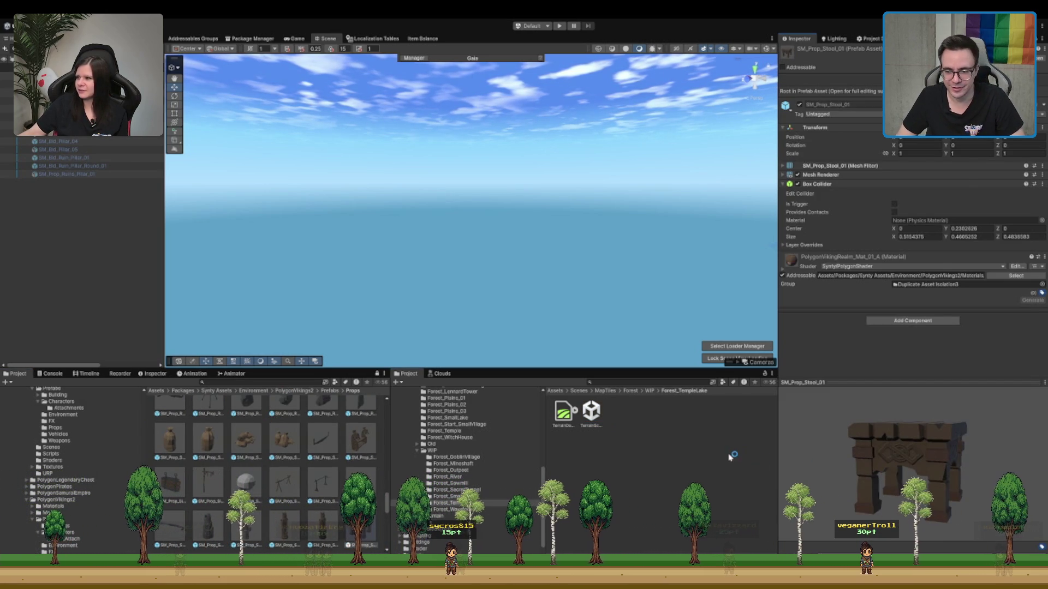
pyautogui.scroll(10, 362, 447)
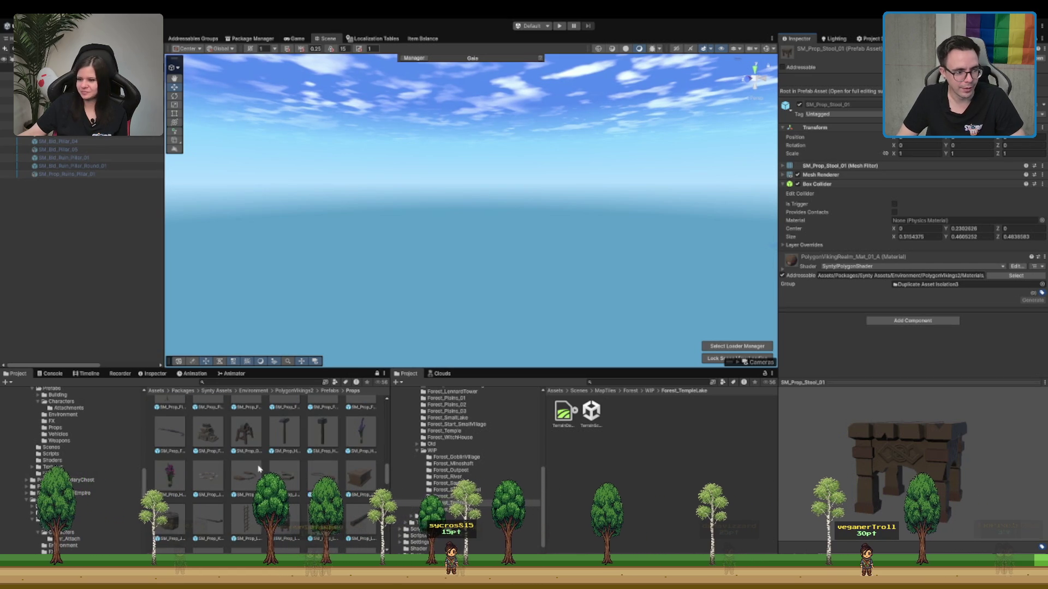
pyautogui.click(210, 435)
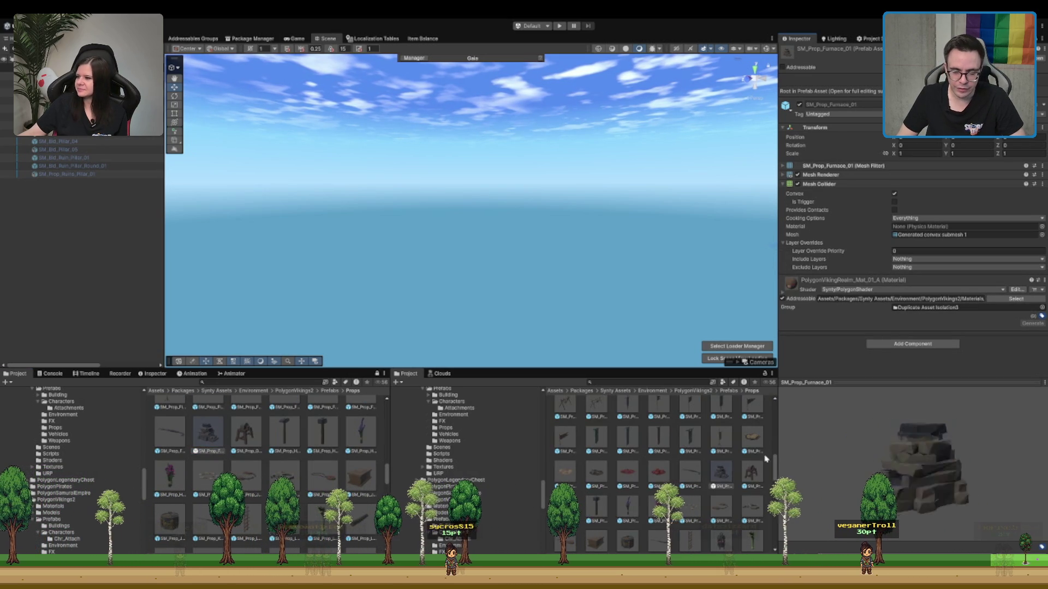
# - Preview the amulet and other jewellery props, the banner flag, and the fire pit
pyautogui.scroll(2, 290, 451)
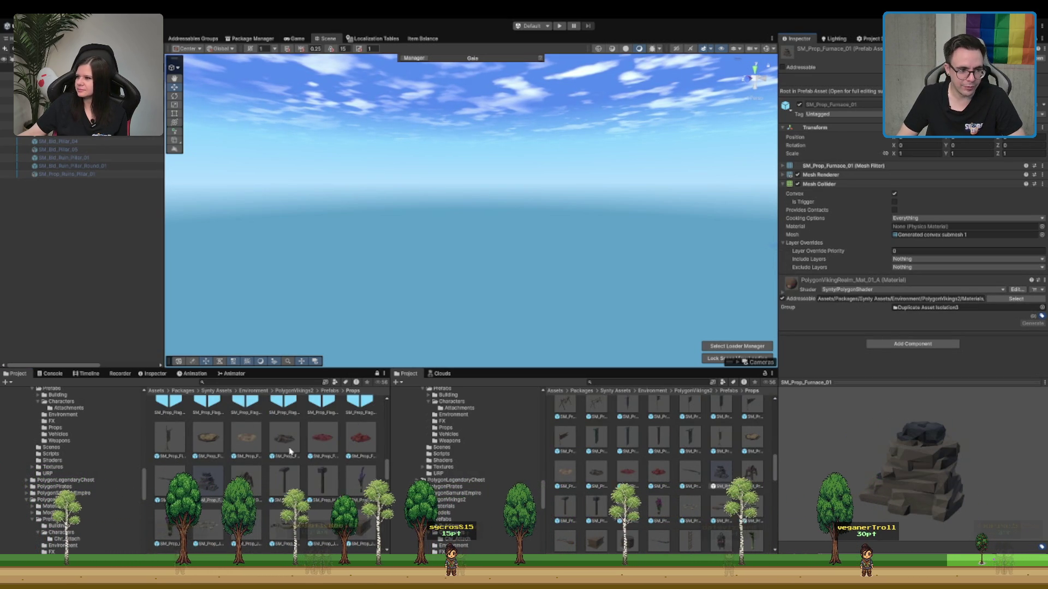
pyautogui.scroll(3, 271, 470)
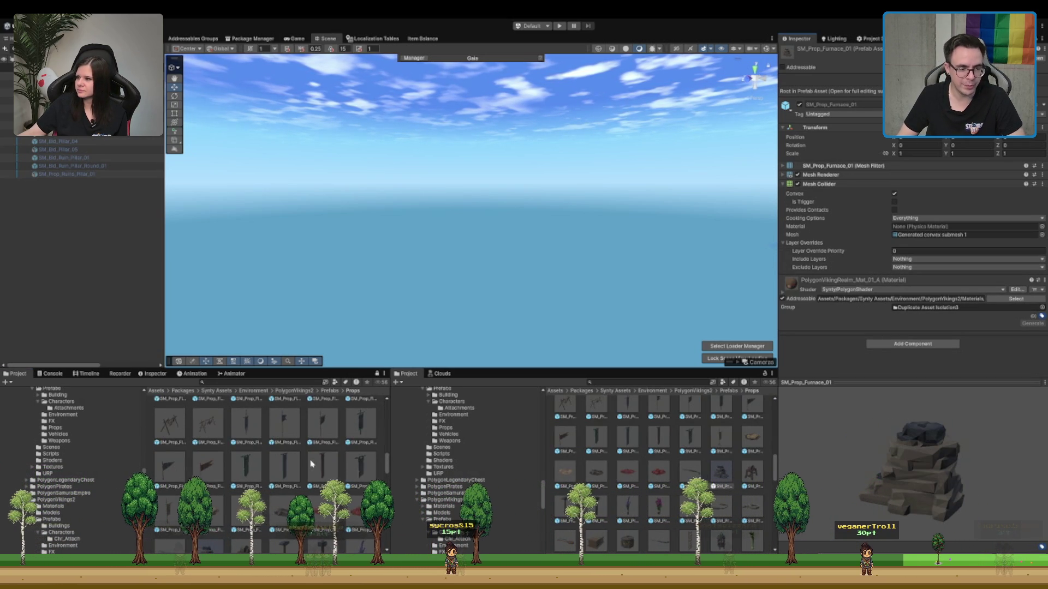
pyautogui.scroll(-2, 311, 464)
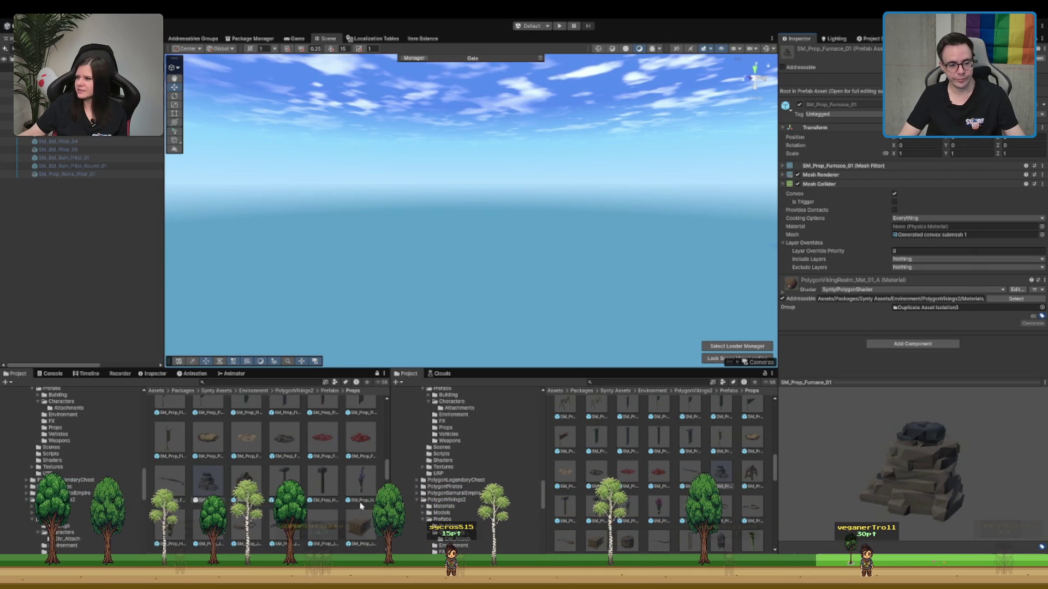
pyautogui.scroll(-2, 628, 469)
pyautogui.click(565, 471)
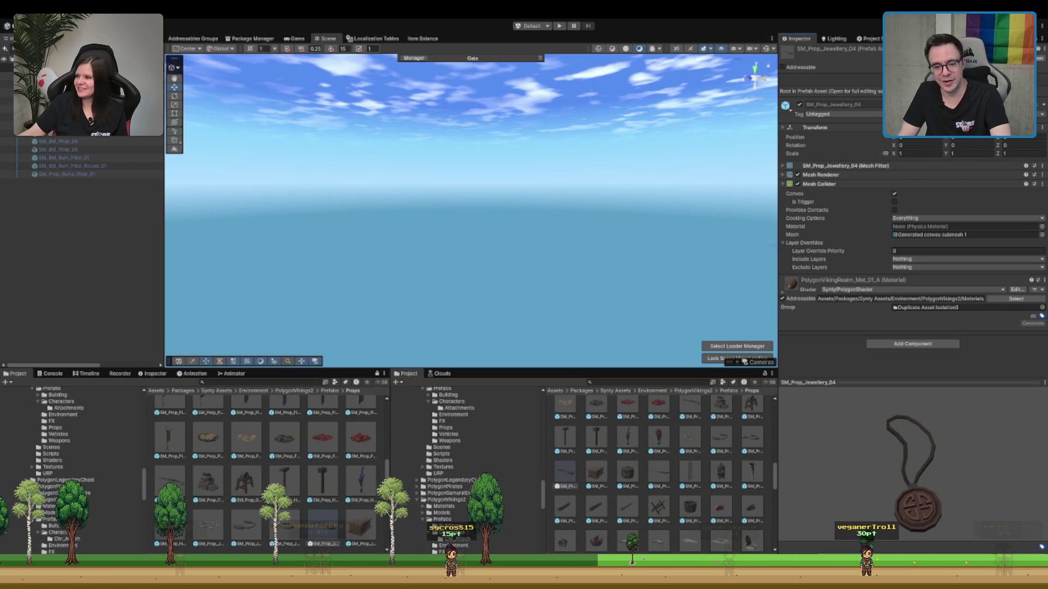
pyautogui.scroll(2, 717, 447)
pyautogui.click(717, 446)
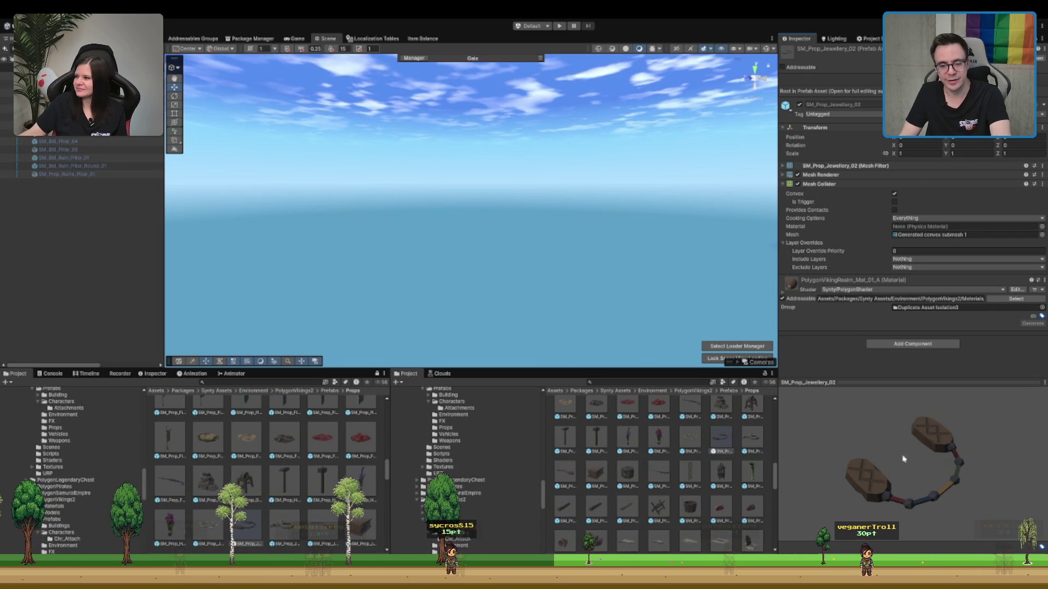
pyautogui.scroll(1, 672, 474)
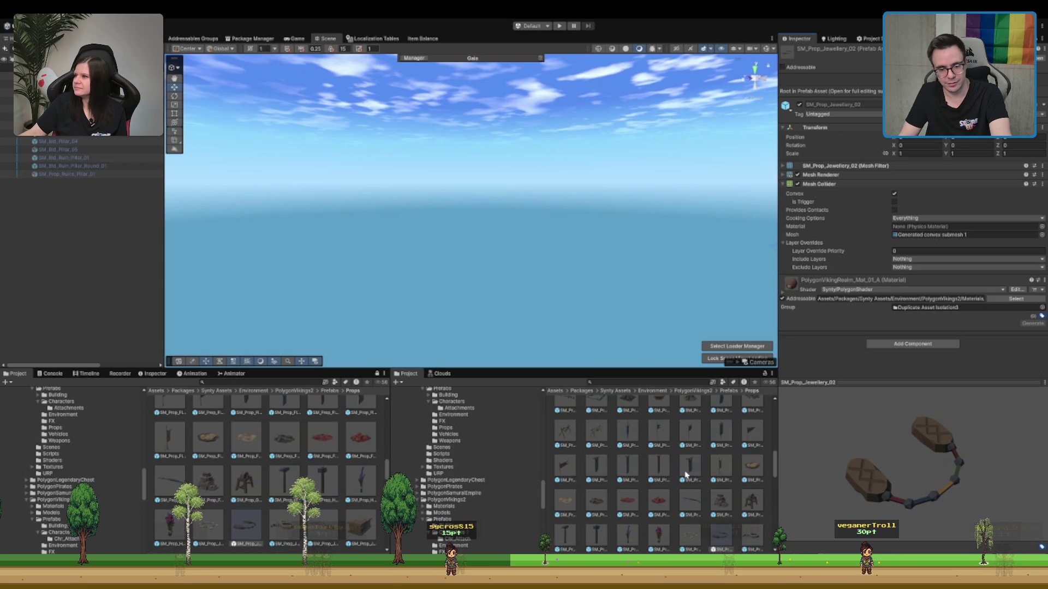
pyautogui.click(686, 473)
pyautogui.scroll(2, 686, 474)
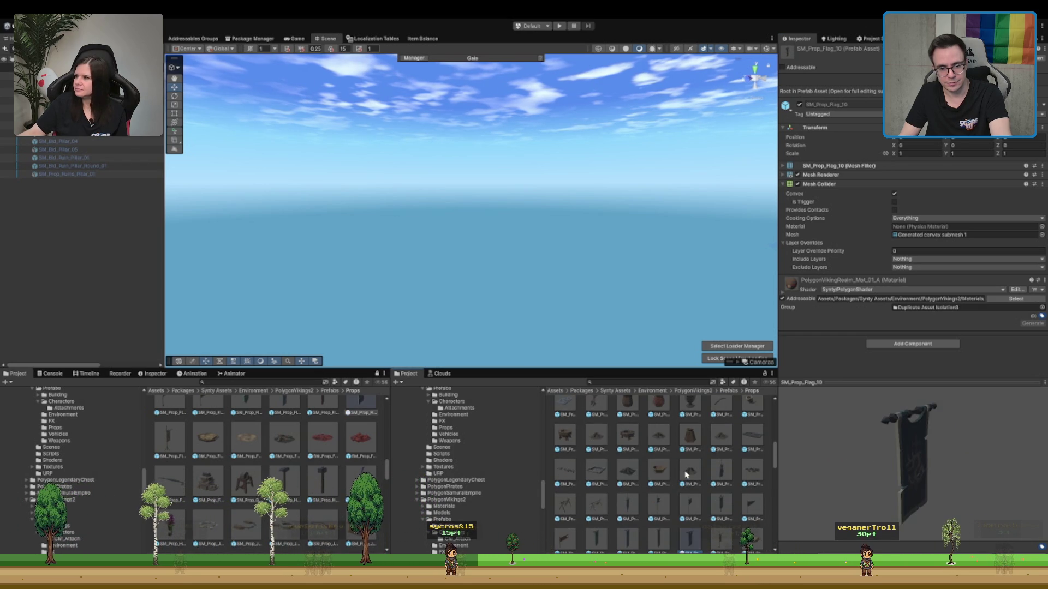
pyautogui.click(692, 436)
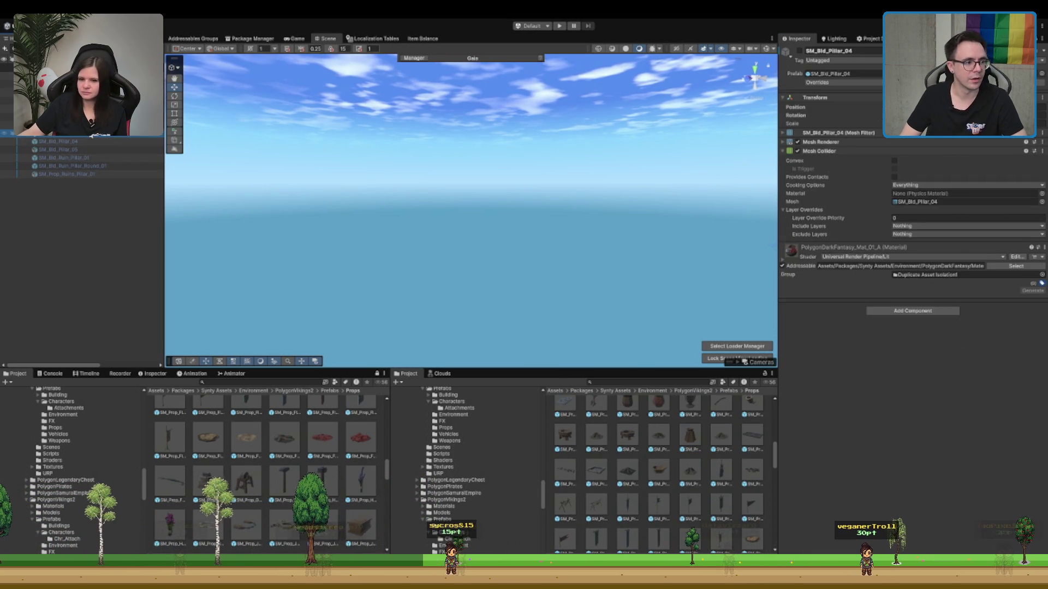
# - Frame Forest_Tiles_Visuals and fly over the lake, forest, cliffs and bridge down to a grassy ledge
pyautogui.doubleClick(55, 92)
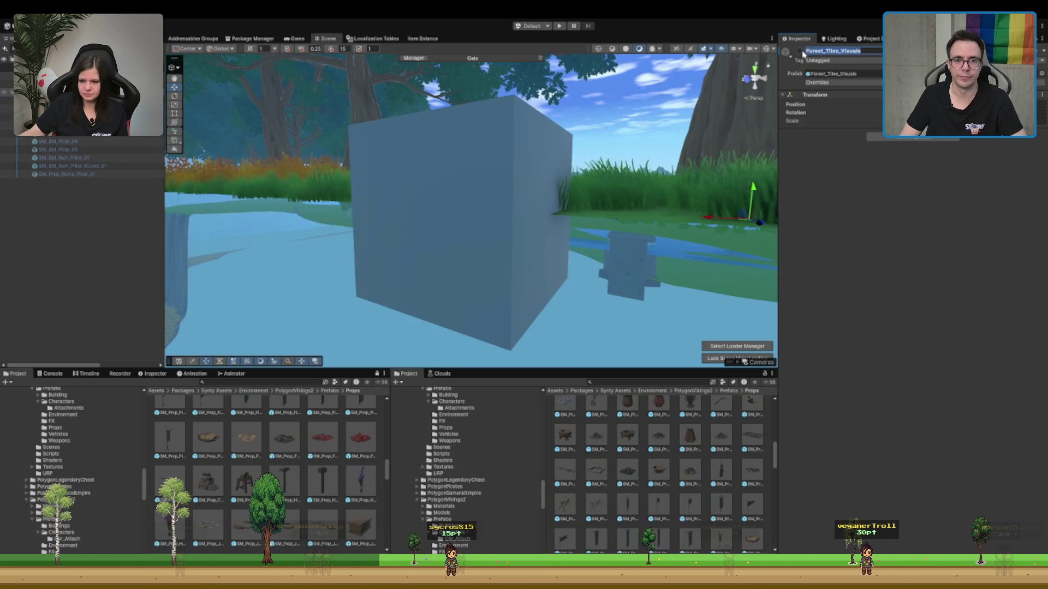
pyautogui.scroll(-5, 565, 119)
pyautogui.moveTo(565, 119)
pyautogui.mouseDown()
pyautogui.moveTo(393, 148)
pyautogui.moveTo(507, 278)
pyautogui.moveTo(654, 282)
pyautogui.moveTo(584, 234)
pyautogui.moveTo(529, 230)
pyautogui.moveTo(479, 246)
pyautogui.mouseUp()
pyautogui.moveTo(680, 298); pyautogui.dragTo(402, 215)
pyautogui.moveTo(593, 253)
pyautogui.mouseDown()
pyautogui.moveTo(395, 227)
pyautogui.moveTo(459, 216)
pyautogui.moveTo(484, 226)
pyautogui.moveTo(471, 241)
pyautogui.mouseUp()
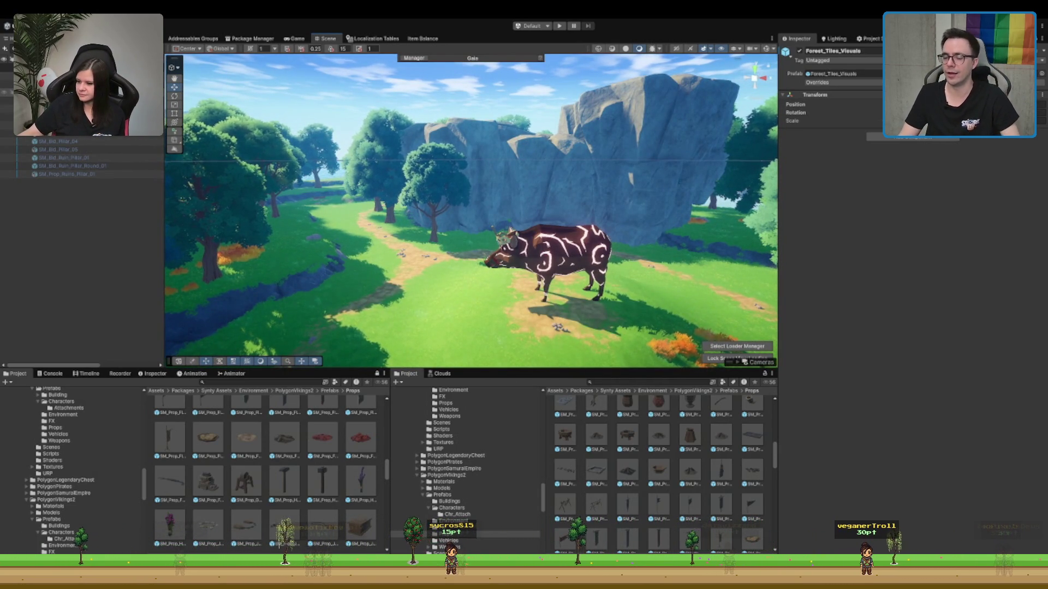
pyautogui.moveTo(749, 109)
pyautogui.mouseDown()
pyautogui.moveTo(594, 135)
pyautogui.moveTo(566, 228)
pyautogui.mouseUp()
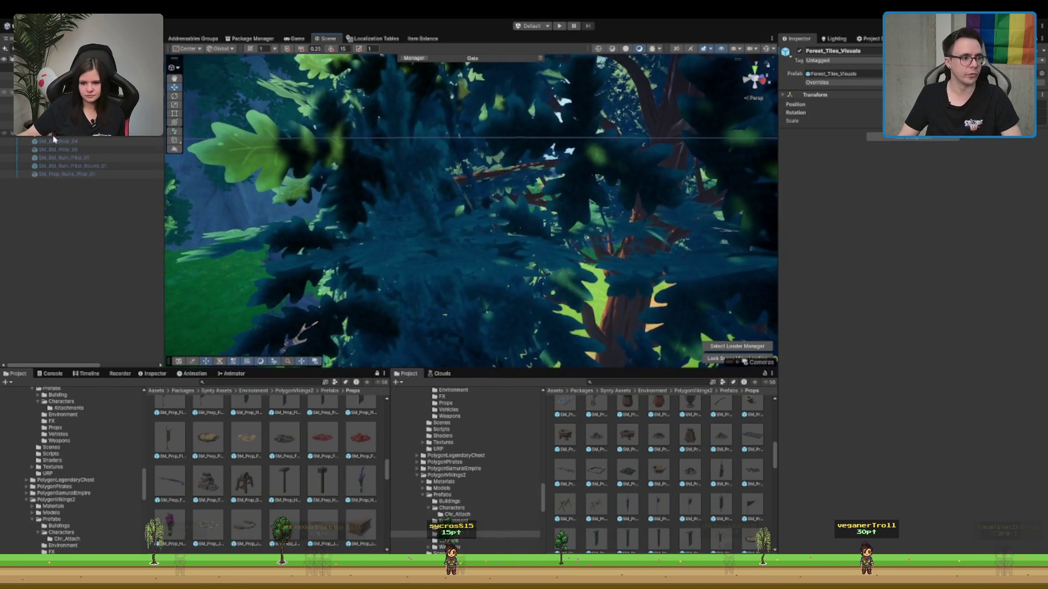
# - Clear all spawned trees and objects using the Forest_Biome's Clear Spawns option
pyautogui.scroll(1, 53, 139)
pyautogui.click(53, 116)
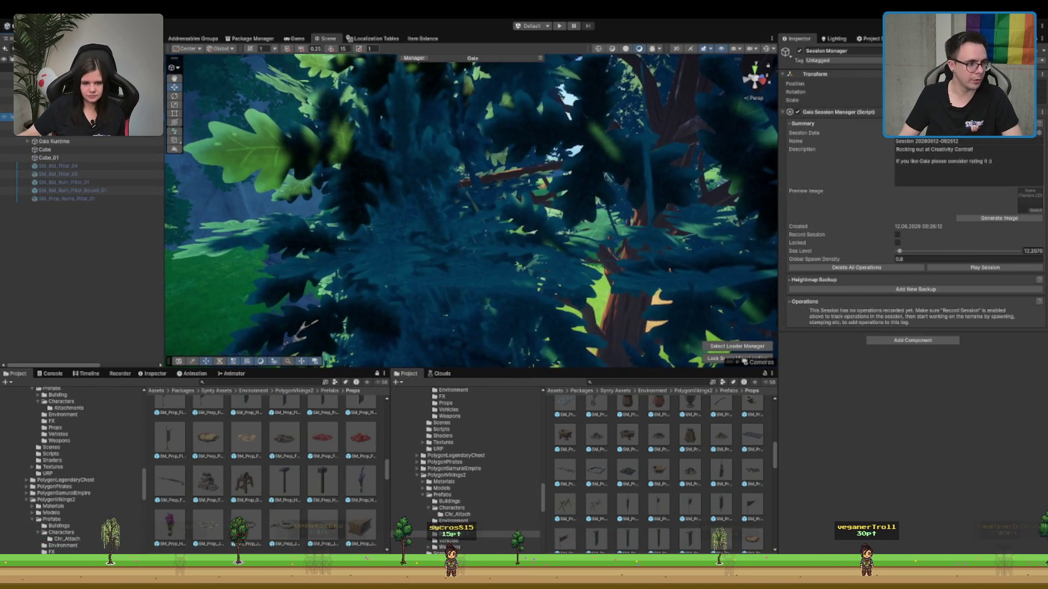
pyautogui.click(54, 124)
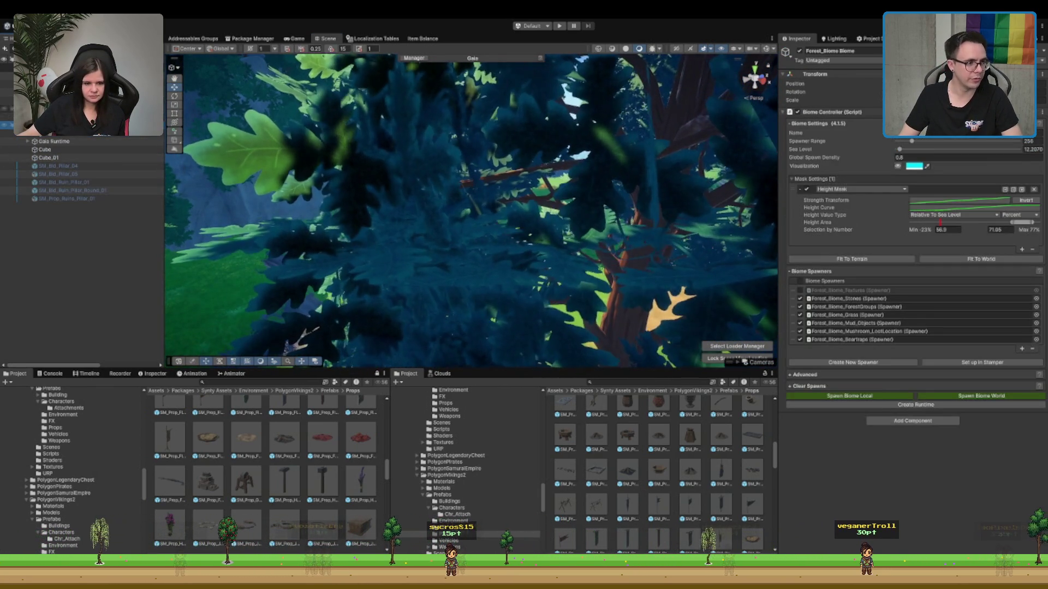
pyautogui.click(832, 387)
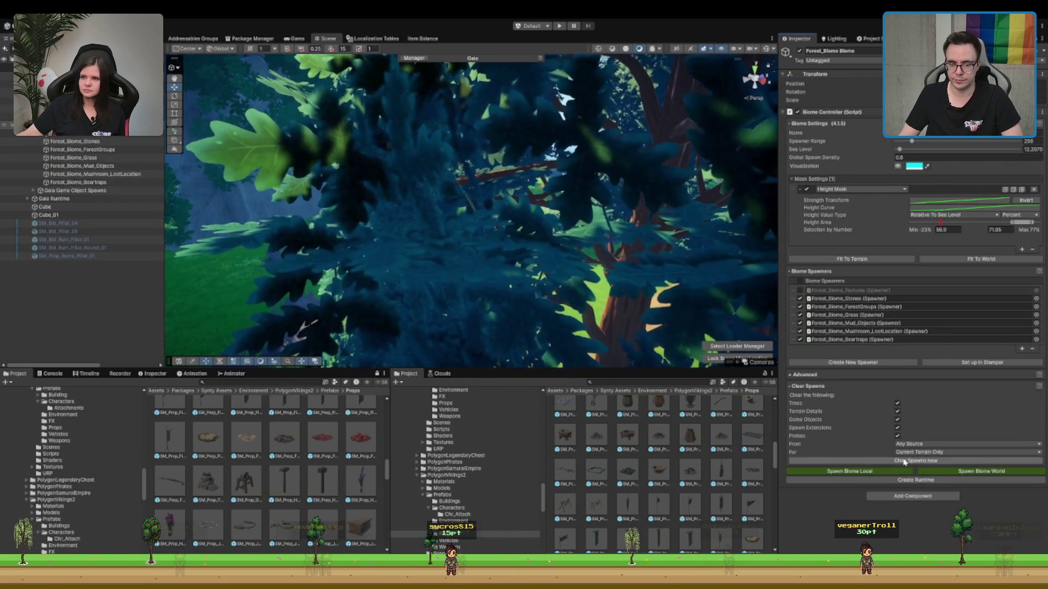
pyautogui.click(904, 461)
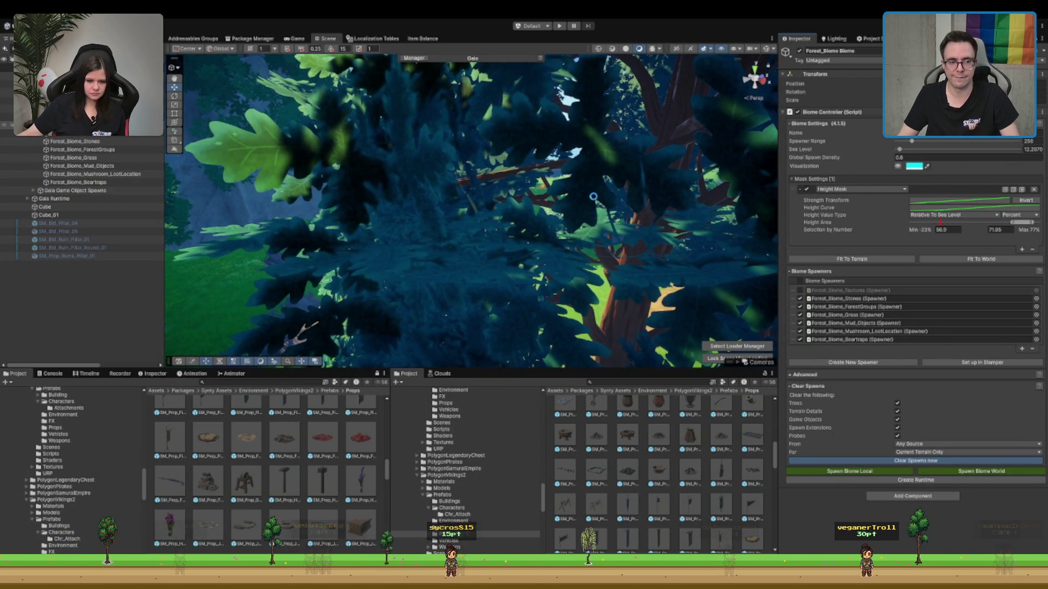
# - Select and frame the stump, the log beside the rock, and finally the villager on the path
pyautogui.scroll(-10, 578, 190)
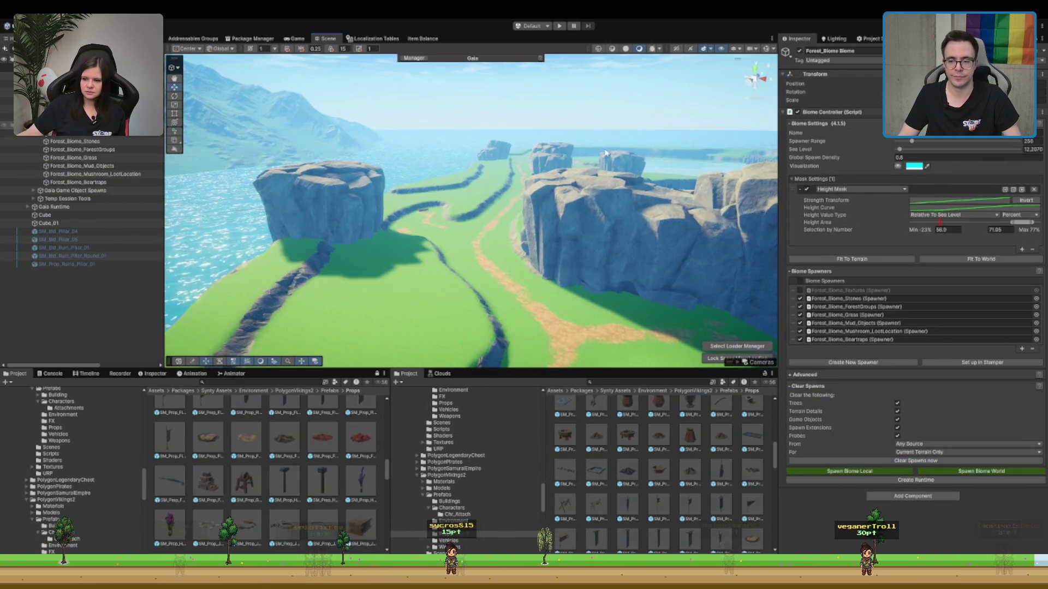
pyautogui.scroll(10, 576, 190)
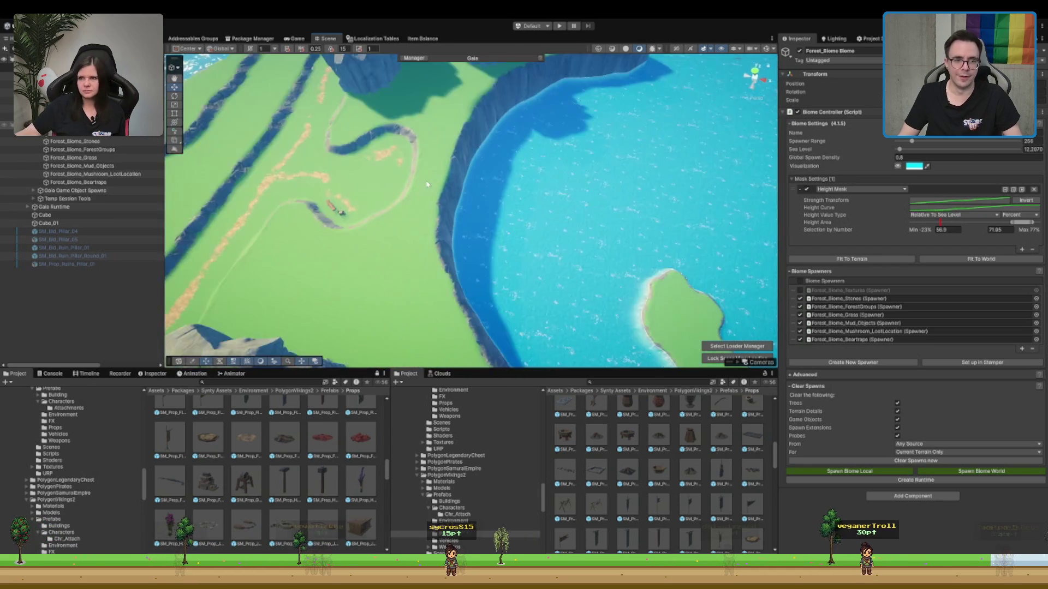
pyautogui.scroll(3, 486, 187)
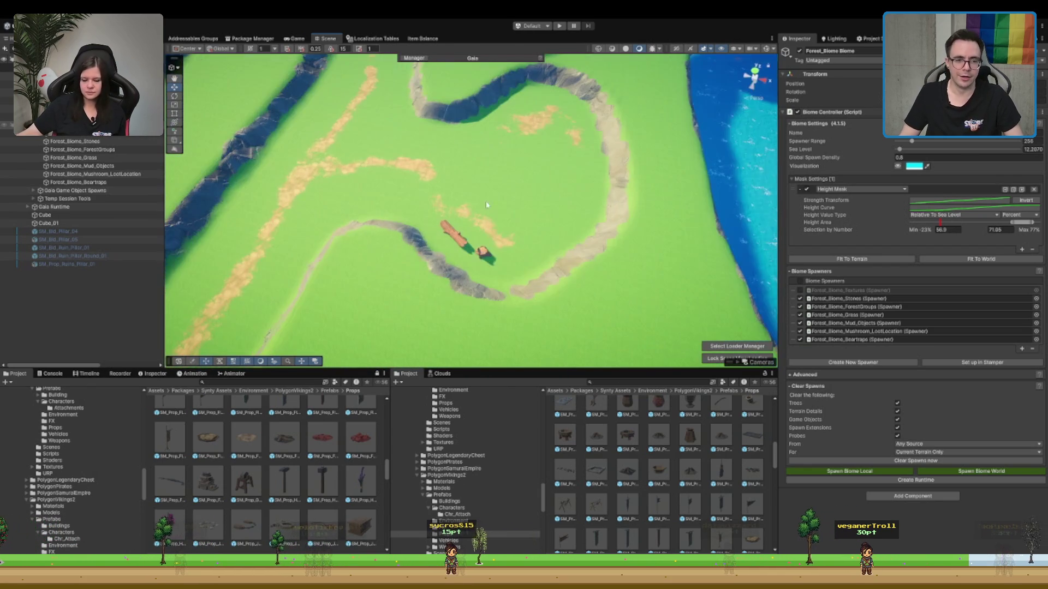
pyautogui.click(484, 250)
pyautogui.press('f')
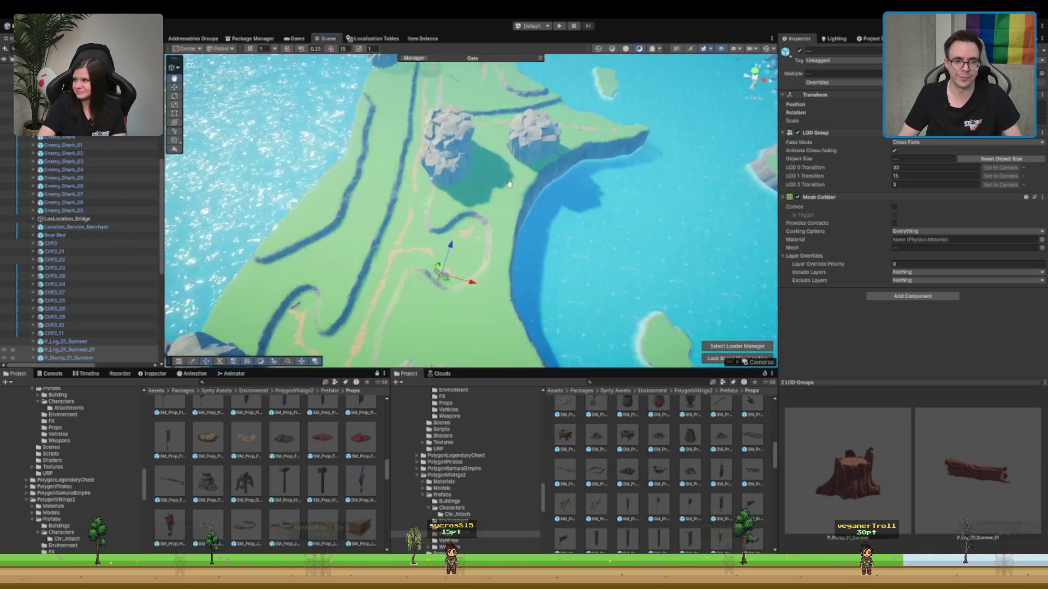
pyautogui.click(538, 165)
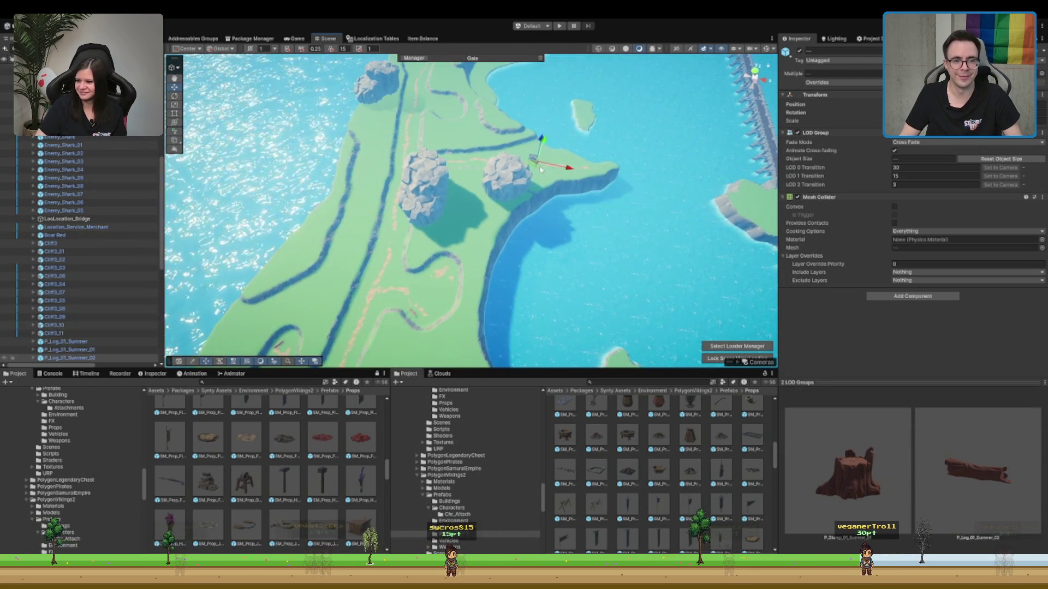
pyautogui.press('f')
pyautogui.click(734, 298)
pyautogui.press('f')
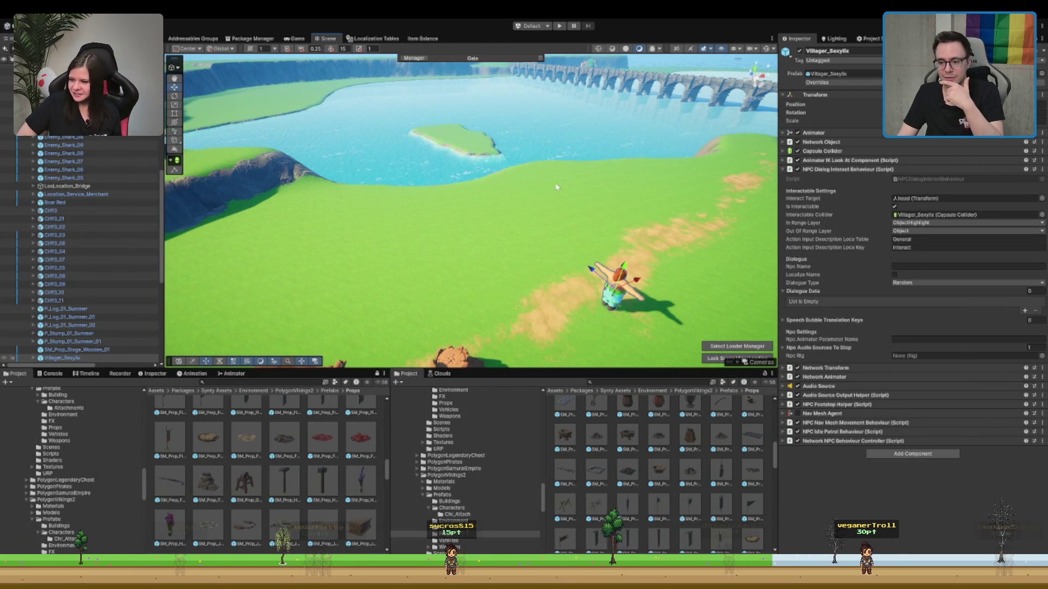
# - Pan around the log and stump, then orbit up to view the cliffs, bridge and sea
pyautogui.moveTo(559, 190); pyautogui.dragTo(558, 169)
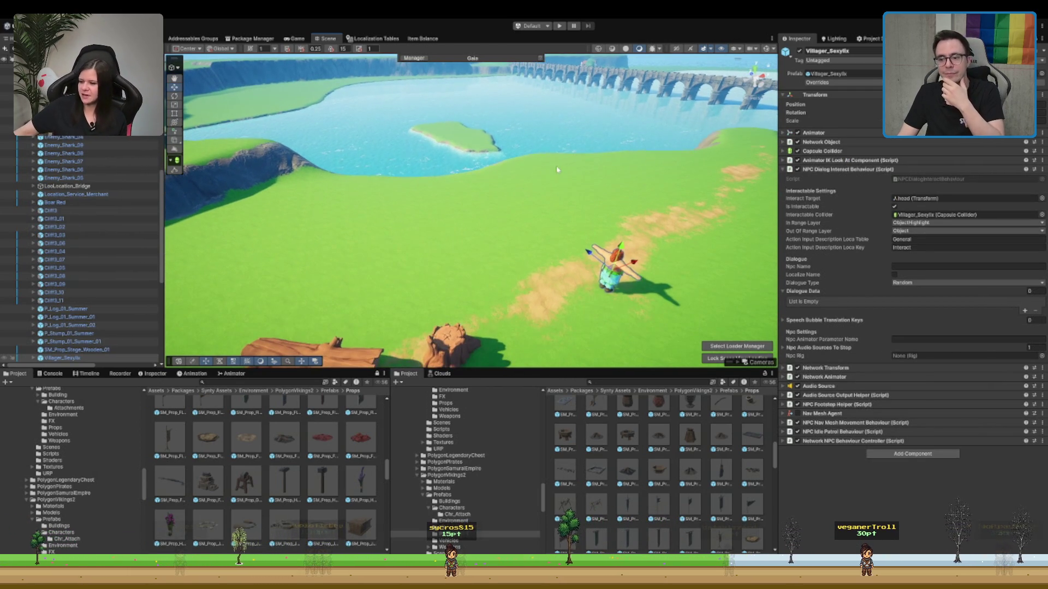
pyautogui.moveTo(628, 224); pyautogui.dragTo(614, 190)
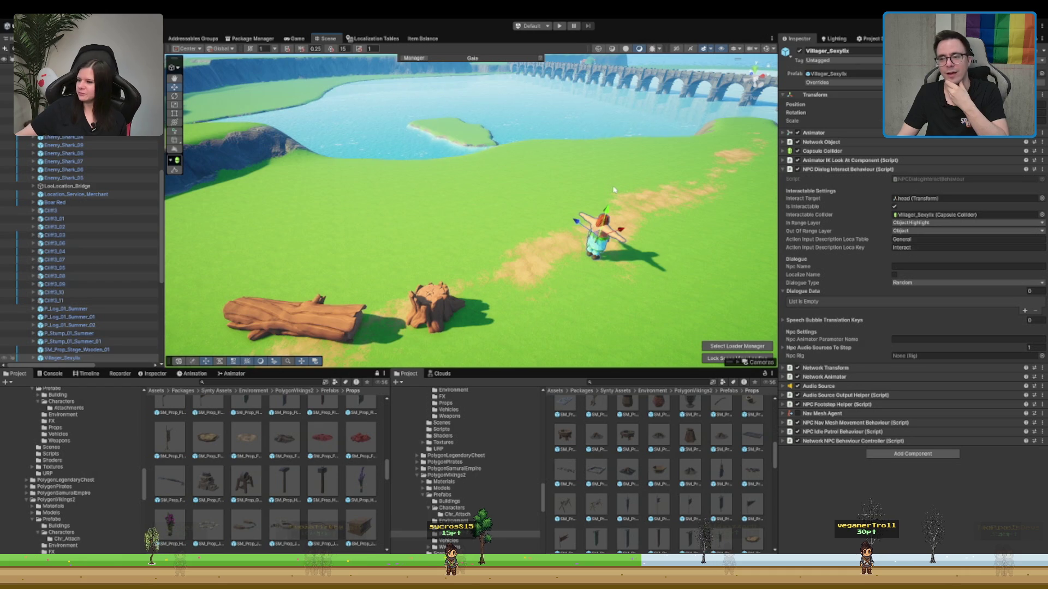
pyautogui.moveTo(630, 193); pyautogui.dragTo(748, 266)
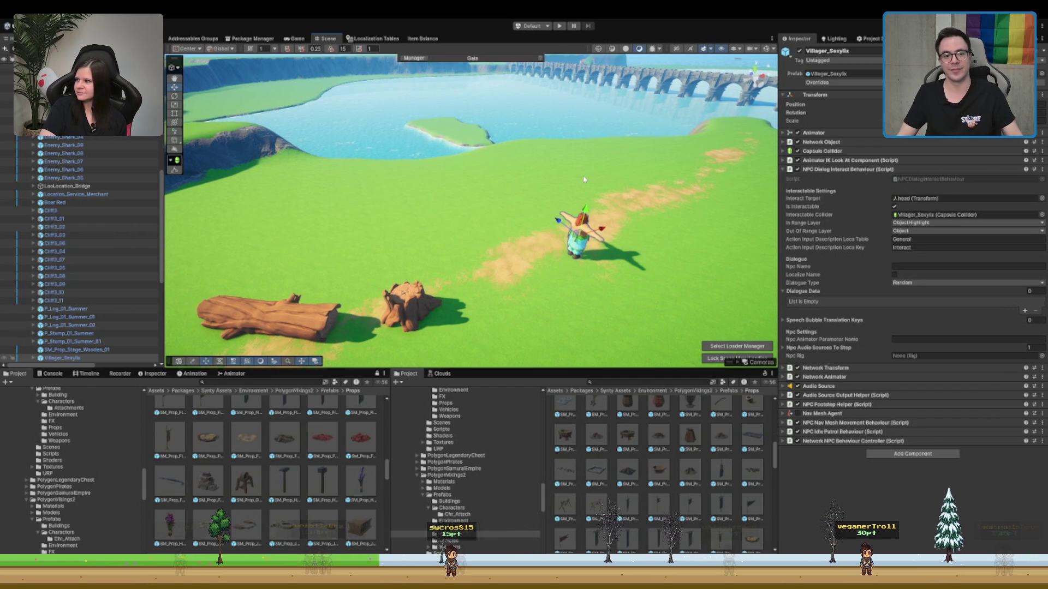
pyautogui.moveTo(575, 167)
pyautogui.mouseDown()
pyautogui.moveTo(542, 223)
pyautogui.moveTo(470, 265)
pyautogui.moveTo(512, 204)
pyautogui.moveTo(557, 211)
pyautogui.moveTo(315, 217)
pyautogui.mouseUp()
pyautogui.moveTo(420, 201); pyautogui.dragTo(435, 204)
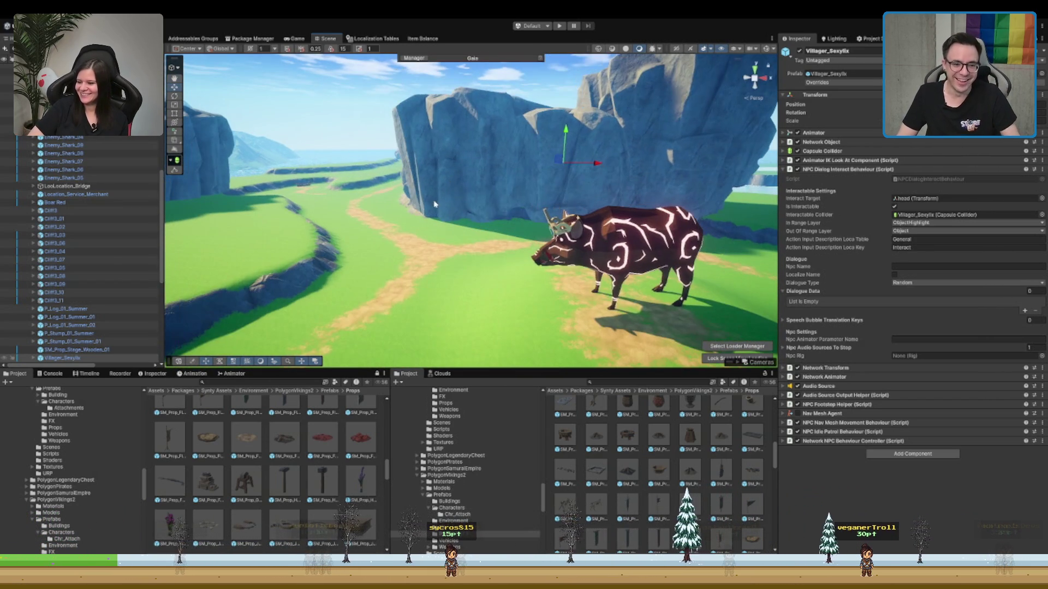
pyautogui.click(55, 202)
pyautogui.moveTo(485, 257); pyautogui.dragTo(537, 256)
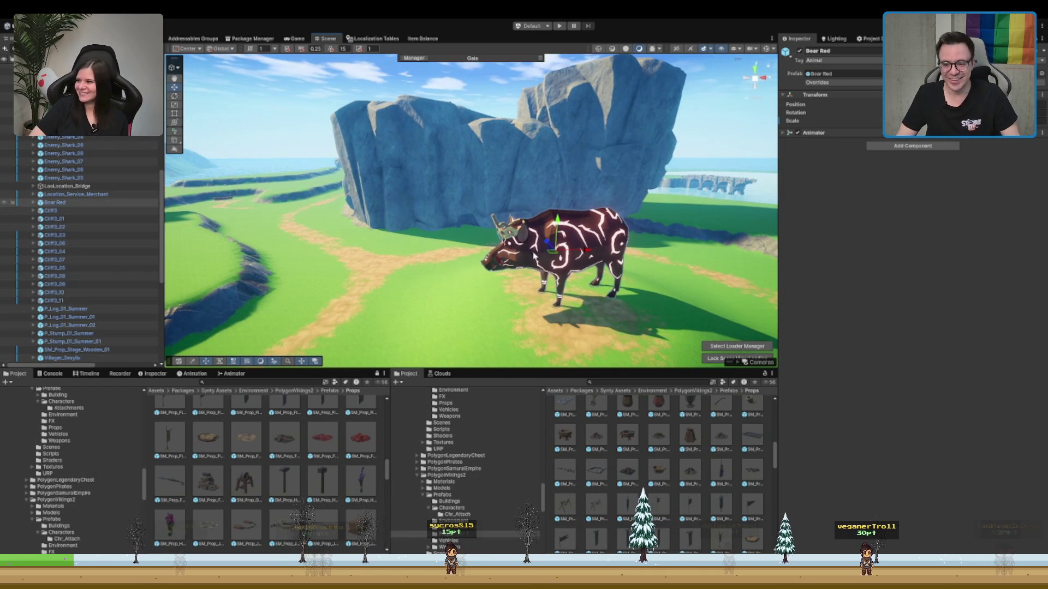
pyautogui.moveTo(462, 233)
pyautogui.mouseDown()
pyautogui.moveTo(495, 256)
pyautogui.moveTo(530, 194)
pyautogui.moveTo(415, 238)
pyautogui.moveTo(459, 208)
pyautogui.moveTo(584, 196)
pyautogui.moveTo(485, 176)
pyautogui.mouseUp()
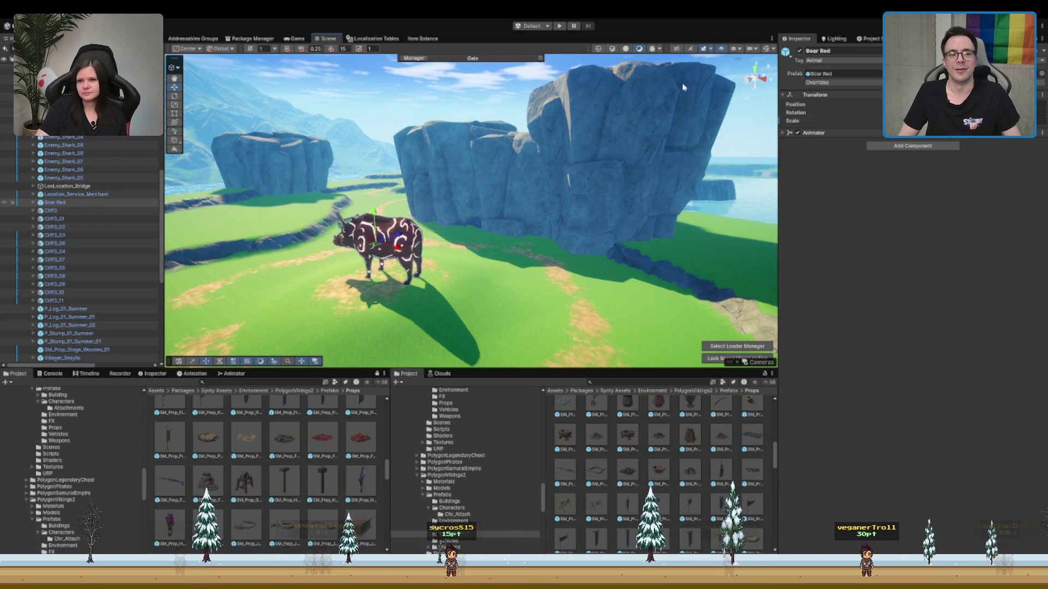
pyautogui.scroll(3, 541, 213)
pyautogui.scroll(3, 540, 214)
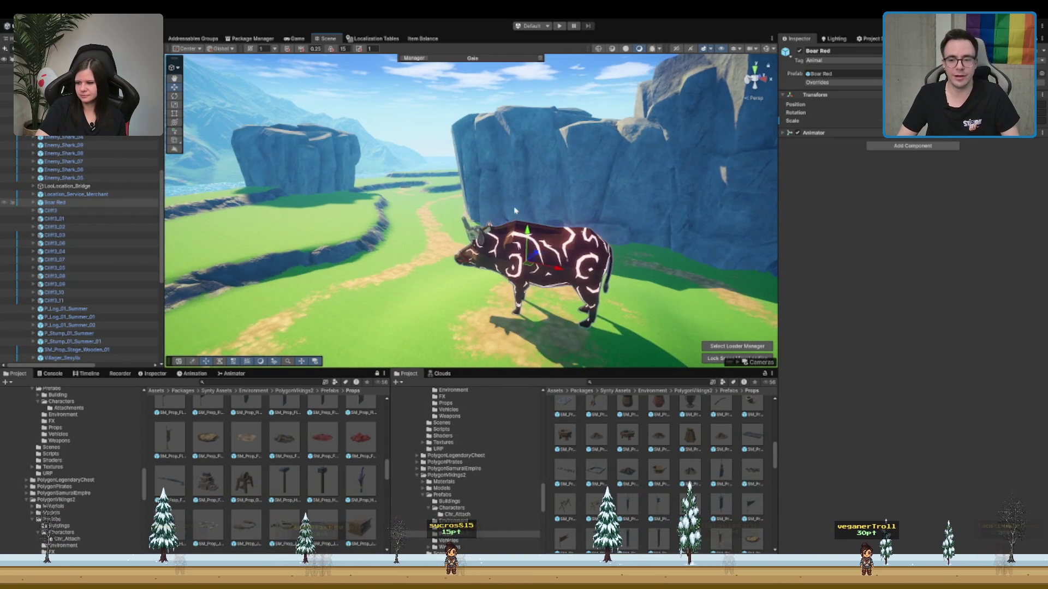
pyautogui.moveTo(483, 200); pyautogui.dragTo(522, 222)
pyautogui.scroll(3, 524, 222)
pyautogui.scroll(-3, 525, 222)
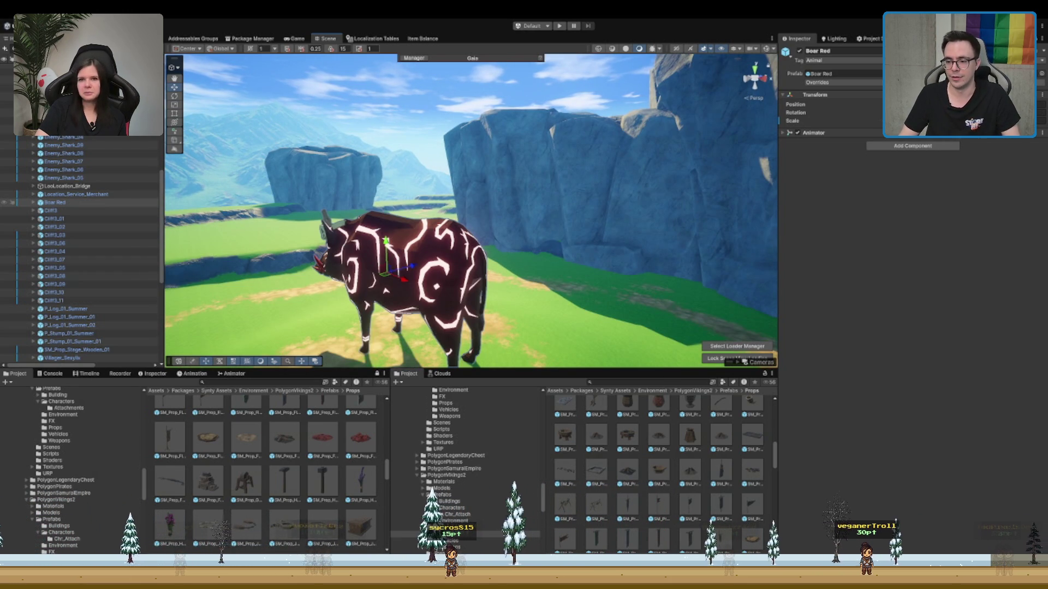
pyautogui.scroll(-5, 558, 207)
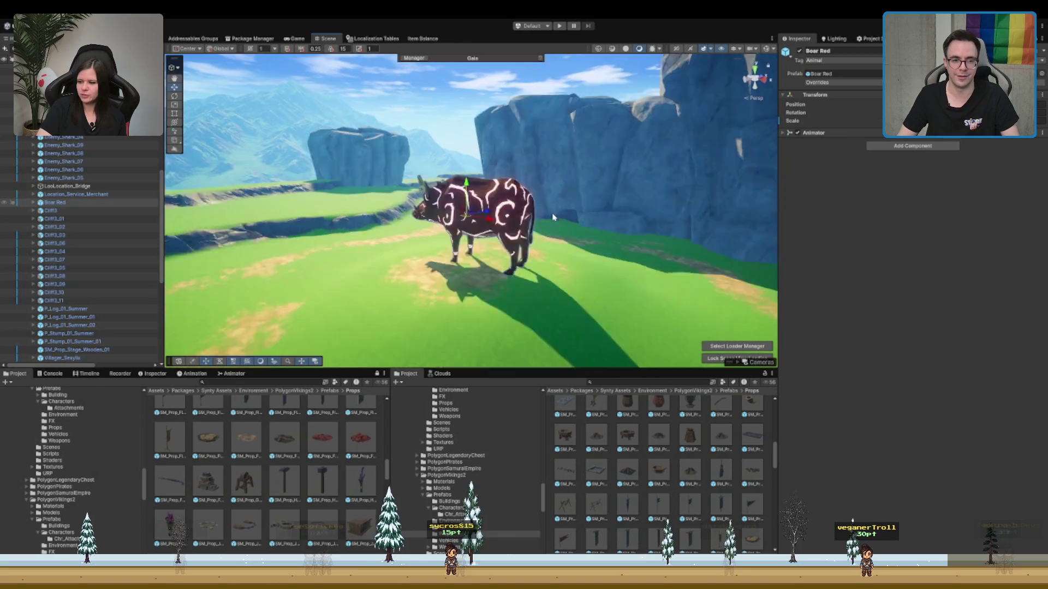
pyautogui.scroll(2, 553, 217)
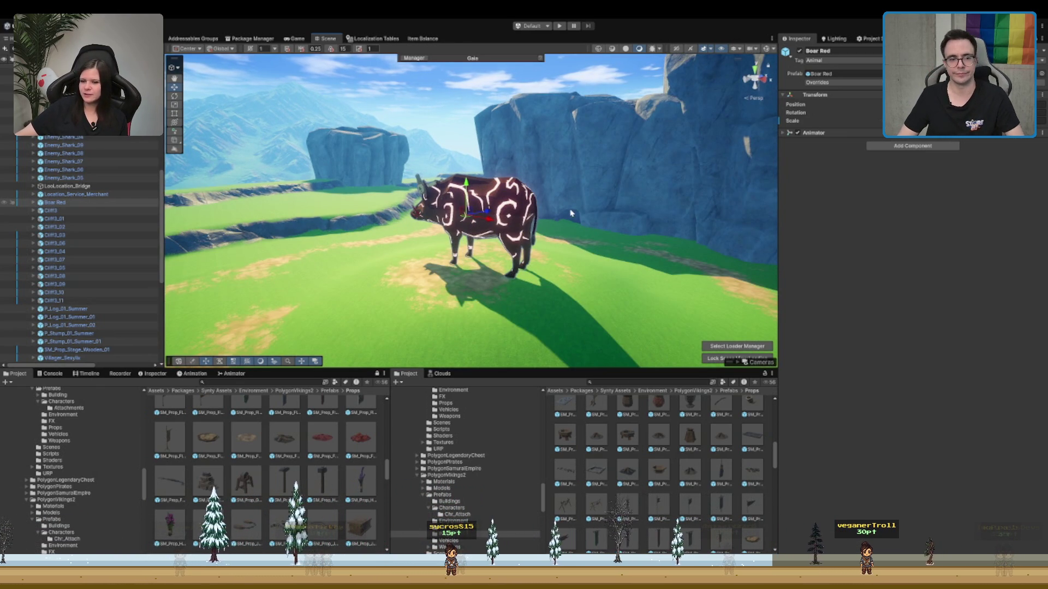
pyautogui.scroll(-8, 560, 215)
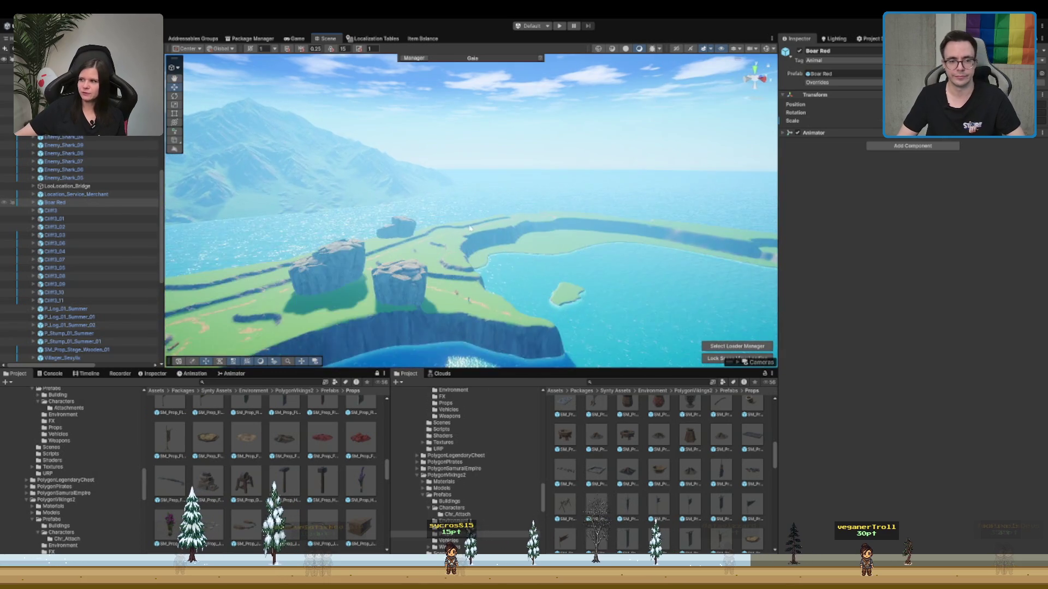
pyautogui.moveTo(469, 228); pyautogui.dragTo(468, 244)
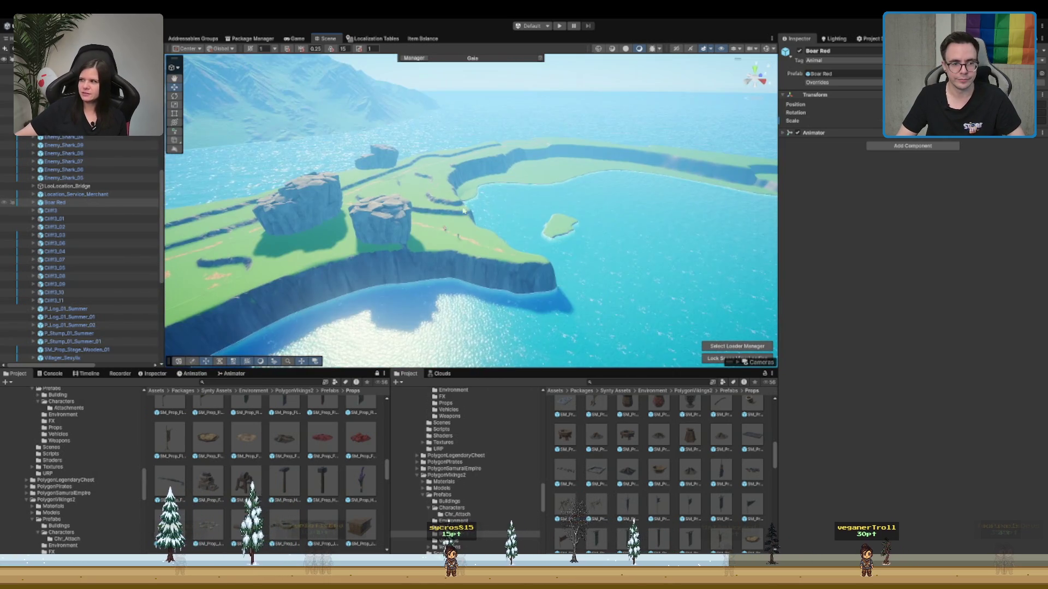
# - Frame the villager, then select and frame the P_Stump_01_Summer_01 tree stump
pyautogui.click(468, 243)
pyautogui.press('f')
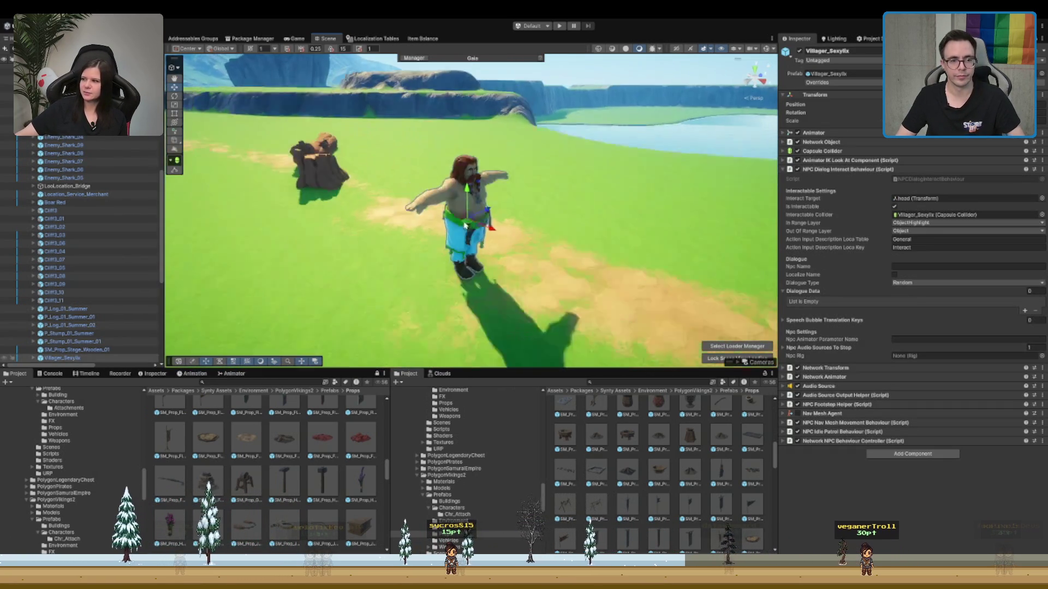
pyautogui.scroll(-2, 94, 285)
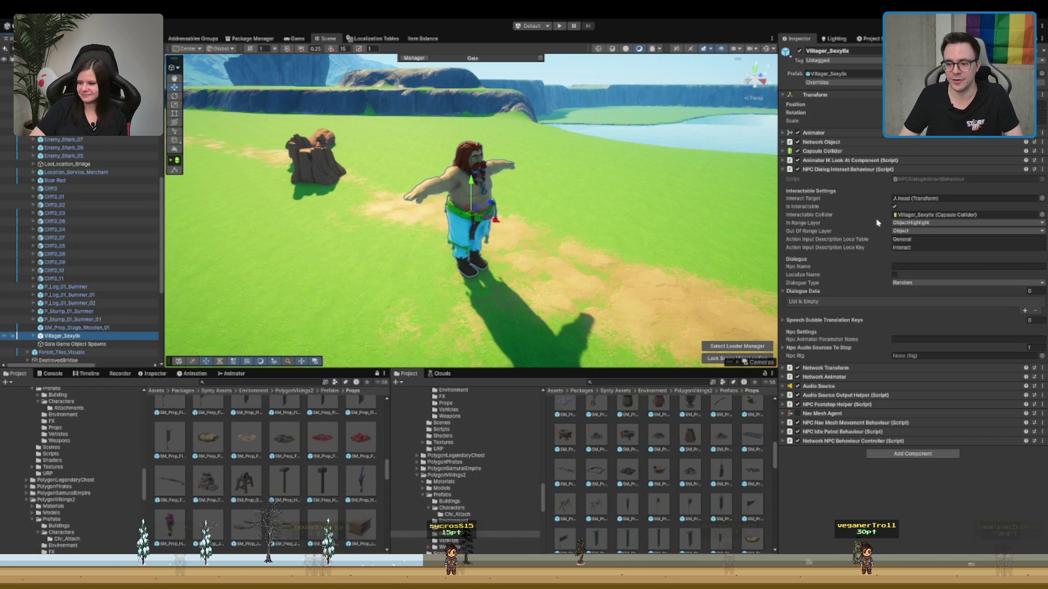
pyautogui.moveTo(730, 150); pyautogui.dragTo(453, 155)
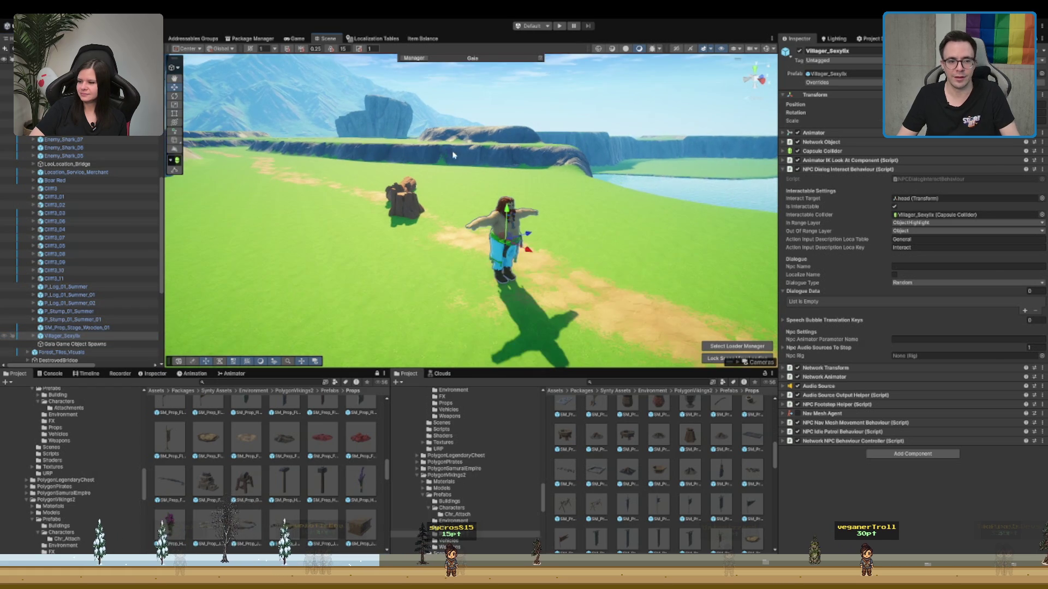
pyautogui.click(396, 202)
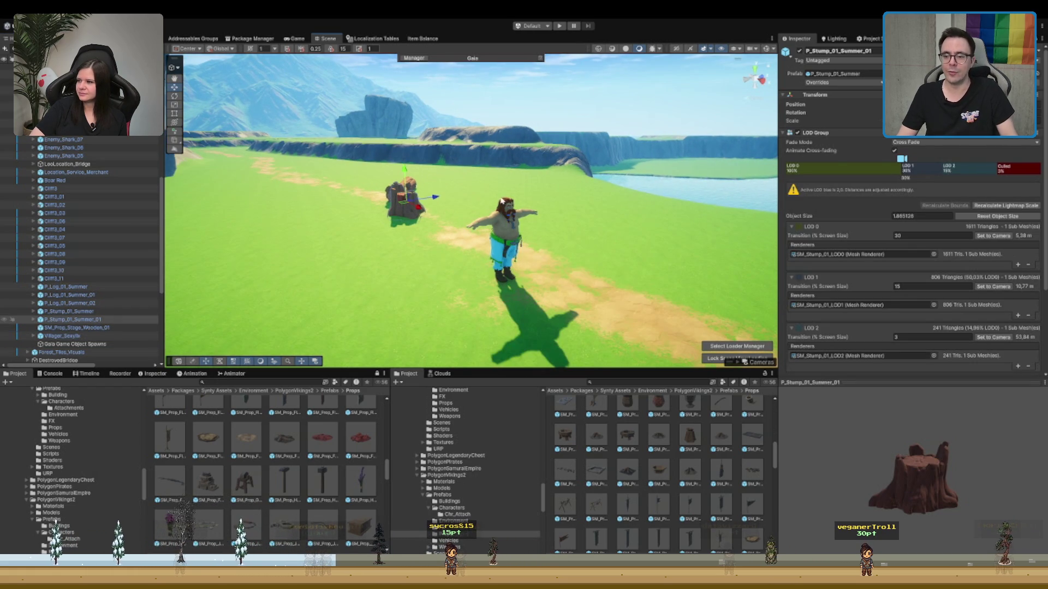
pyautogui.moveTo(502, 202); pyautogui.dragTo(488, 186)
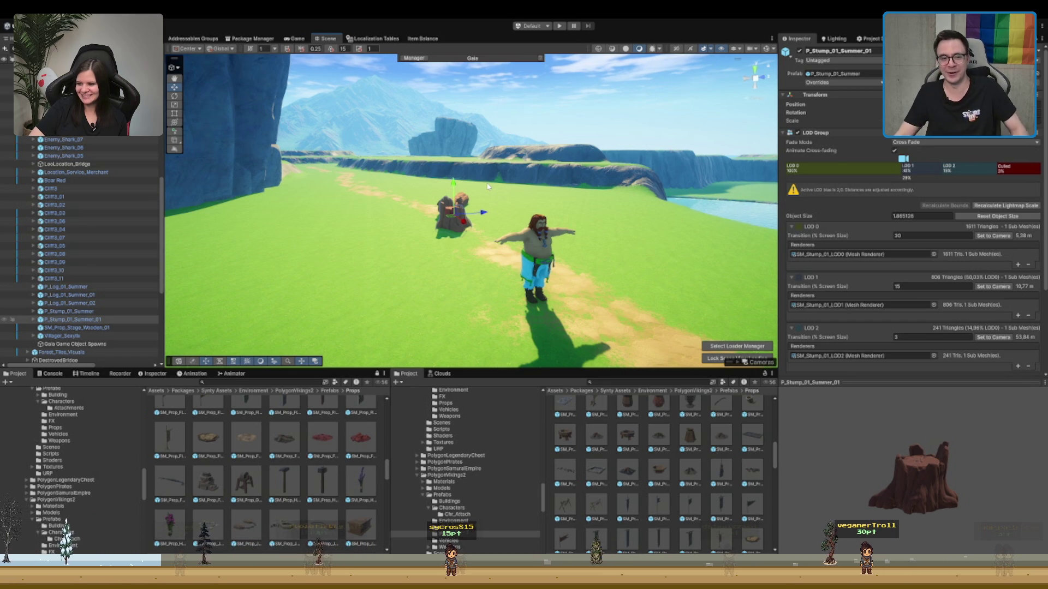
pyautogui.press('f')
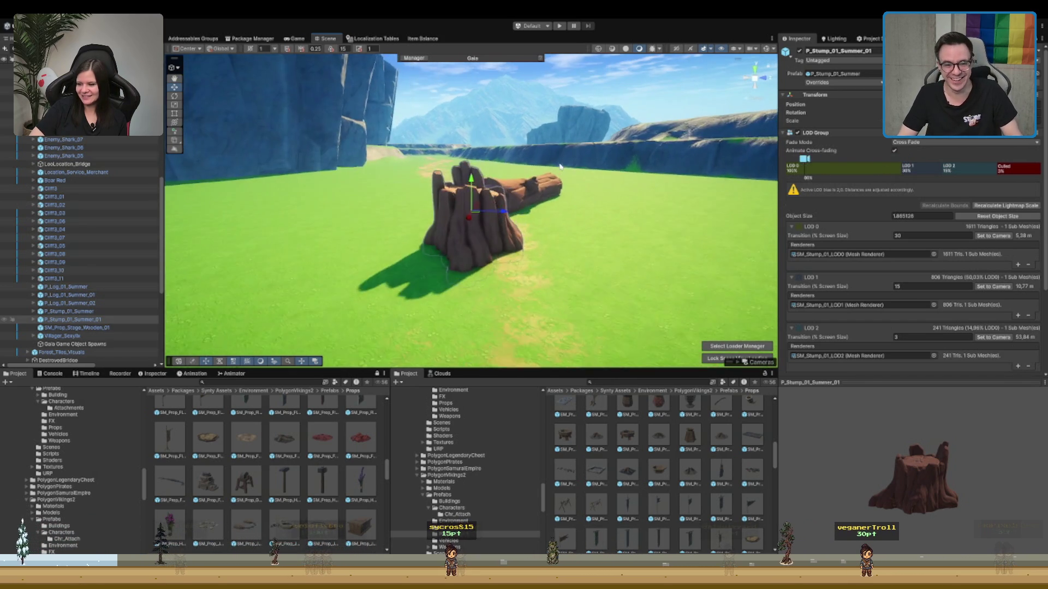
pyautogui.moveTo(468, 148)
pyautogui.mouseDown()
pyautogui.moveTo(470, 207)
pyautogui.moveTo(509, 212)
pyautogui.mouseUp()
pyautogui.scroll(-5, 470, 206)
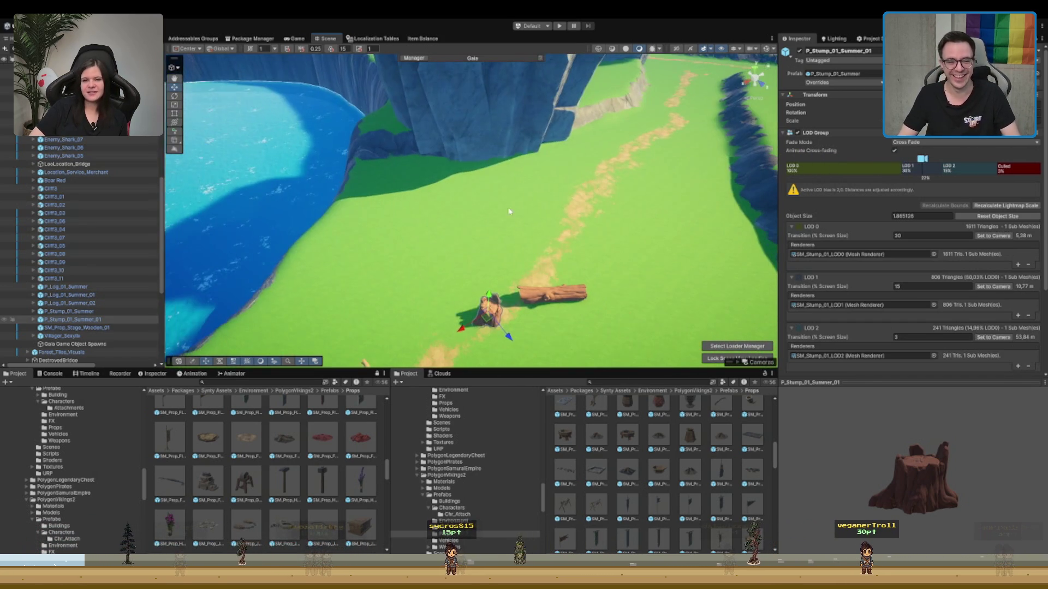
# - Add the P_Log_01_Summer_02 log to the selection and move both toward the lake edge
pyautogui.keyDown('ctrl'); pyautogui.click(537, 289); pyautogui.keyUp('ctrl')
pyautogui.moveTo(529, 302); pyautogui.dragTo(440, 203)
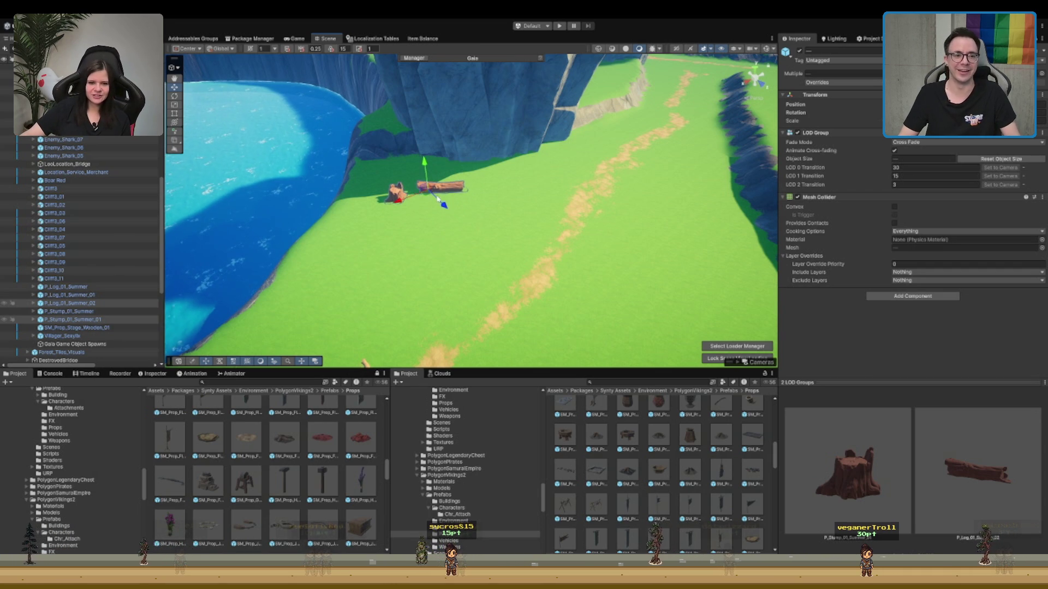
pyautogui.scroll(3, 437, 199)
pyautogui.scroll(-2, 442, 212)
pyautogui.scroll(4, 528, 283)
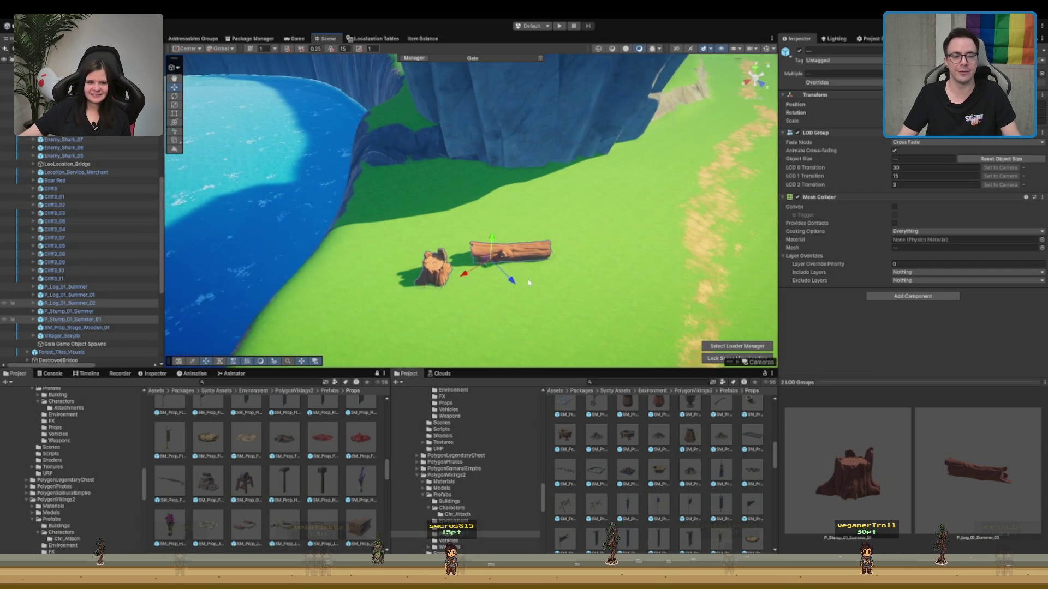
# - Select Villager_Sexylix from the Hierarchy and move it beside the stump and log
pyautogui.doubleClick(62, 335)
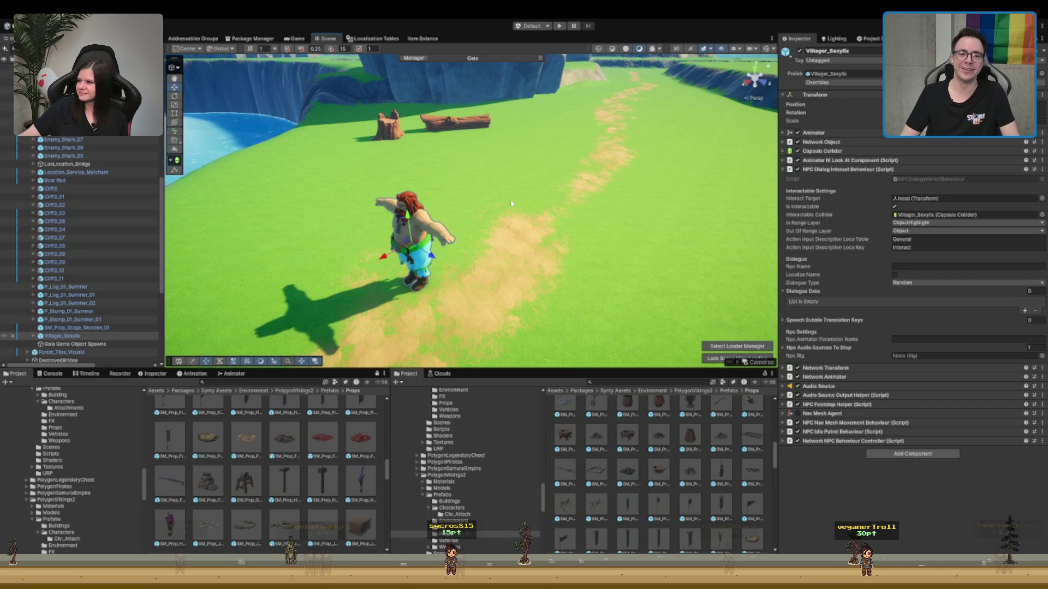
pyautogui.moveTo(527, 142); pyautogui.dragTo(555, 206)
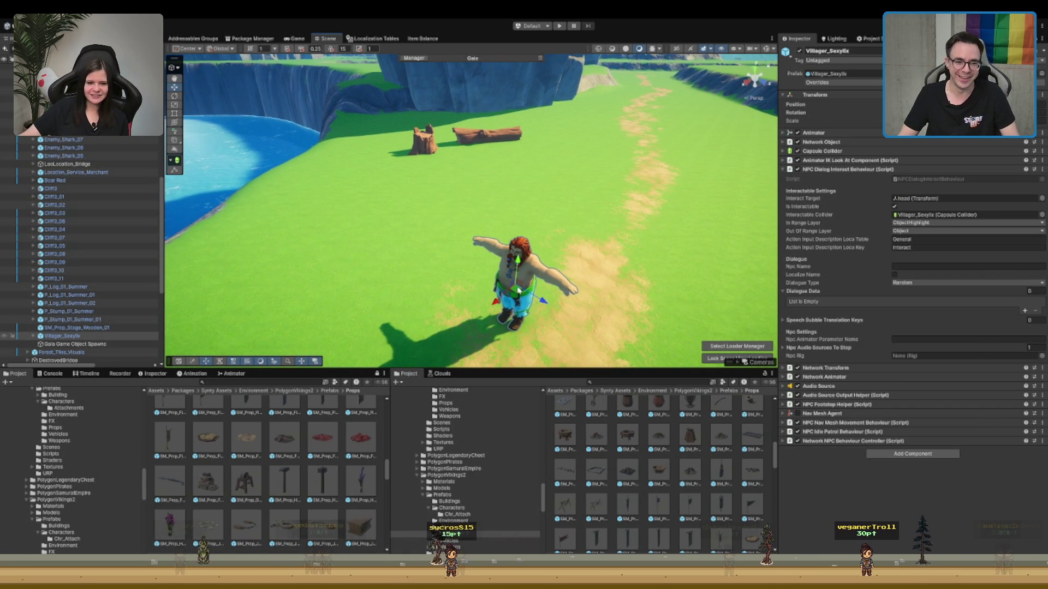
pyautogui.moveTo(516, 291)
pyautogui.mouseDown()
pyautogui.moveTo(461, 191)
pyautogui.moveTo(453, 152)
pyautogui.mouseUp()
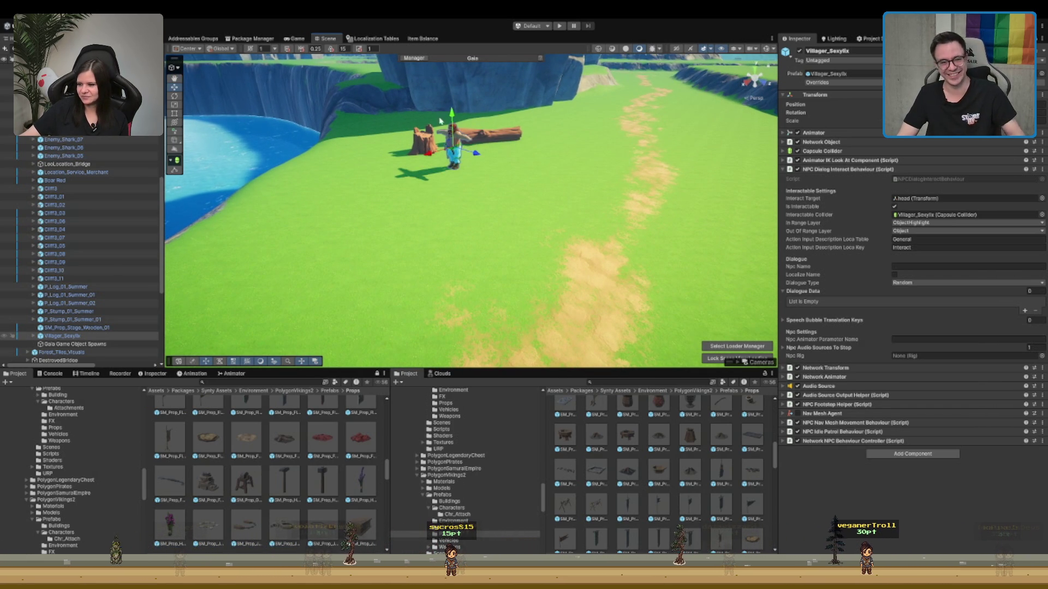
pyautogui.press('f')
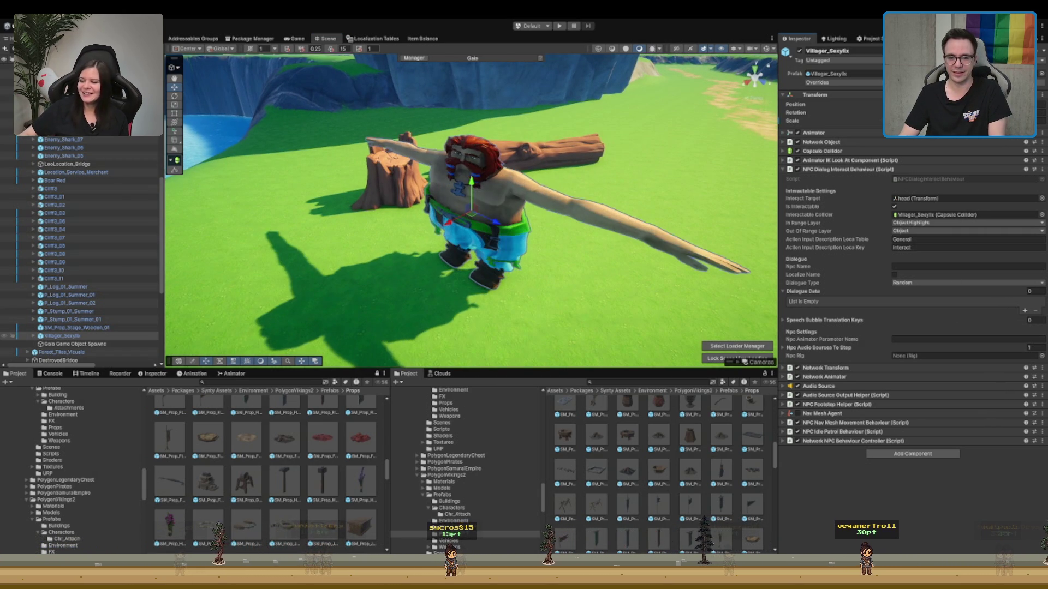
pyautogui.press('f')
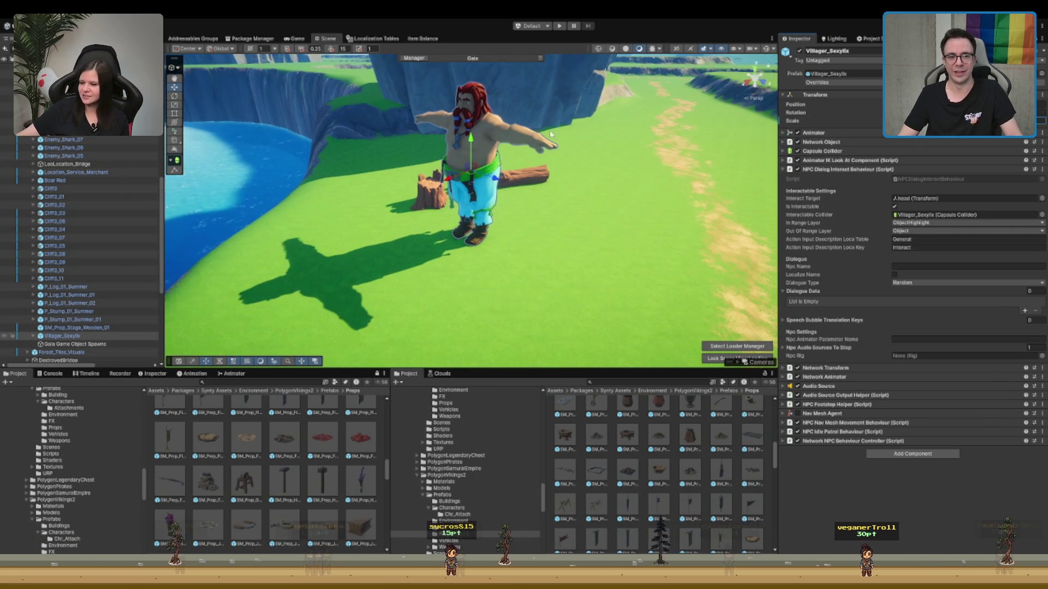
# - Orbit higher around the villager and shift it right past the stump, in front of the log
pyautogui.press('e')
pyautogui.moveTo(459, 188)
pyautogui.mouseDown()
pyautogui.moveTo(511, 177)
pyautogui.moveTo(397, 218)
pyautogui.mouseUp()
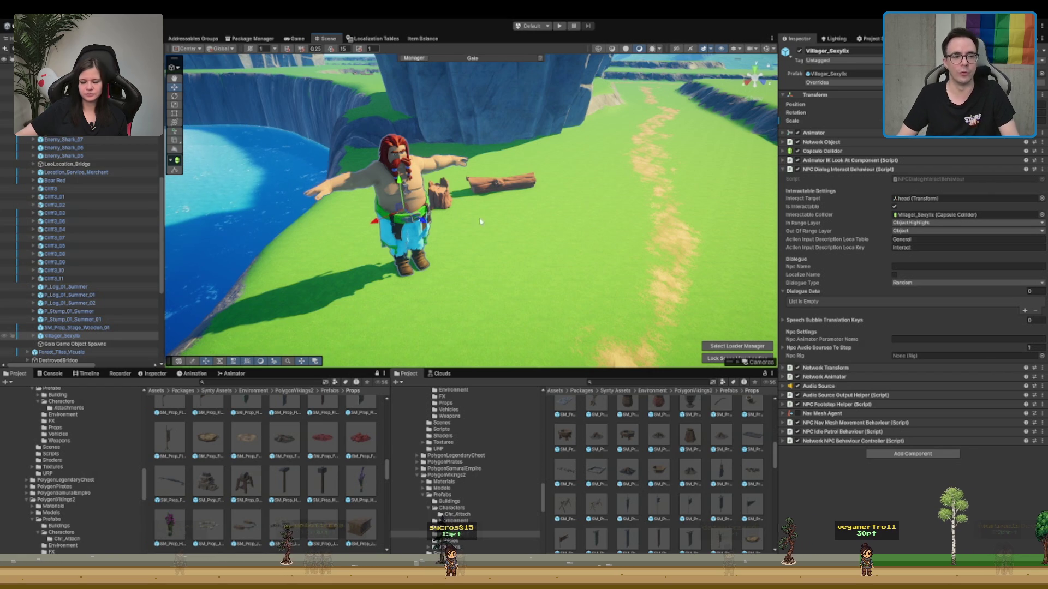
pyautogui.scroll(5, 480, 221)
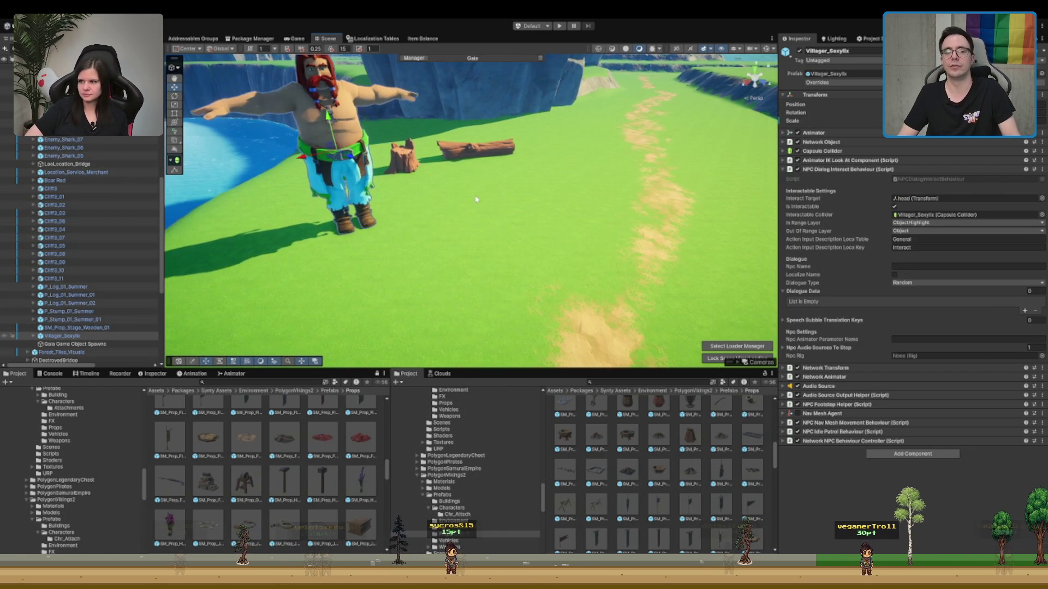
pyautogui.scroll(-5, 476, 199)
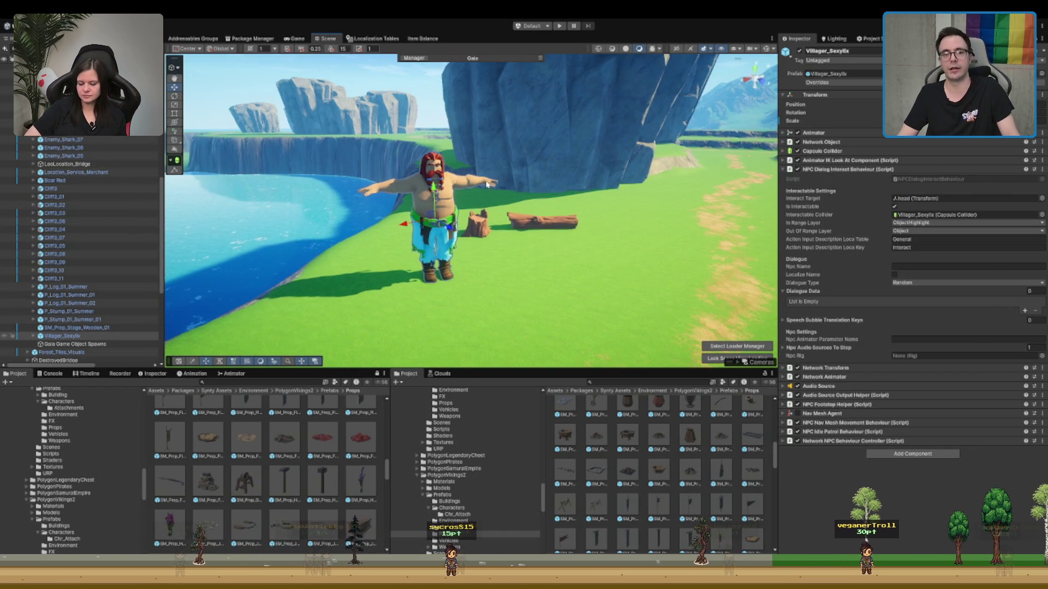
pyautogui.scroll(3, 531, 213)
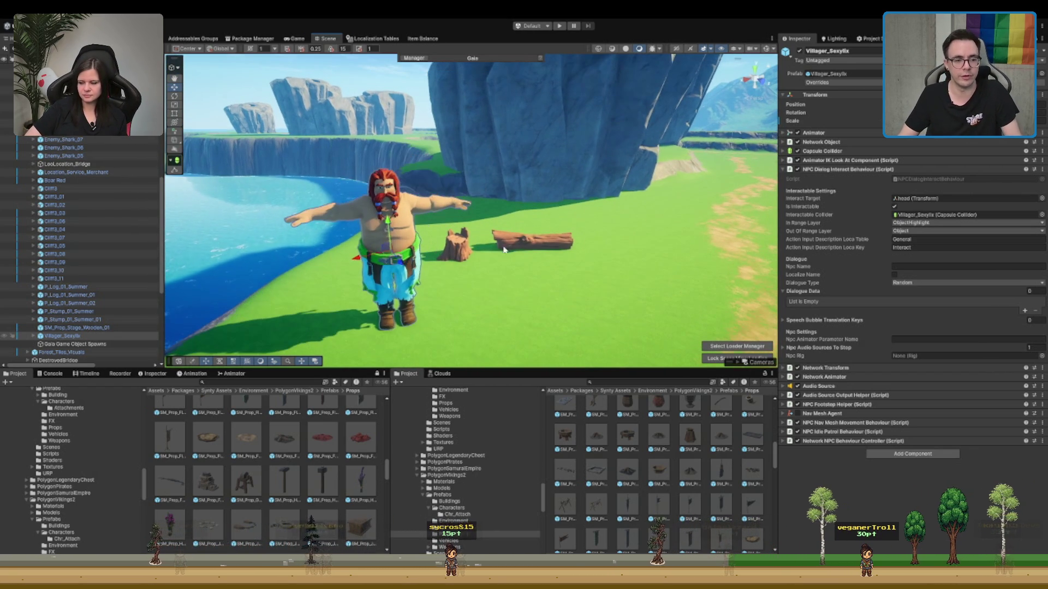
pyautogui.moveTo(385, 260)
pyautogui.mouseDown()
pyautogui.moveTo(521, 247)
pyautogui.moveTo(457, 255)
pyautogui.mouseUp()
pyautogui.scroll(-2, 508, 258)
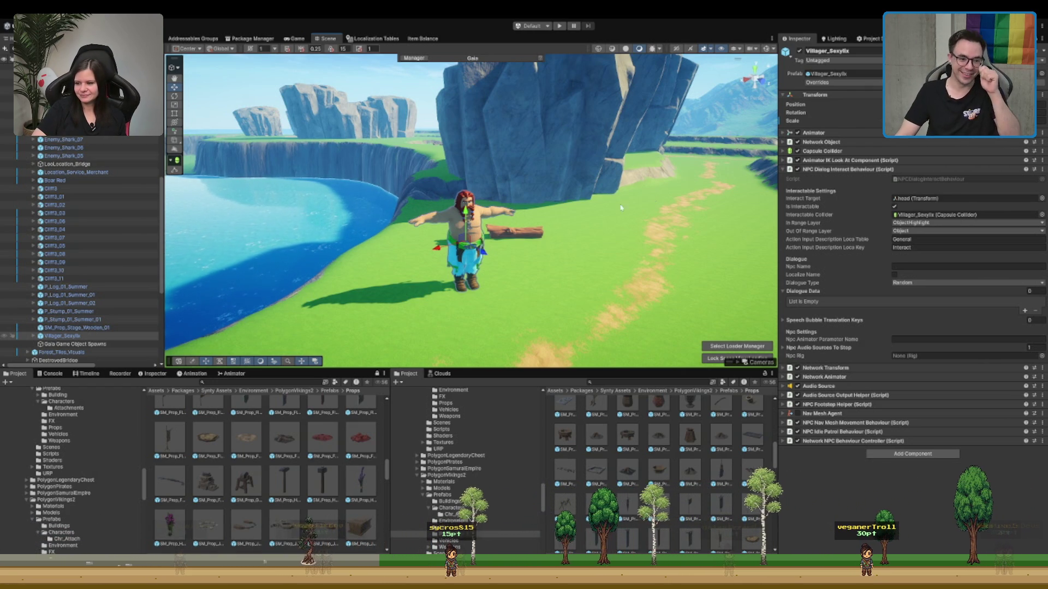
pyautogui.moveTo(495, 216); pyautogui.dragTo(447, 199)
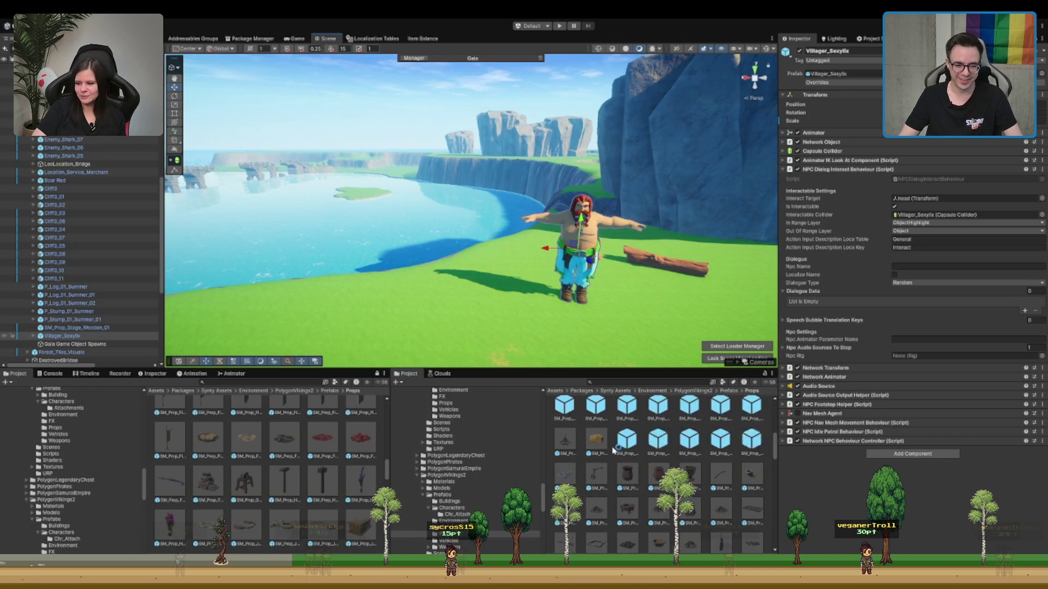
# - Place the SM_Prop_Crane_01 prefab in the scene and undo its last move and rotation
pyautogui.click(606, 471)
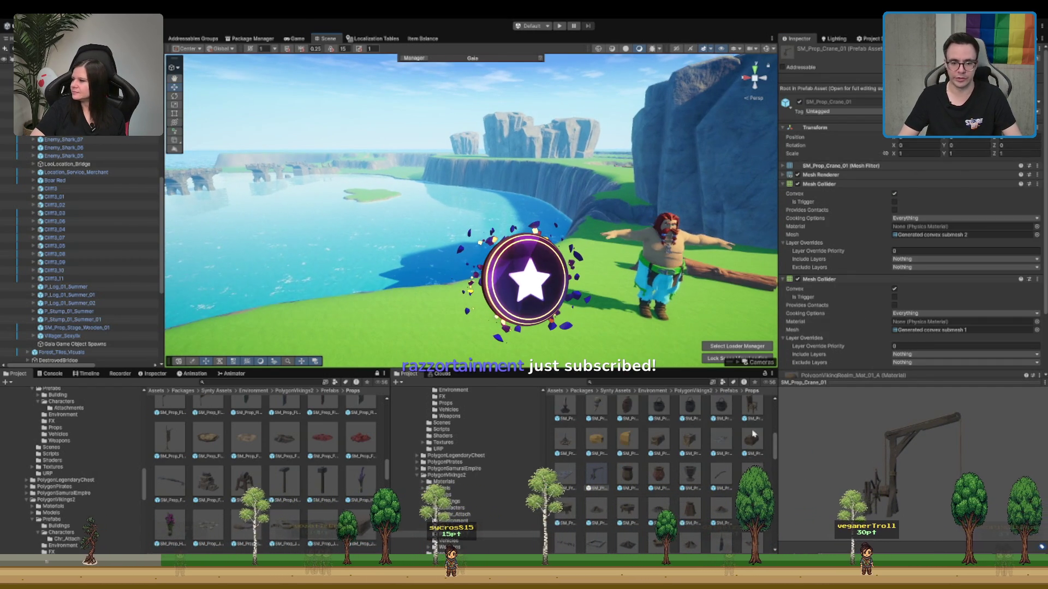
pyautogui.scroll(1, 698, 437)
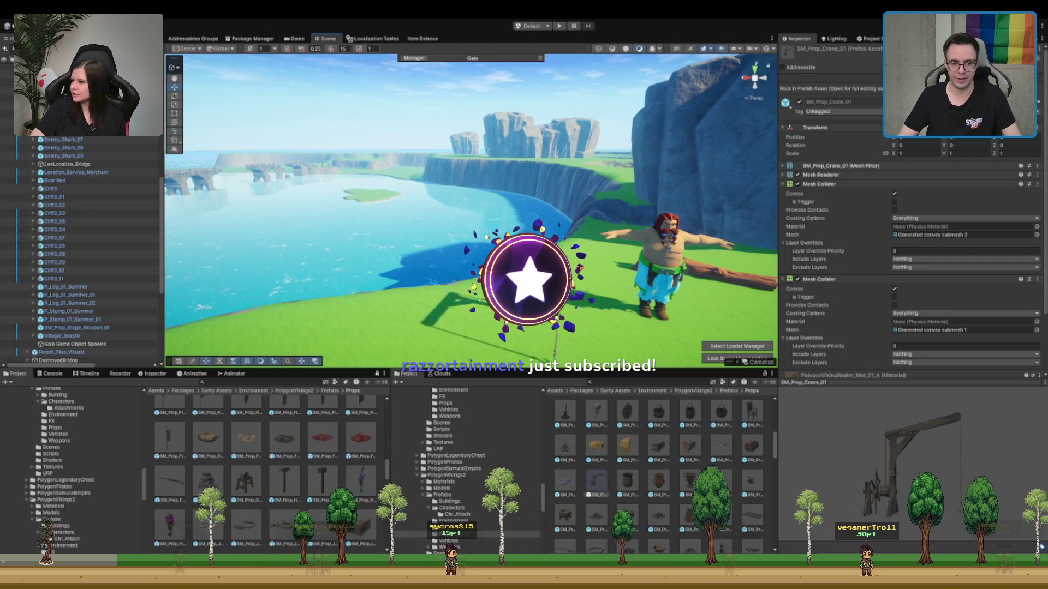
pyautogui.moveTo(596, 480); pyautogui.dragTo(535, 229)
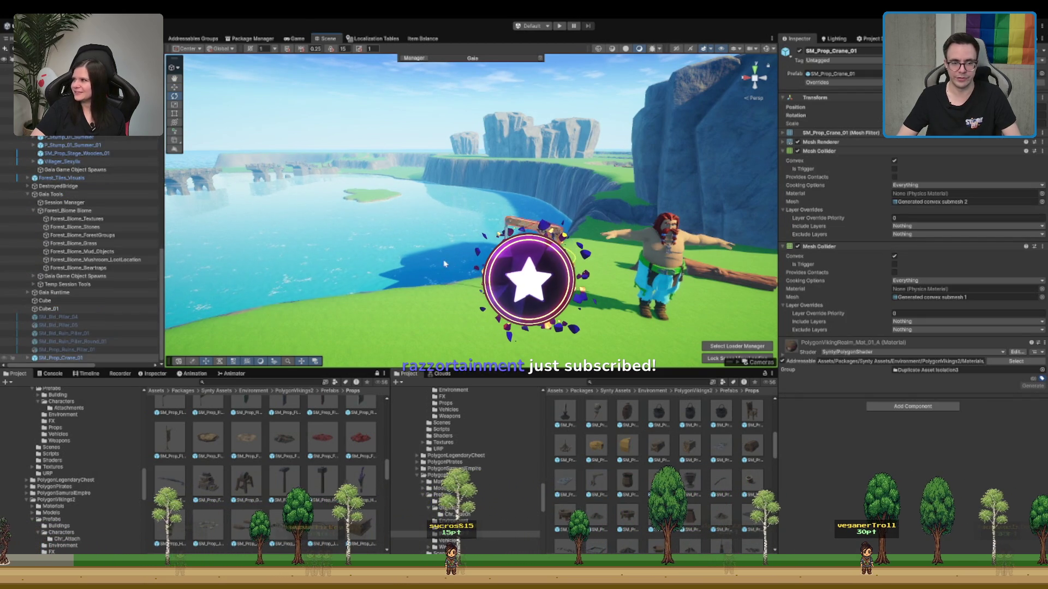
pyautogui.press('w')
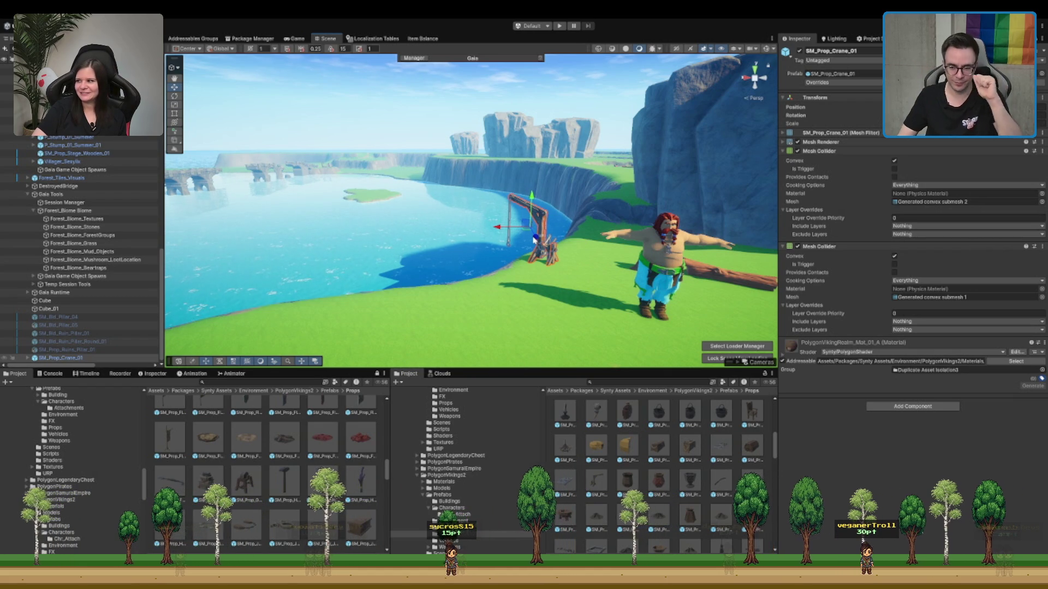
pyautogui.press('f')
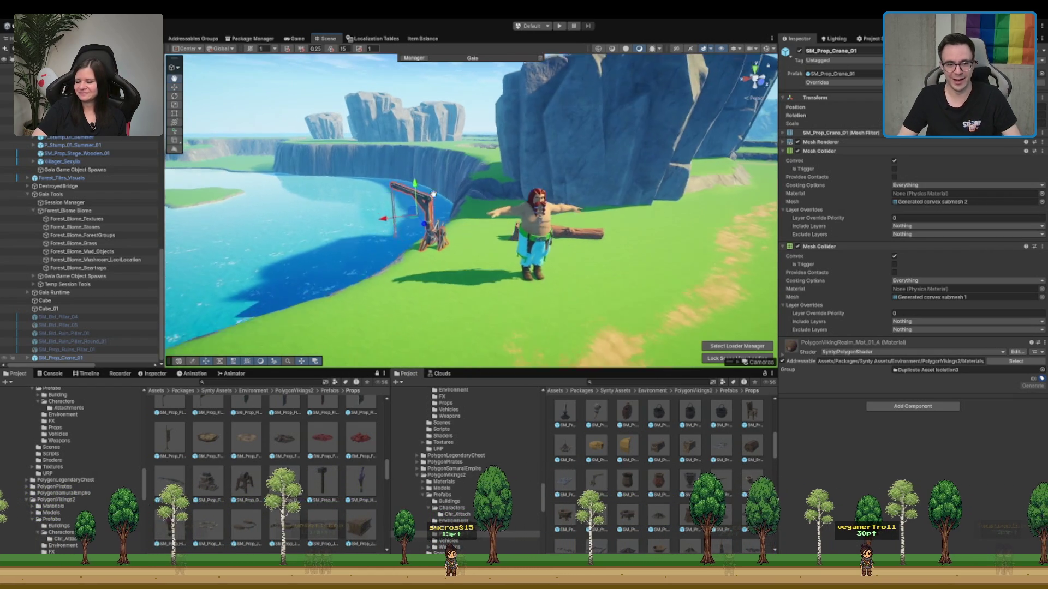
pyautogui.hotkey('ctrl', 'z')
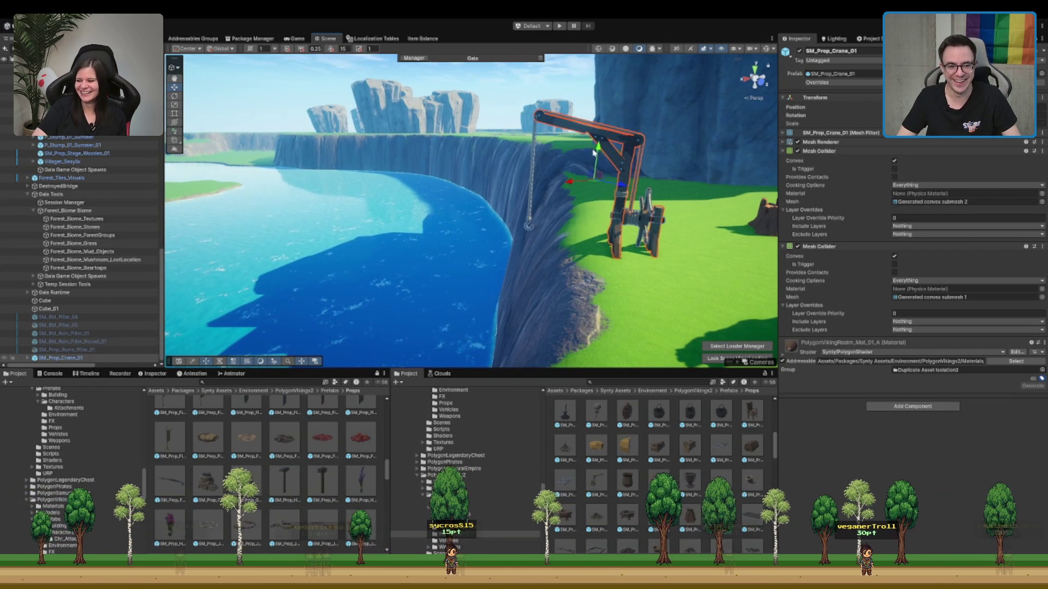
pyautogui.hotkey('ctrl', 'z')
# - Slide the crane left along the cliff edge and check it from near water level
pyautogui.moveTo(575, 198)
pyautogui.mouseDown()
pyautogui.moveTo(761, 243)
pyautogui.moveTo(481, 215)
pyautogui.mouseUp()
pyautogui.moveTo(460, 176); pyautogui.dragTo(454, 178)
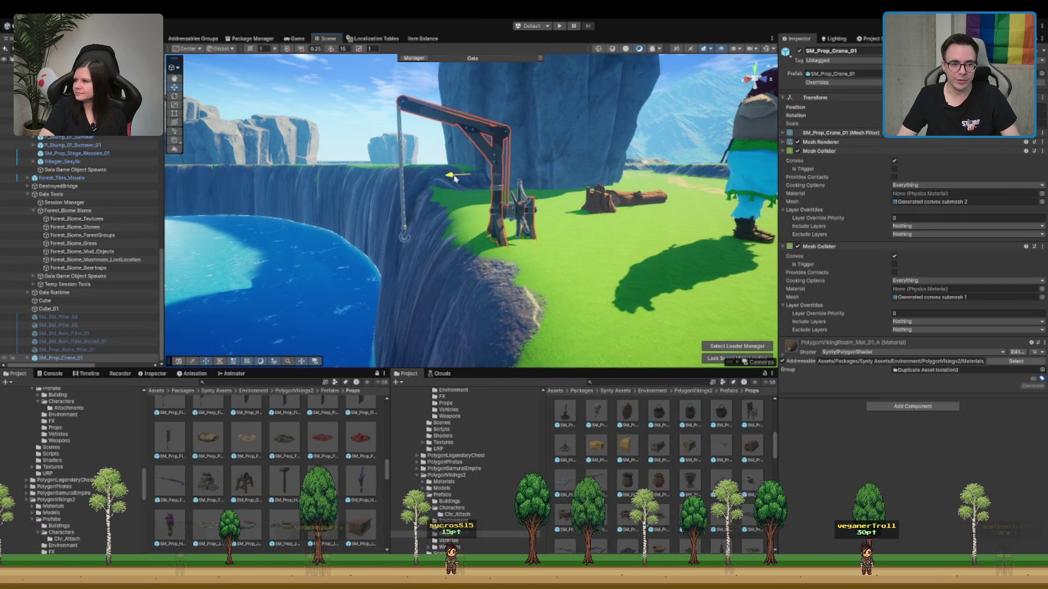
pyautogui.scroll(3, 511, 230)
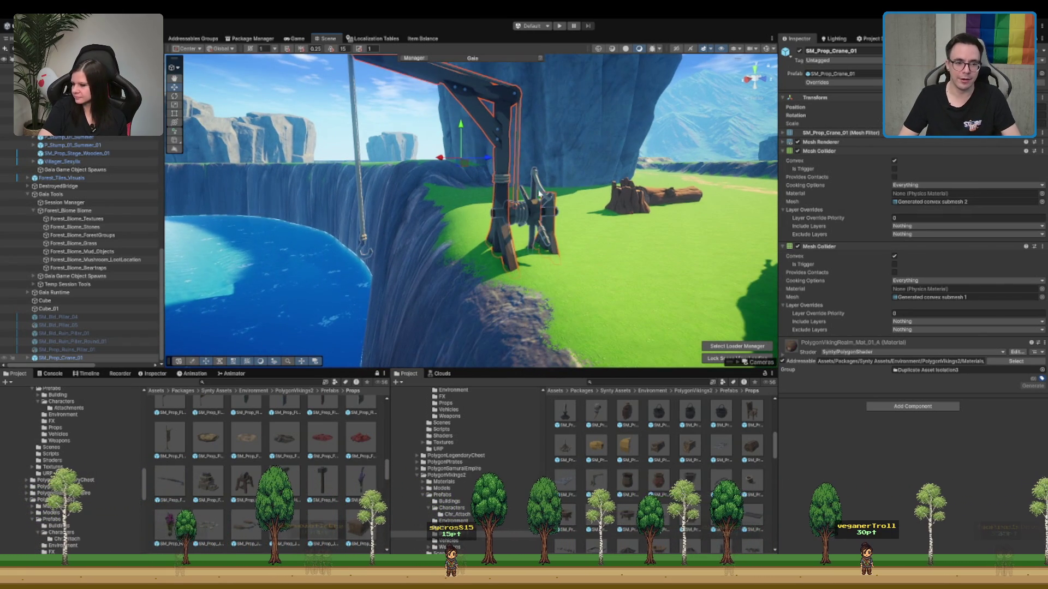
pyautogui.scroll(-3, 548, 198)
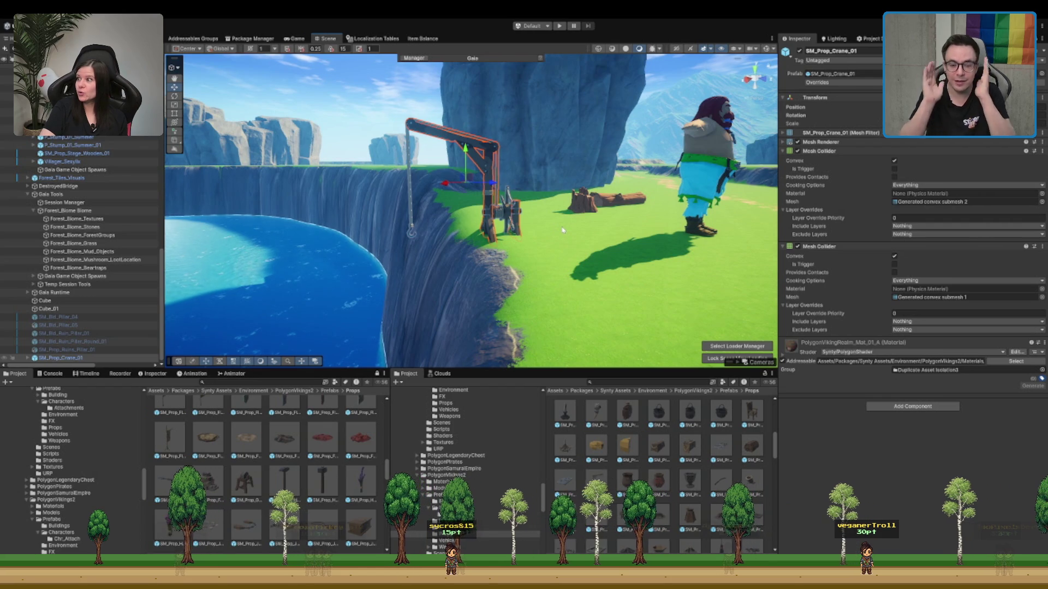
pyautogui.scroll(-10, 538, 227)
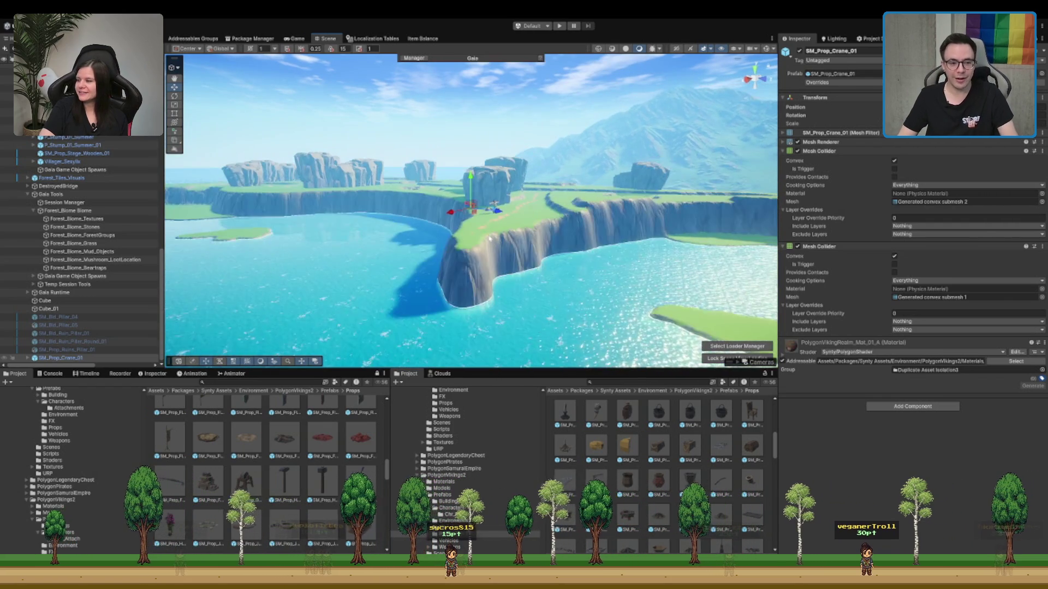
pyautogui.moveTo(470, 216)
pyautogui.mouseDown()
pyautogui.moveTo(547, 255)
pyautogui.moveTo(544, 231)
pyautogui.moveTo(614, 234)
pyautogui.moveTo(557, 239)
pyautogui.mouseUp()
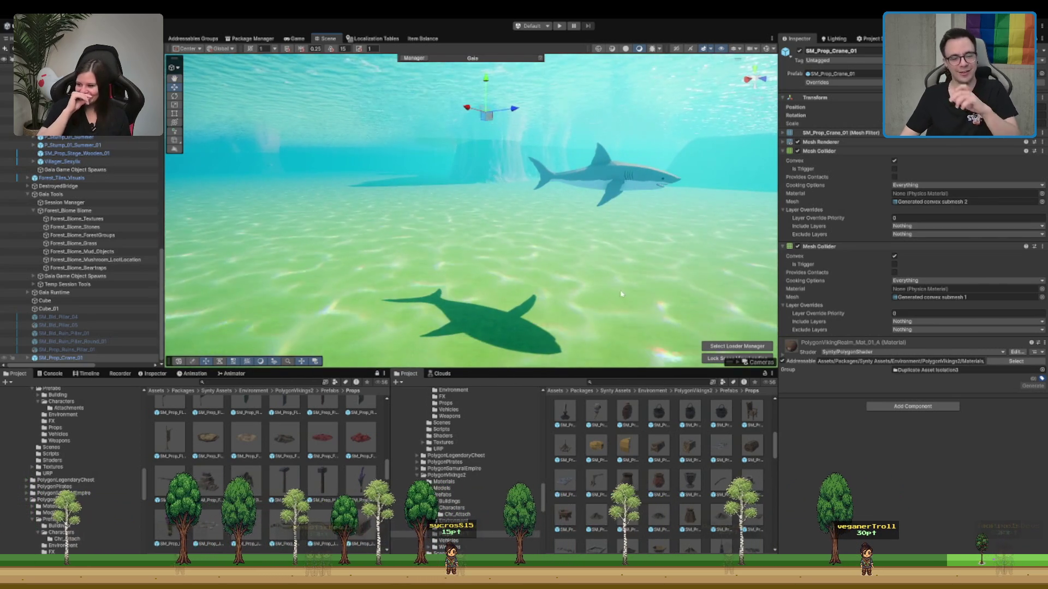
pyautogui.moveTo(541, 203)
pyautogui.mouseDown()
pyautogui.moveTo(578, 220)
pyautogui.moveTo(494, 258)
pyautogui.moveTo(664, 142)
pyautogui.moveTo(595, 180)
pyautogui.mouseUp()
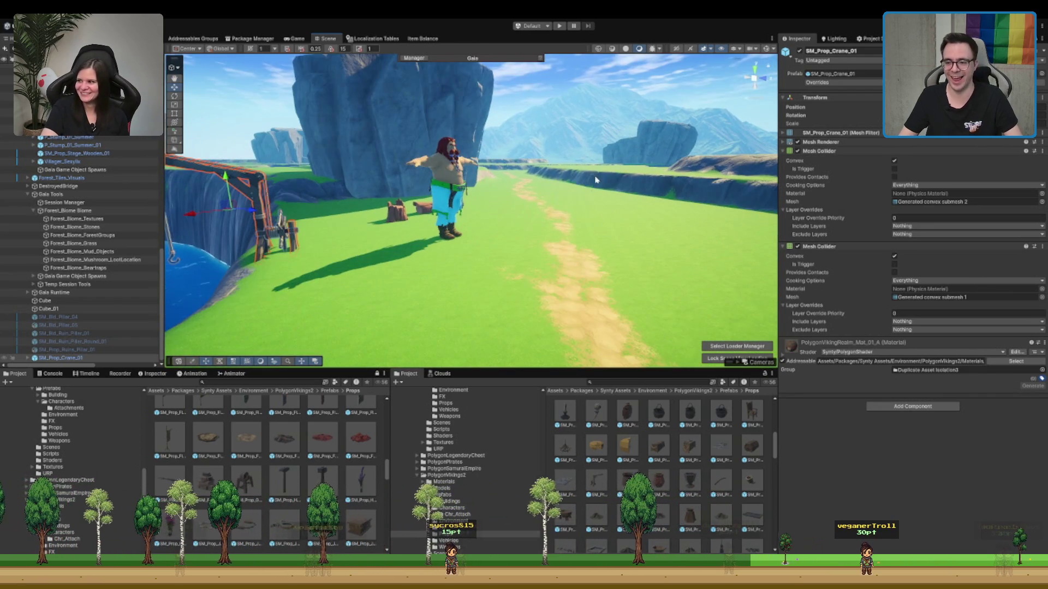
# - Drop SM_Prop_Hammer_02 into the scene at the villager's hand and frame it
pyautogui.click(658, 415)
pyautogui.scroll(-1, 666, 418)
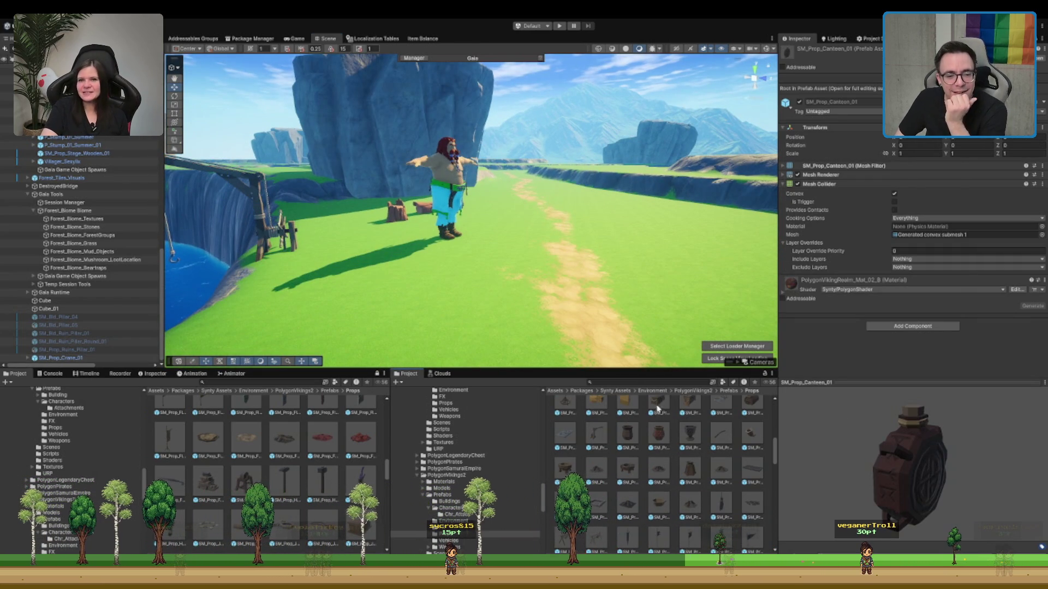
pyautogui.scroll(-3, 665, 437)
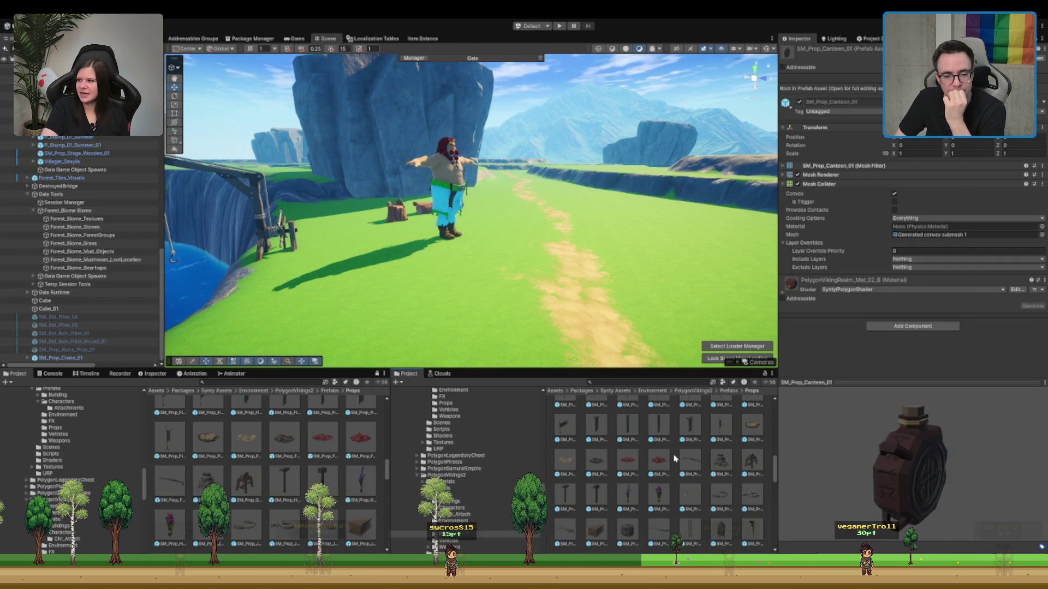
pyautogui.scroll(-1, 672, 460)
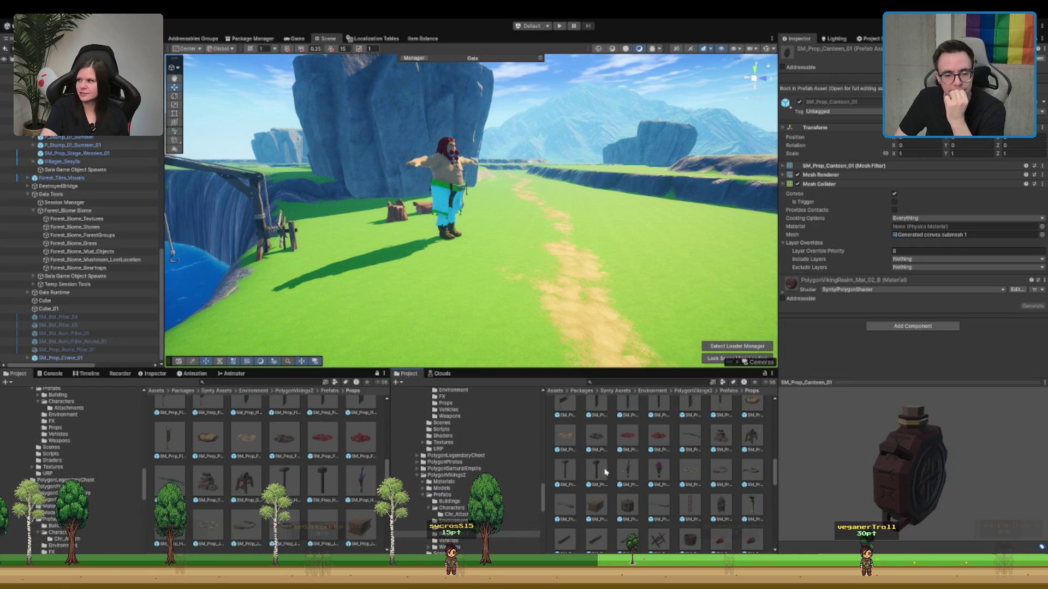
pyautogui.moveTo(604, 472); pyautogui.dragTo(538, 360)
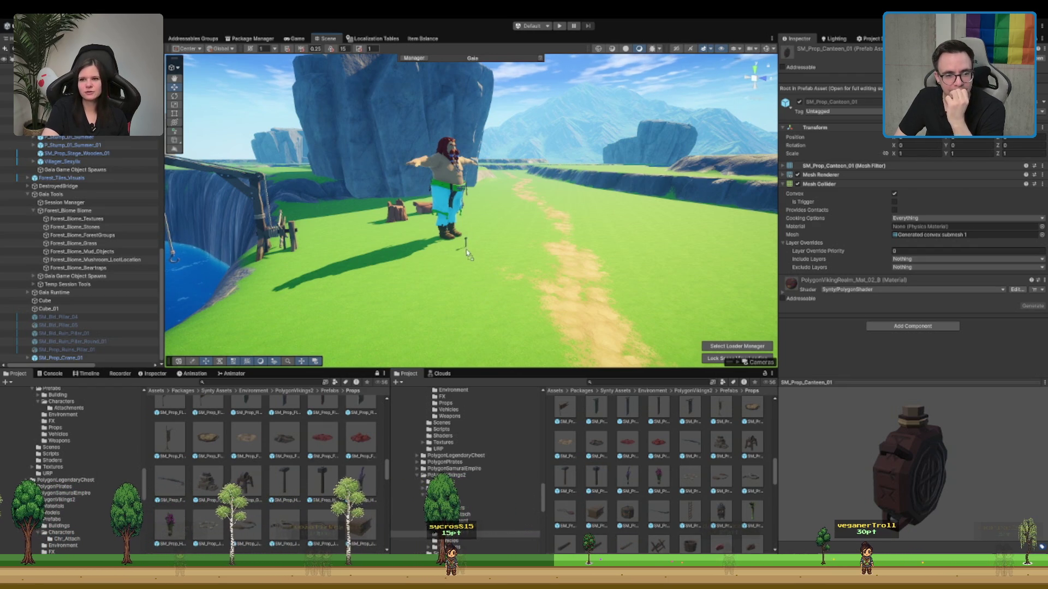
pyautogui.moveTo(463, 263); pyautogui.dragTo(439, 257)
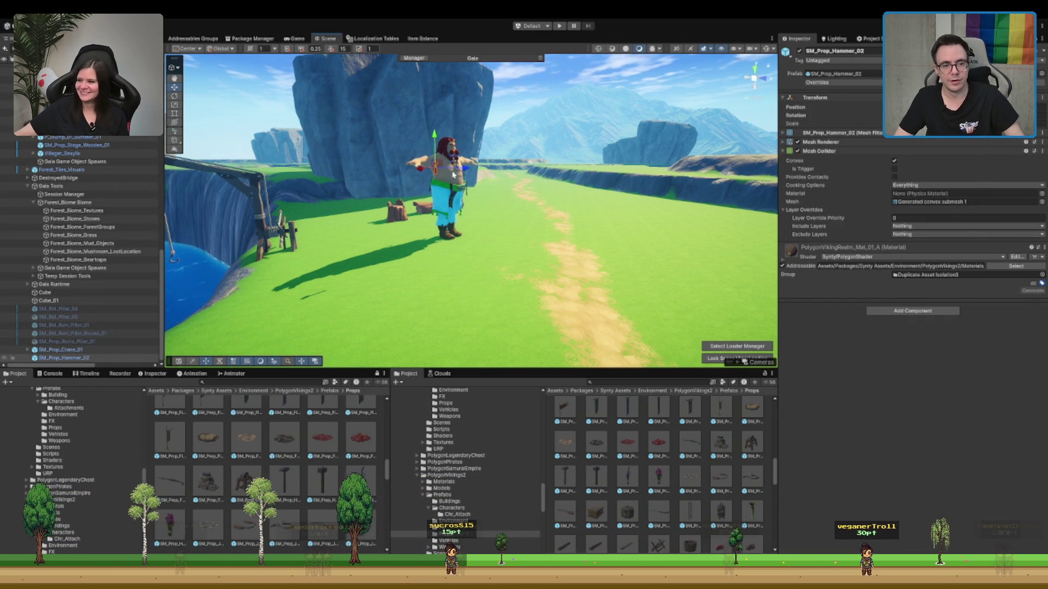
pyautogui.press('f')
# - Orbit to check the hammer, then place SM_Prop_Grindstone_01 on the path beside the villager
pyautogui.moveTo(461, 192)
pyautogui.mouseDown()
pyautogui.moveTo(381, 191)
pyautogui.moveTo(451, 195)
pyautogui.mouseUp()
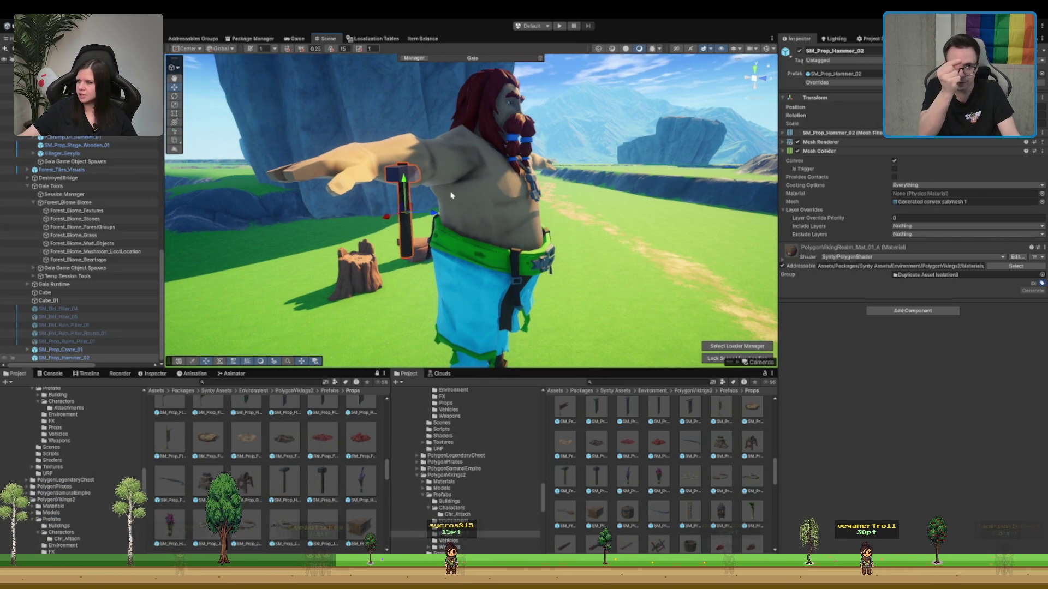
pyautogui.moveTo(451, 195); pyautogui.dragTo(524, 283)
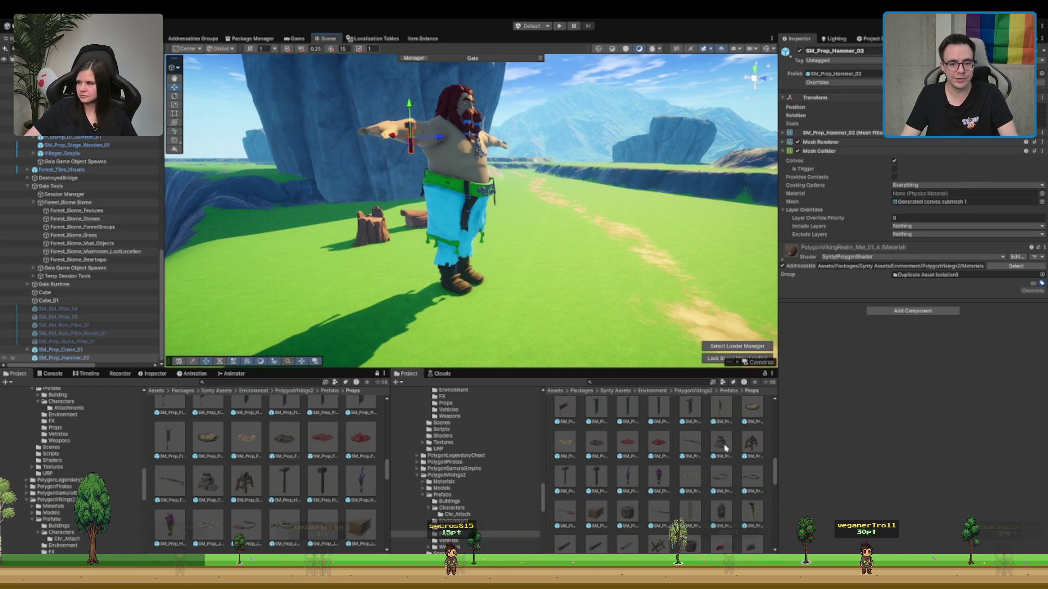
pyautogui.moveTo(721, 441)
pyautogui.mouseDown()
pyautogui.moveTo(606, 319)
pyautogui.moveTo(584, 251)
pyautogui.moveTo(482, 140)
pyautogui.mouseUp()
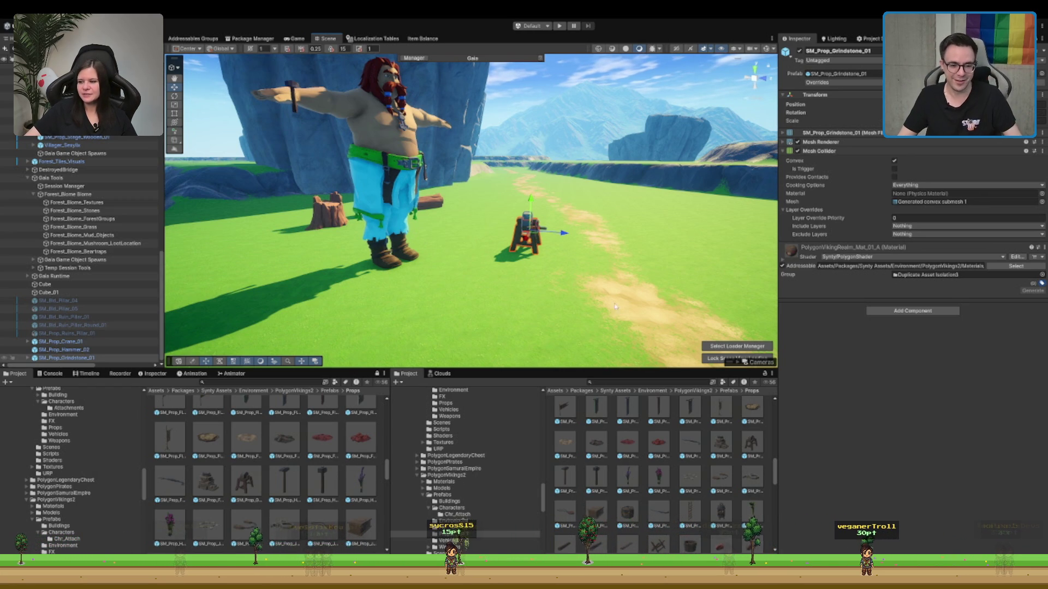
pyautogui.scroll(-3, 703, 443)
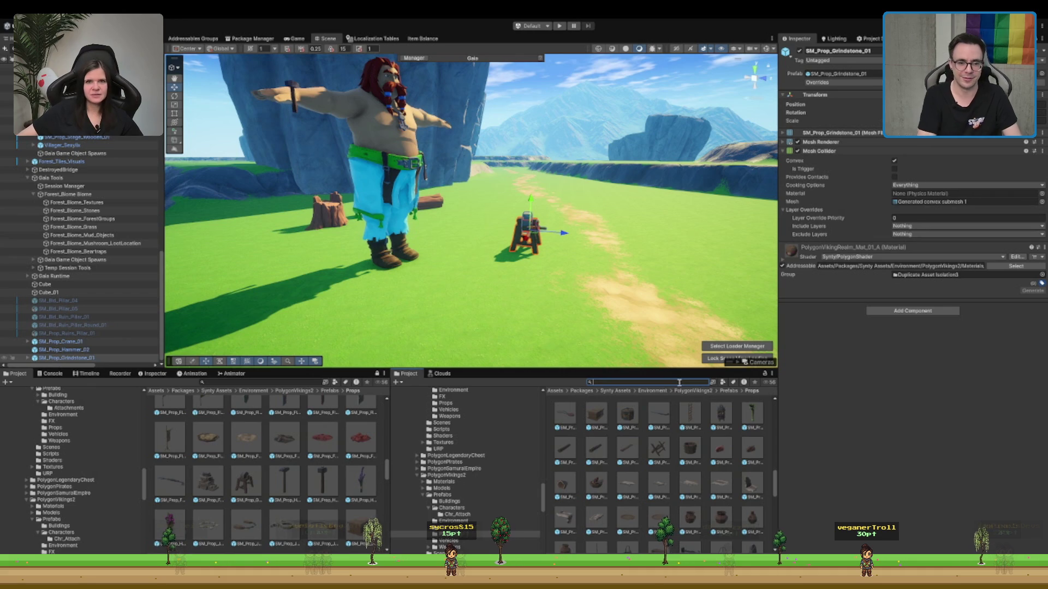
# - Search 'ith' and place the Blacksmith_Miralda prefab with her anvil in the scene
pyautogui.write('smith')
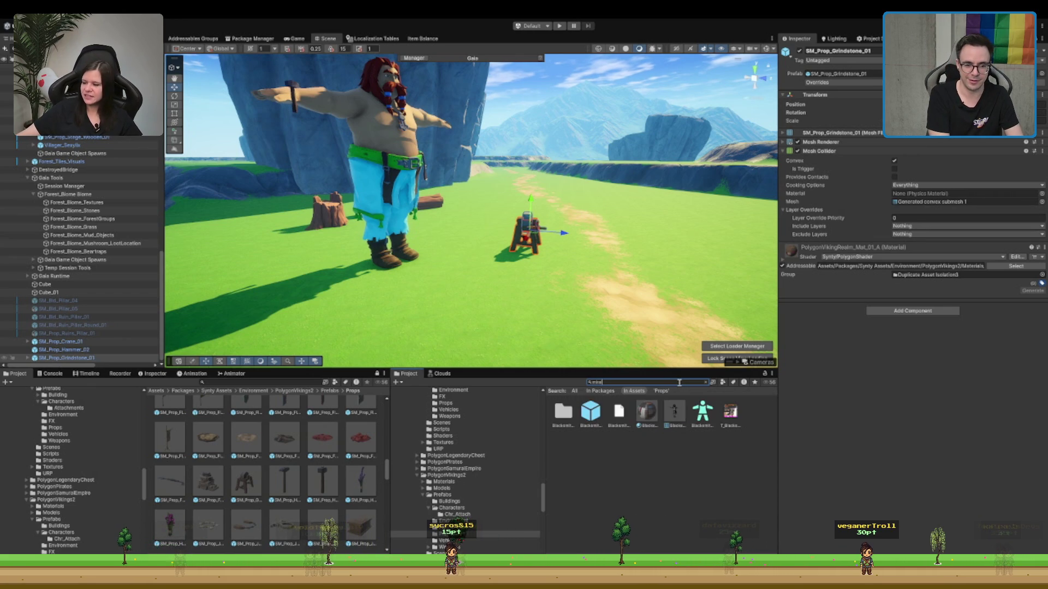
pyautogui.click(603, 413)
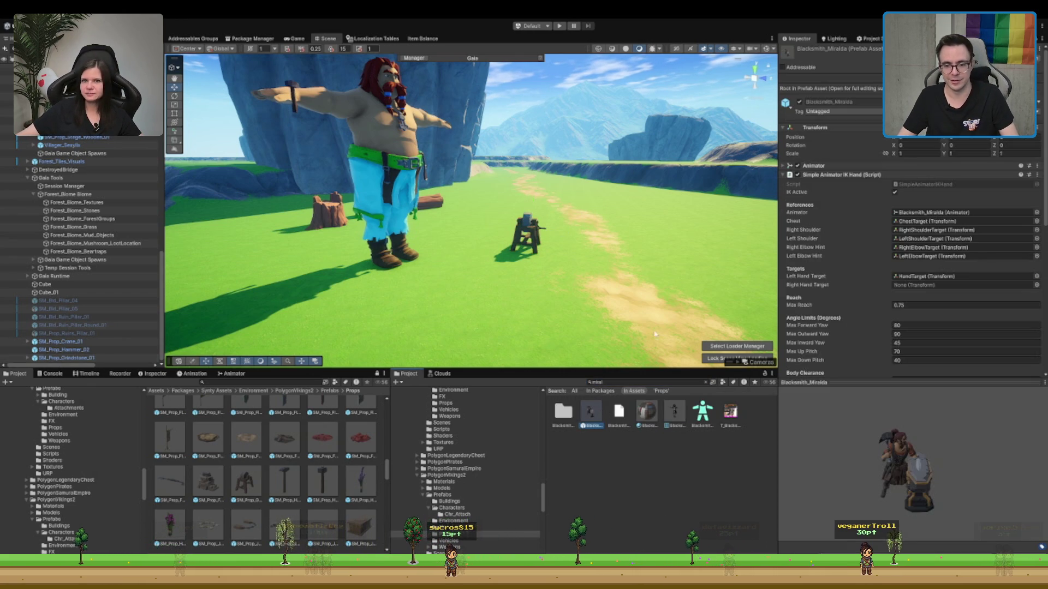
pyautogui.moveTo(916, 480); pyautogui.dragTo(838, 485)
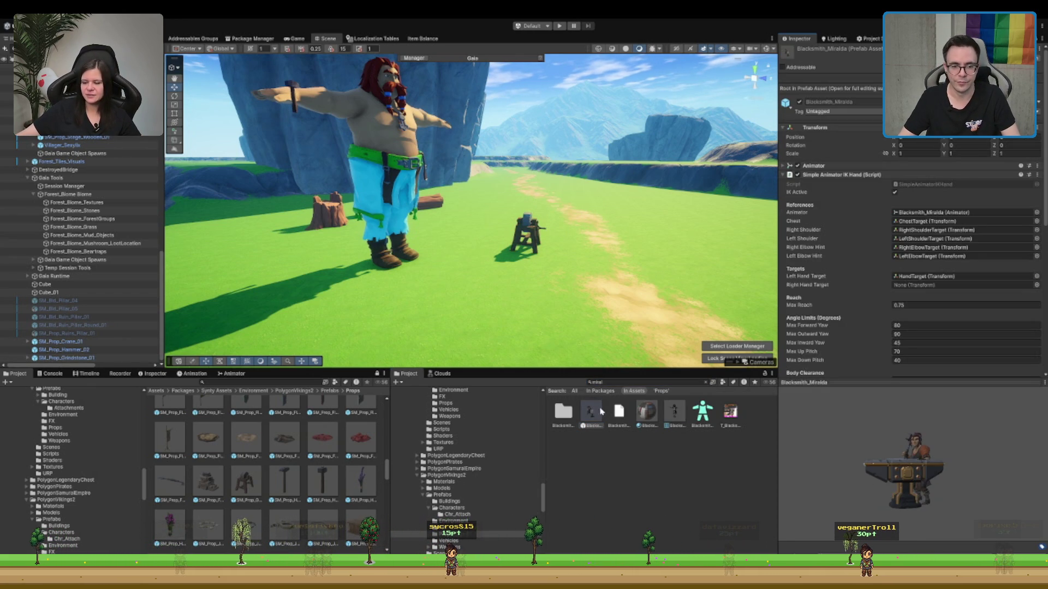
pyautogui.moveTo(602, 411)
pyautogui.mouseDown()
pyautogui.moveTo(605, 199)
pyautogui.moveTo(620, 199)
pyautogui.moveTo(576, 206)
pyautogui.mouseUp()
pyautogui.press('e')
pyautogui.press('f')
pyautogui.scroll(-5, 576, 206)
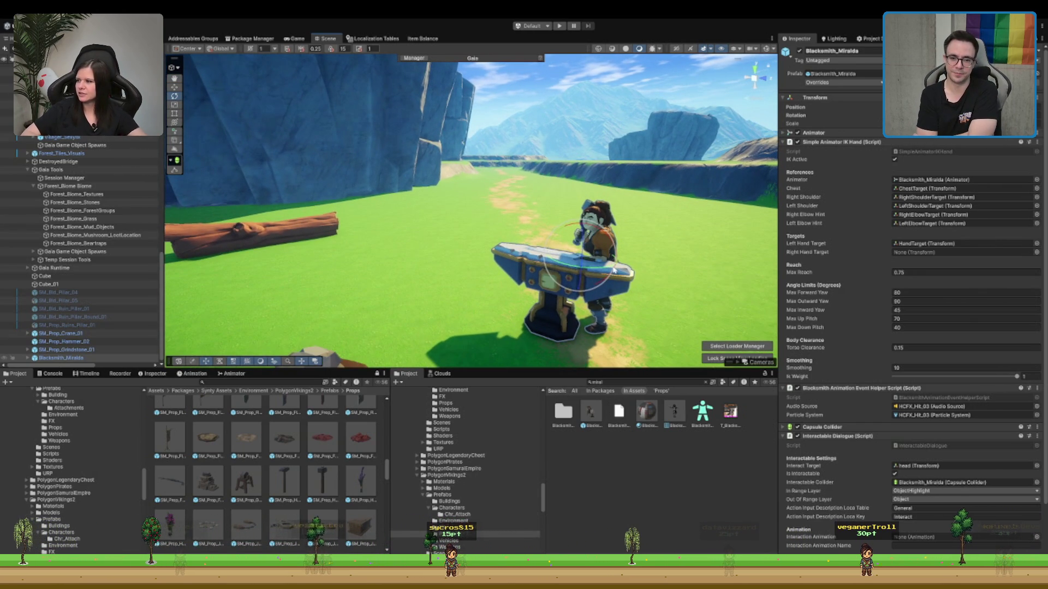
# - Orbit around the blacksmith to view the anvil, blacksmith and grindstone together
pyautogui.moveTo(613, 270)
pyautogui.mouseDown()
pyautogui.moveTo(491, 208)
pyautogui.moveTo(596, 217)
pyautogui.mouseUp()
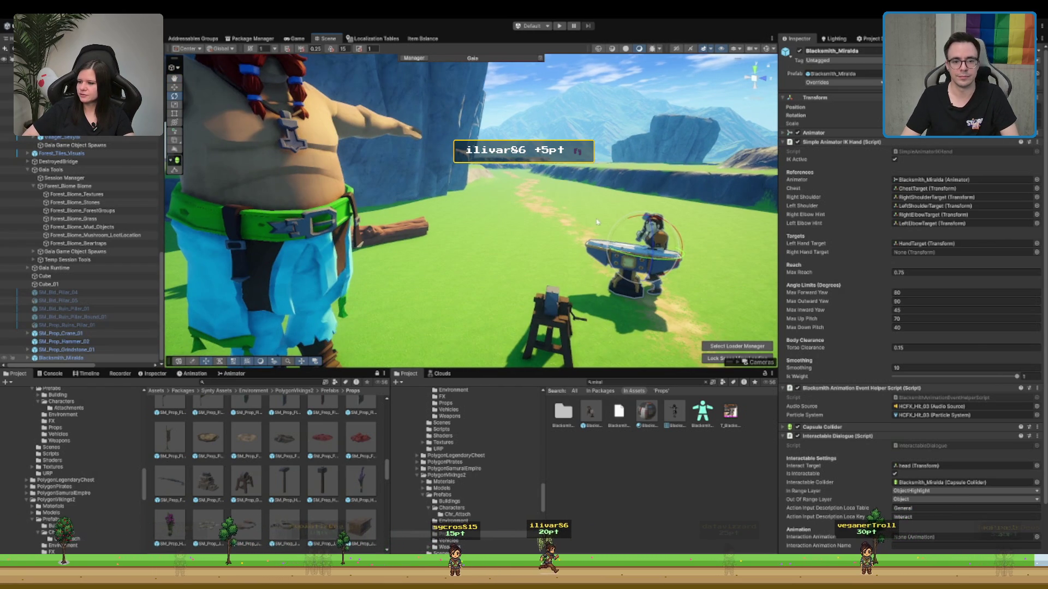
pyautogui.moveTo(658, 255)
pyautogui.mouseDown()
pyautogui.moveTo(429, 182)
pyautogui.moveTo(511, 266)
pyautogui.moveTo(627, 243)
pyautogui.moveTo(662, 215)
pyautogui.moveTo(665, 226)
pyautogui.mouseUp()
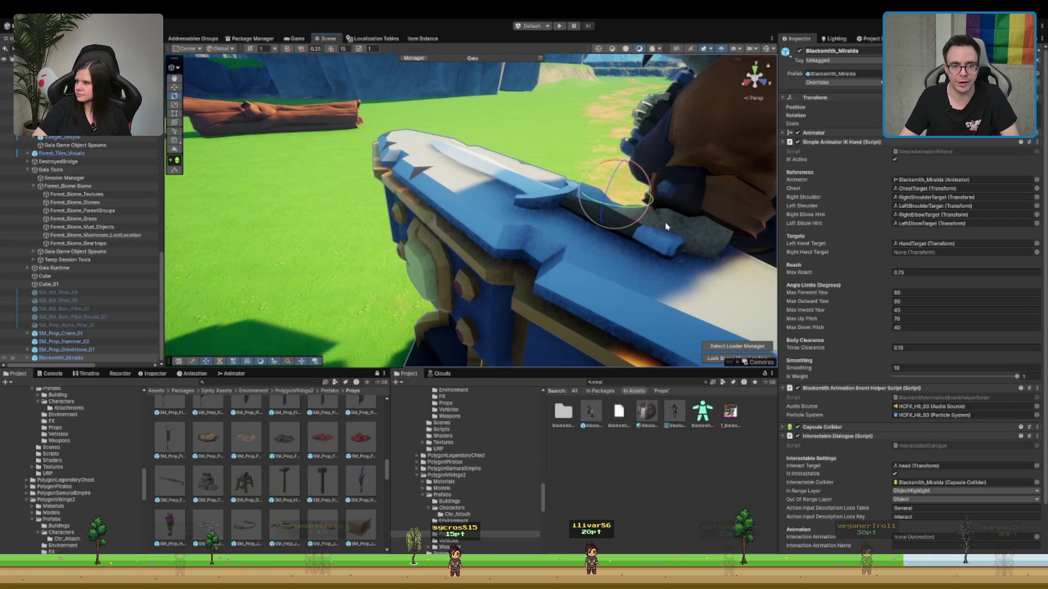
pyautogui.scroll(-3, 594, 217)
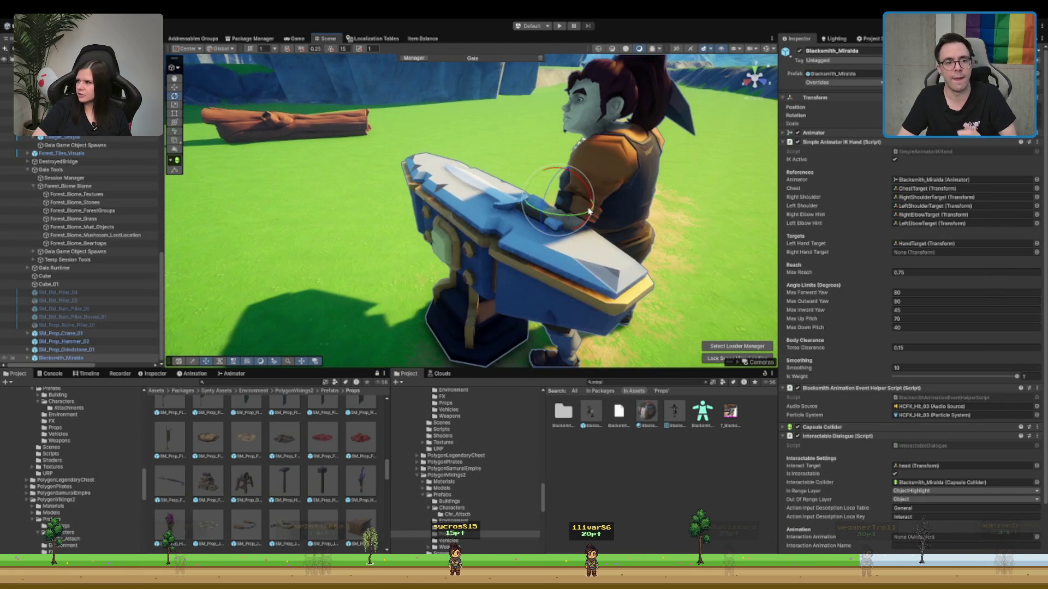
pyautogui.scroll(-5, 585, 210)
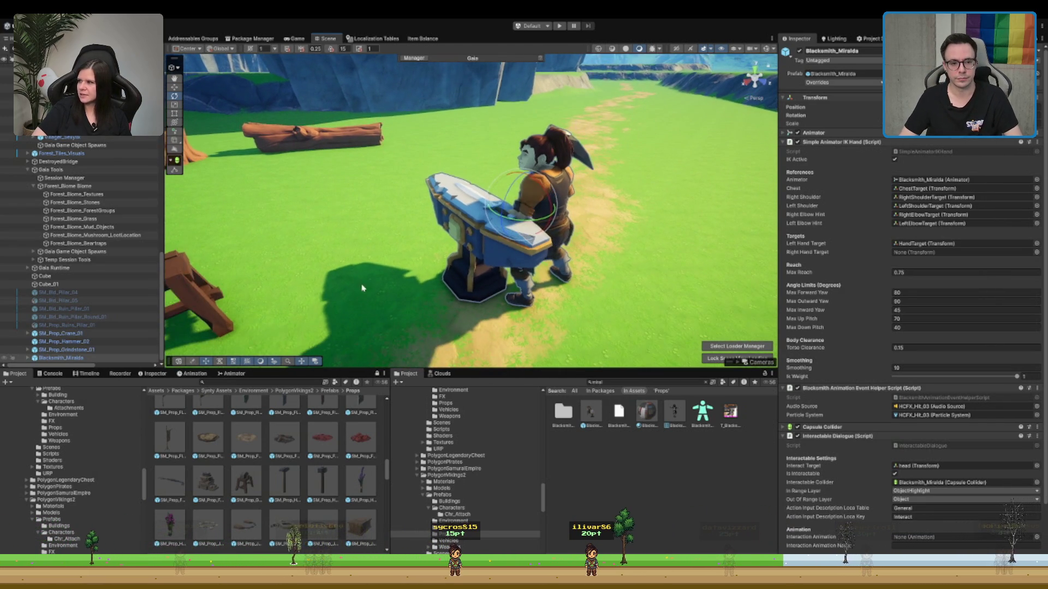
pyautogui.moveTo(362, 288)
pyautogui.mouseDown()
pyautogui.moveTo(602, 209)
pyautogui.moveTo(515, 227)
pyautogui.mouseUp()
pyautogui.press('f')
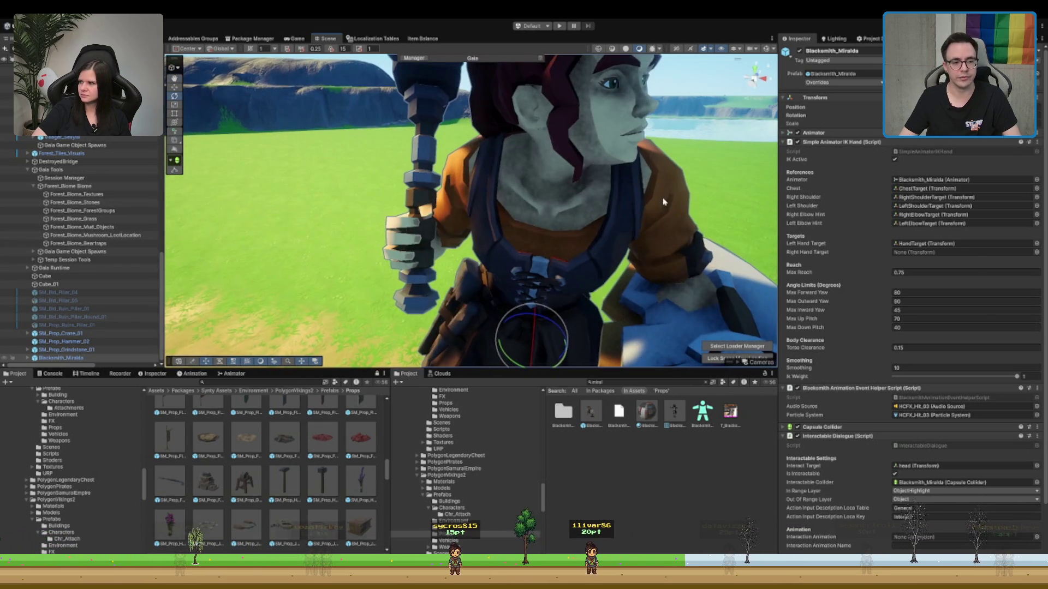
pyautogui.scroll(-6, 430, 213)
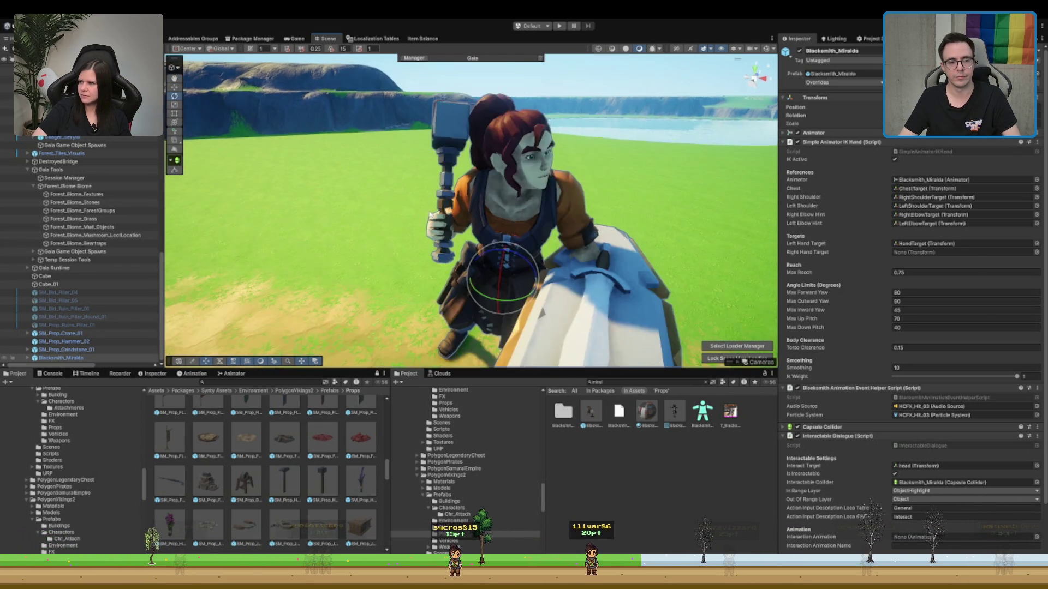
pyautogui.moveTo(491, 234)
pyautogui.mouseDown()
pyautogui.moveTo(598, 257)
pyautogui.moveTo(542, 276)
pyautogui.moveTo(753, 269)
pyautogui.mouseUp()
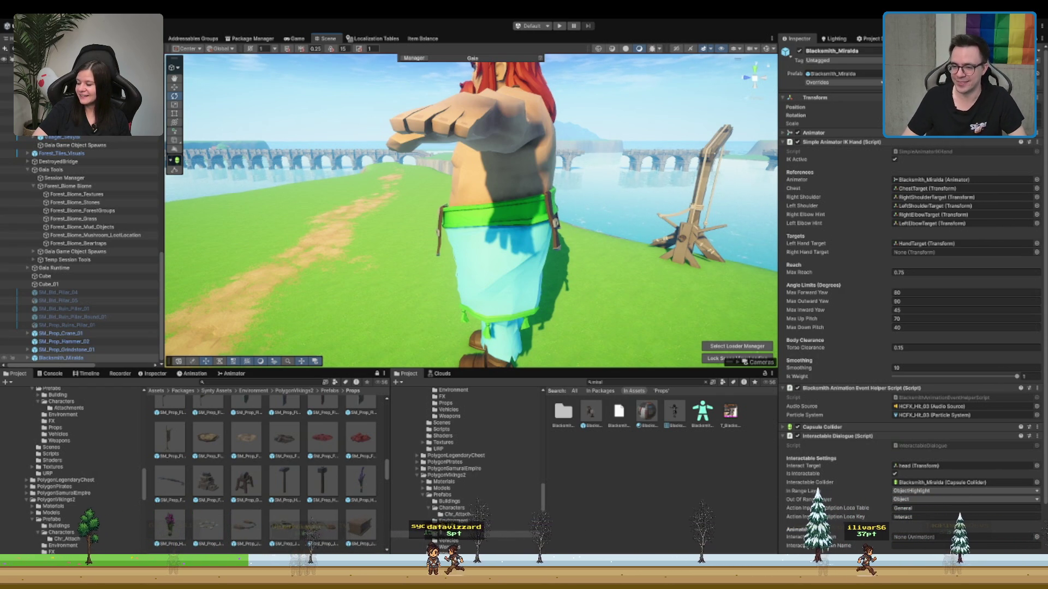
# - Reframe the blacksmith from farther away, look toward the stump, and select the bearded villager
pyautogui.press('f')
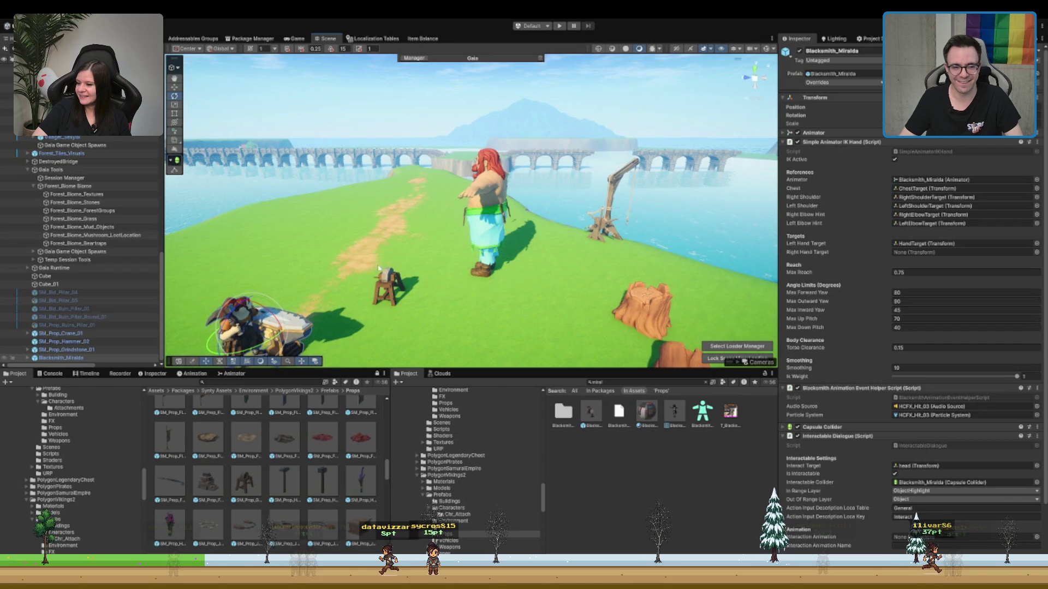
pyautogui.scroll(5, 593, 223)
pyautogui.press('Right')
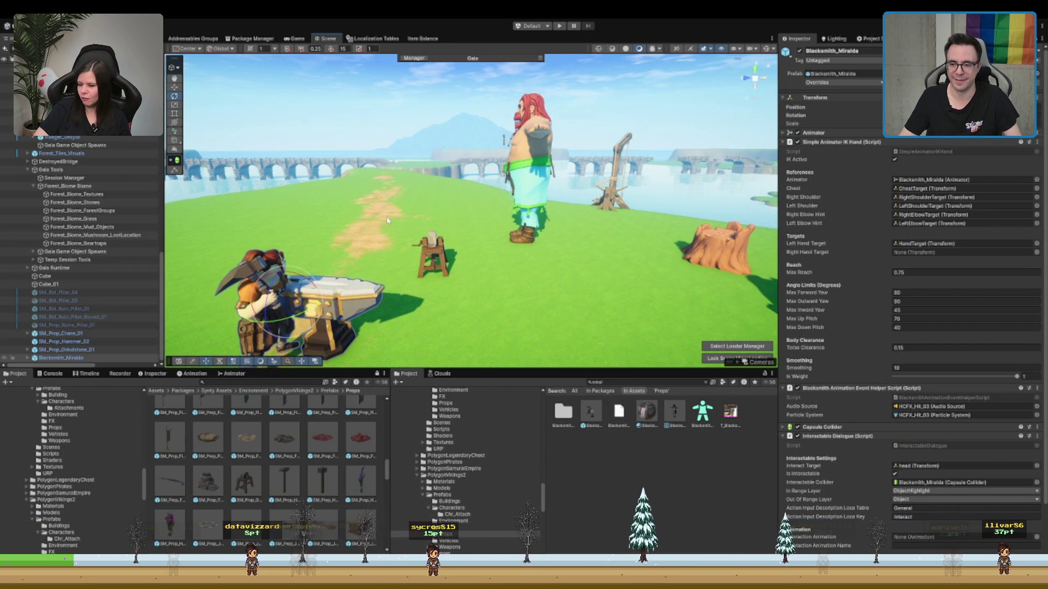
pyautogui.press('Right')
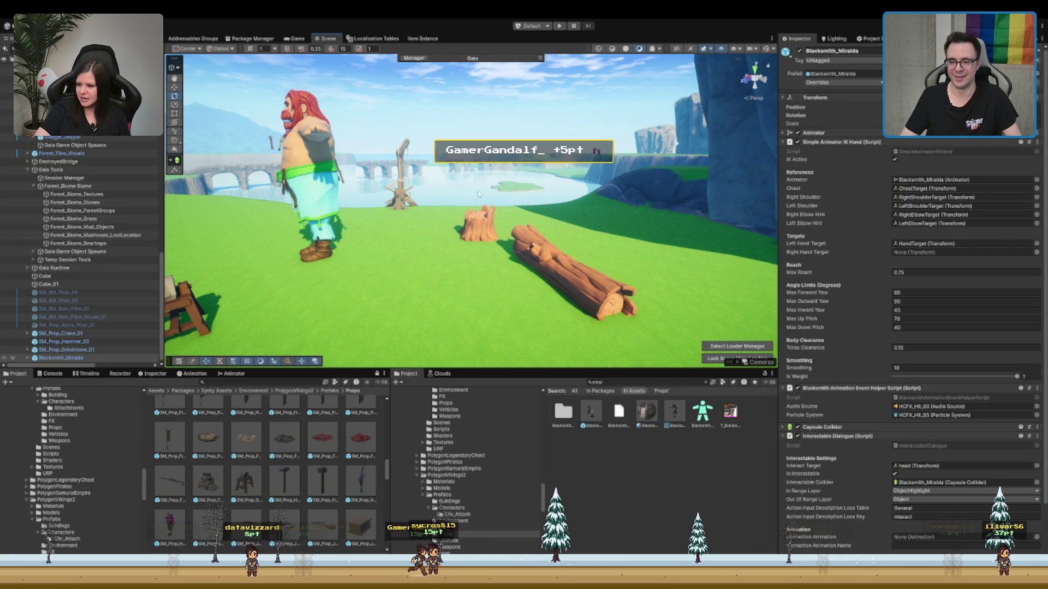
pyautogui.scroll(-3, 615, 207)
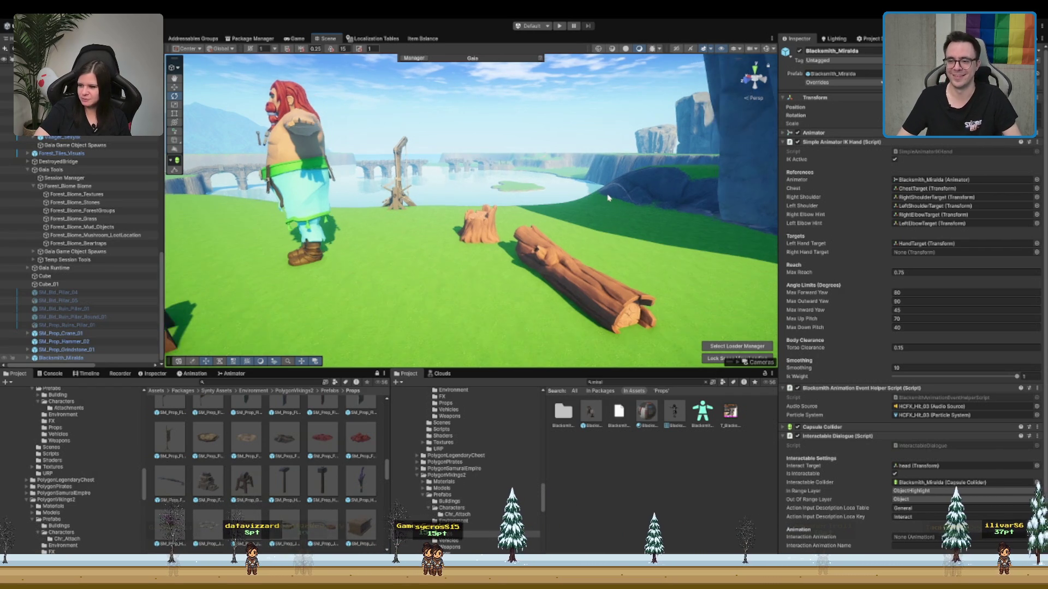
pyautogui.press('f')
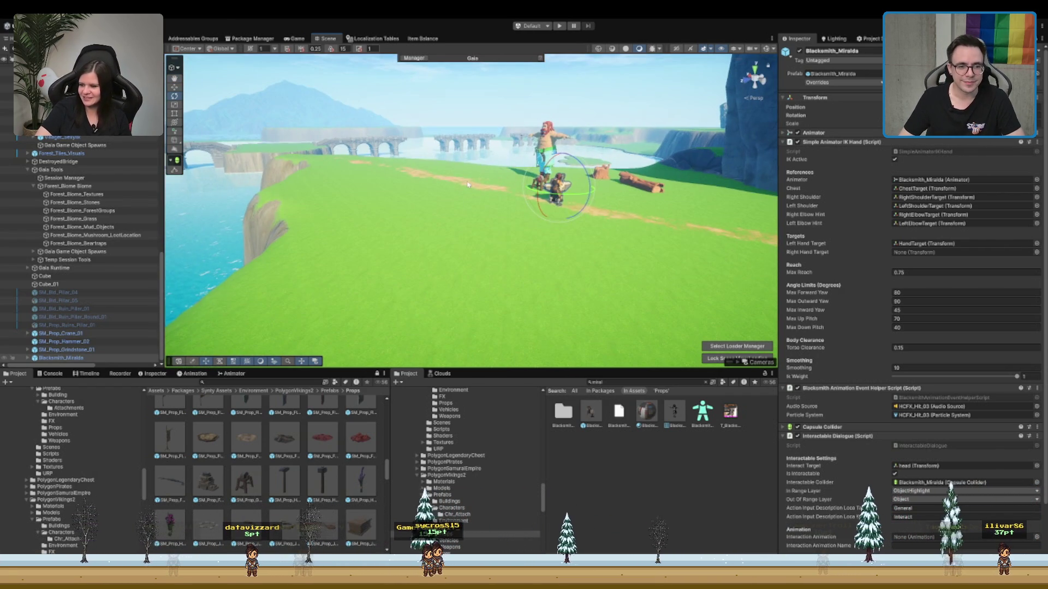
pyautogui.click(479, 218)
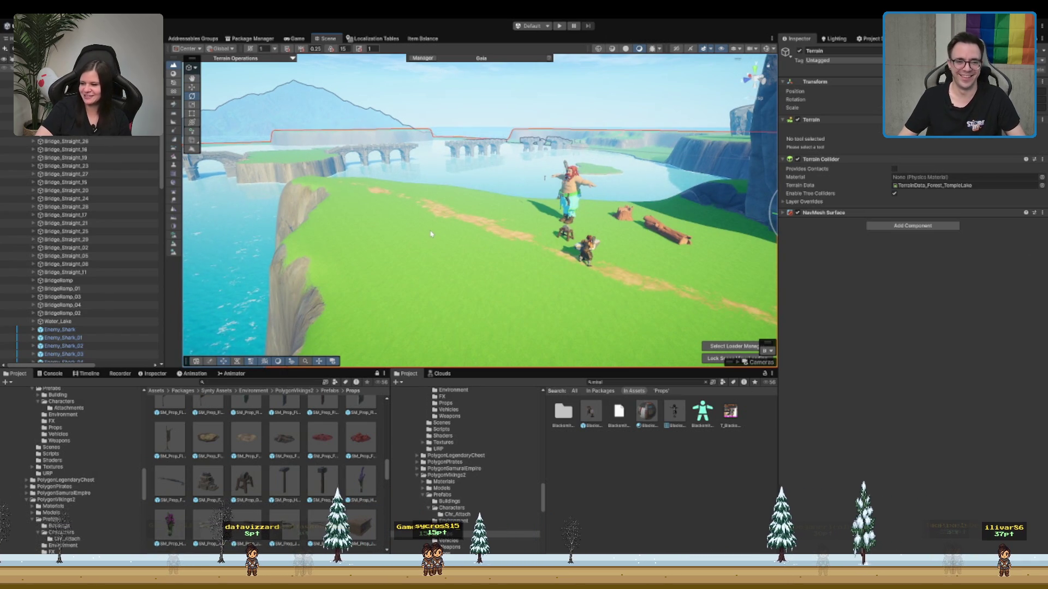
pyautogui.scroll(5, 431, 234)
pyautogui.scroll(-5, 674, 210)
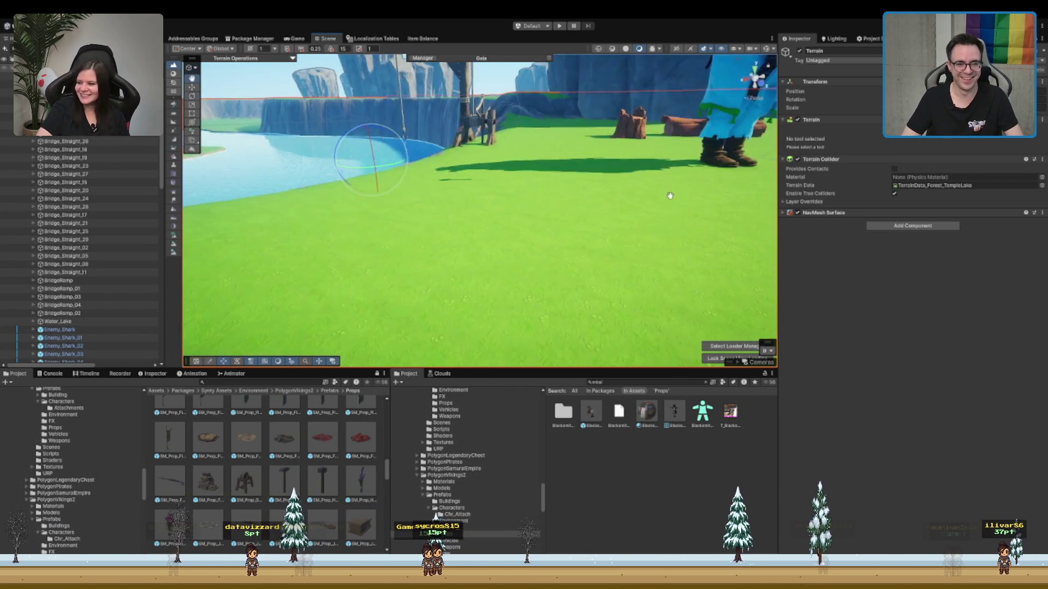
pyautogui.click(425, 204)
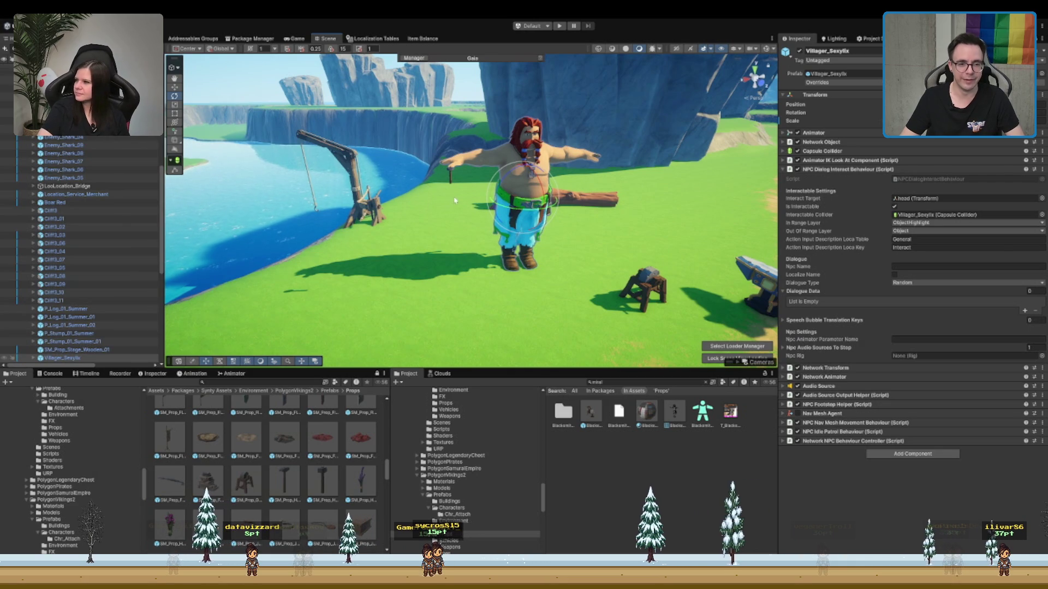
# - Frame the bearded villager and show the Animation timeline with his sprint clip
pyautogui.press('f')
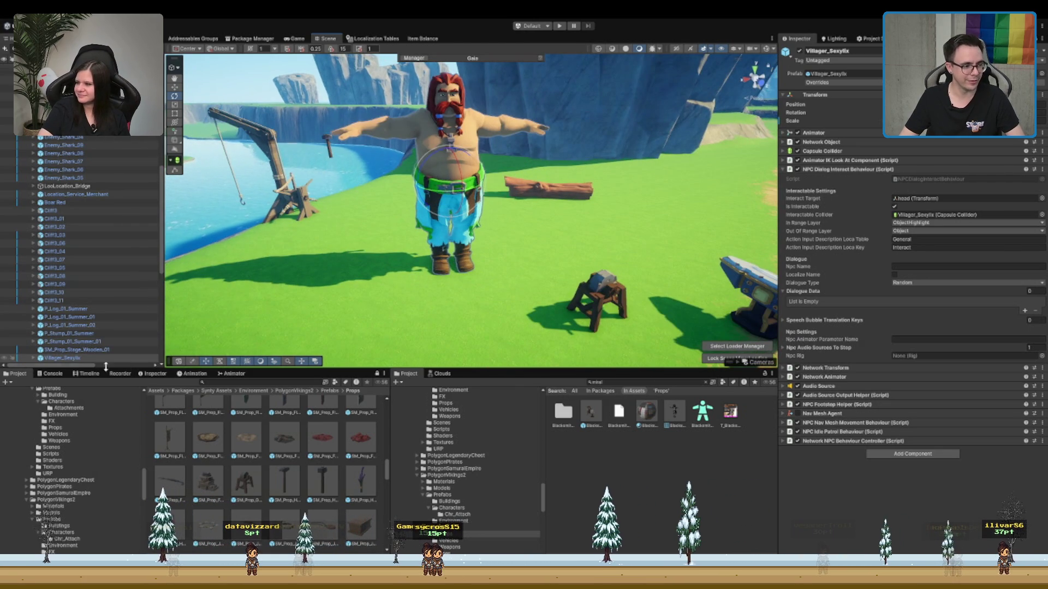
pyautogui.click(183, 375)
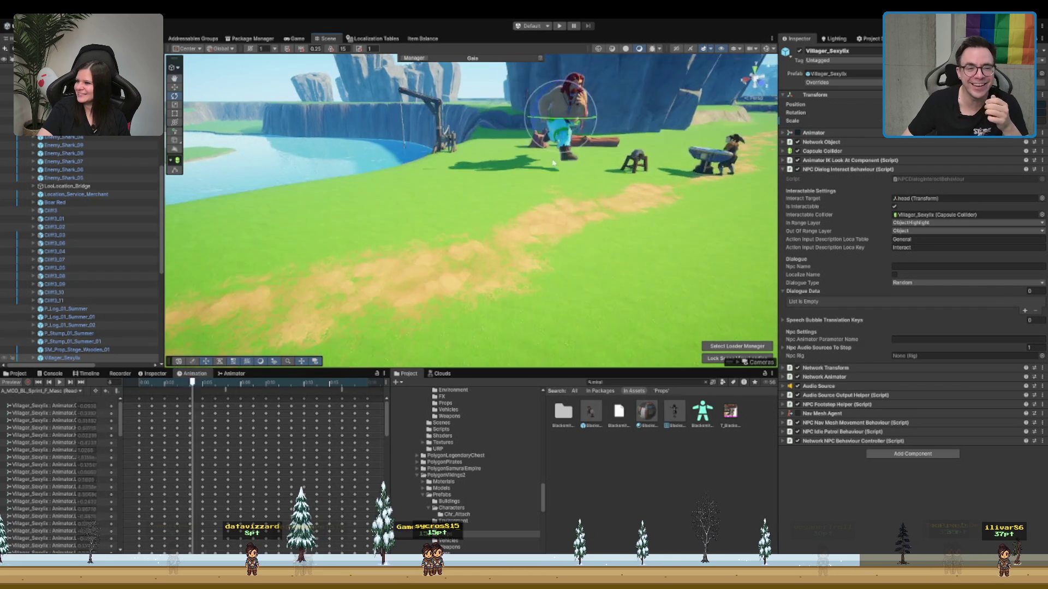
pyautogui.moveTo(509, 167)
pyautogui.mouseDown()
pyautogui.moveTo(483, 145)
pyautogui.moveTo(484, 196)
pyautogui.mouseUp()
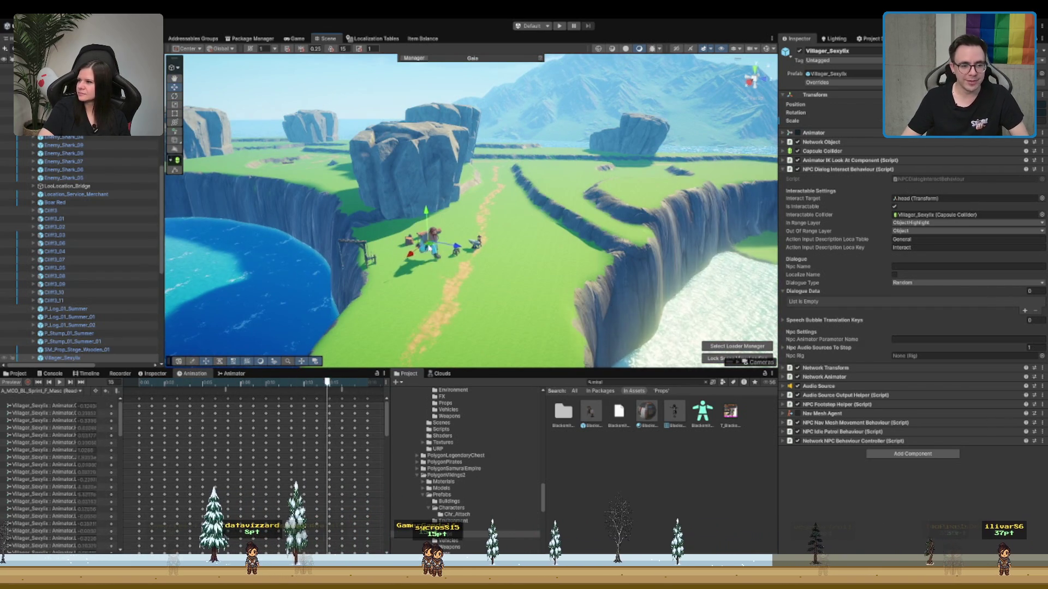
pyautogui.press('f')
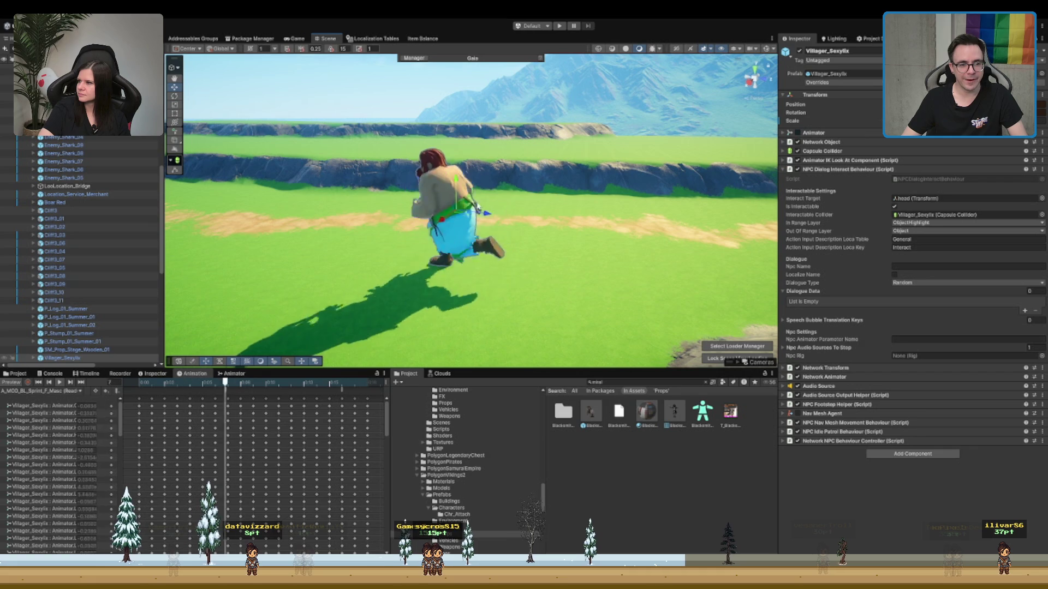
# - Tour the cliffs and ocean, return to the villager and cow, then deselect him
pyautogui.moveTo(454, 217)
pyautogui.mouseDown()
pyautogui.moveTo(735, 274)
pyautogui.moveTo(683, 152)
pyautogui.moveTo(633, 178)
pyautogui.moveTo(580, 182)
pyautogui.mouseUp()
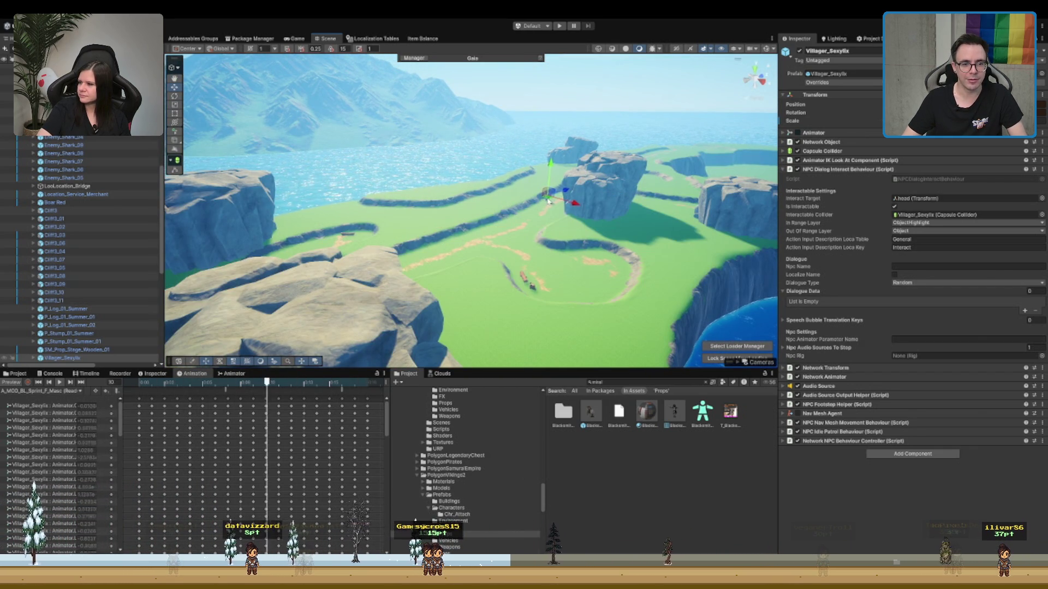
pyautogui.moveTo(200, 315)
pyautogui.mouseDown()
pyautogui.moveTo(440, 252)
pyautogui.moveTo(494, 198)
pyautogui.mouseUp()
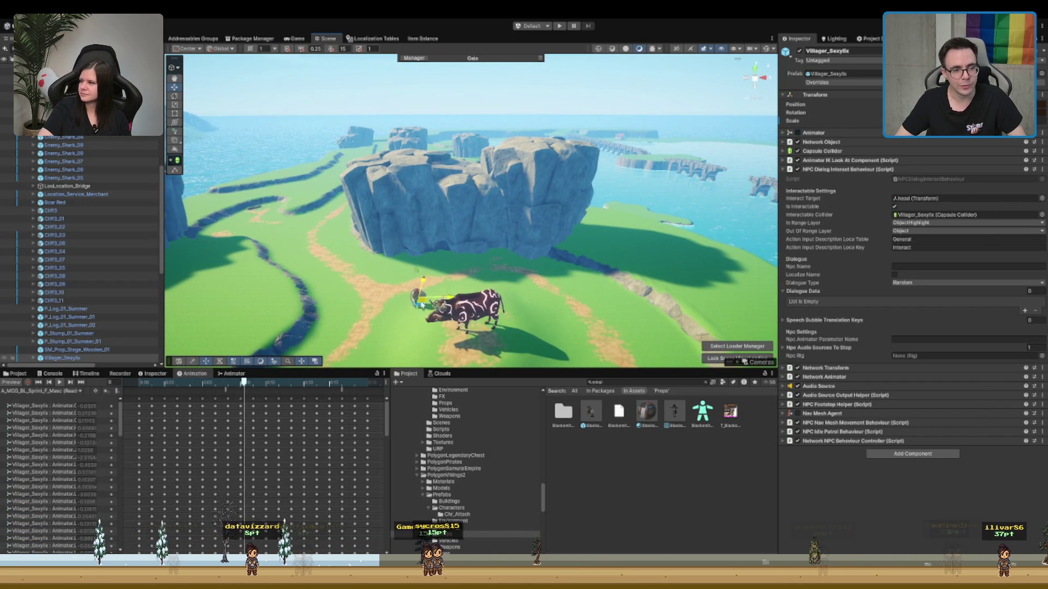
pyautogui.moveTo(453, 240); pyautogui.dragTo(497, 221)
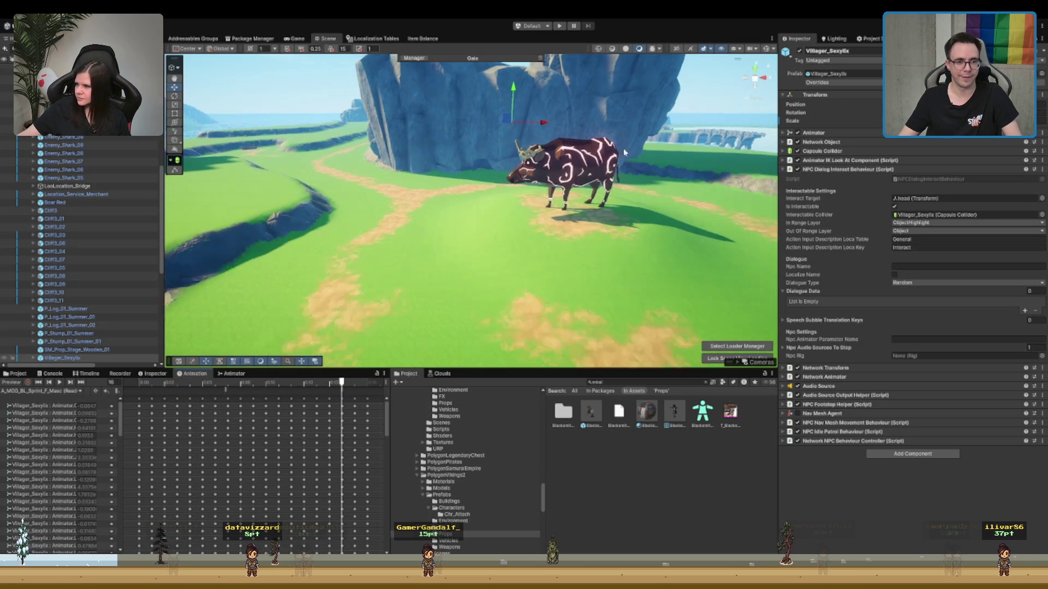
pyautogui.press('f')
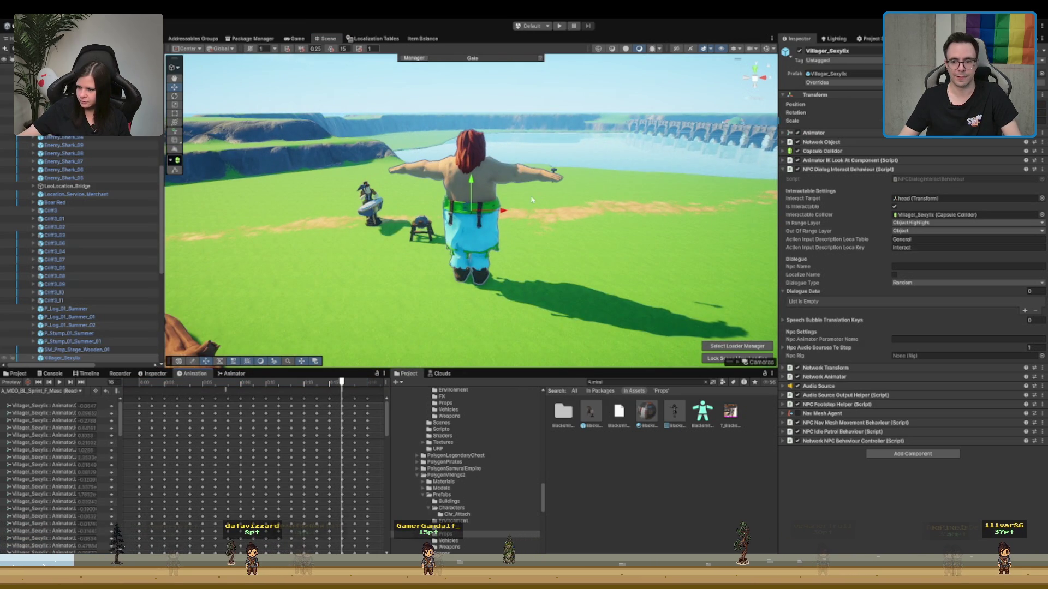
pyautogui.moveTo(548, 195)
pyautogui.mouseDown()
pyautogui.moveTo(453, 167)
pyautogui.moveTo(446, 178)
pyautogui.mouseUp()
pyautogui.scroll(-5, 548, 178)
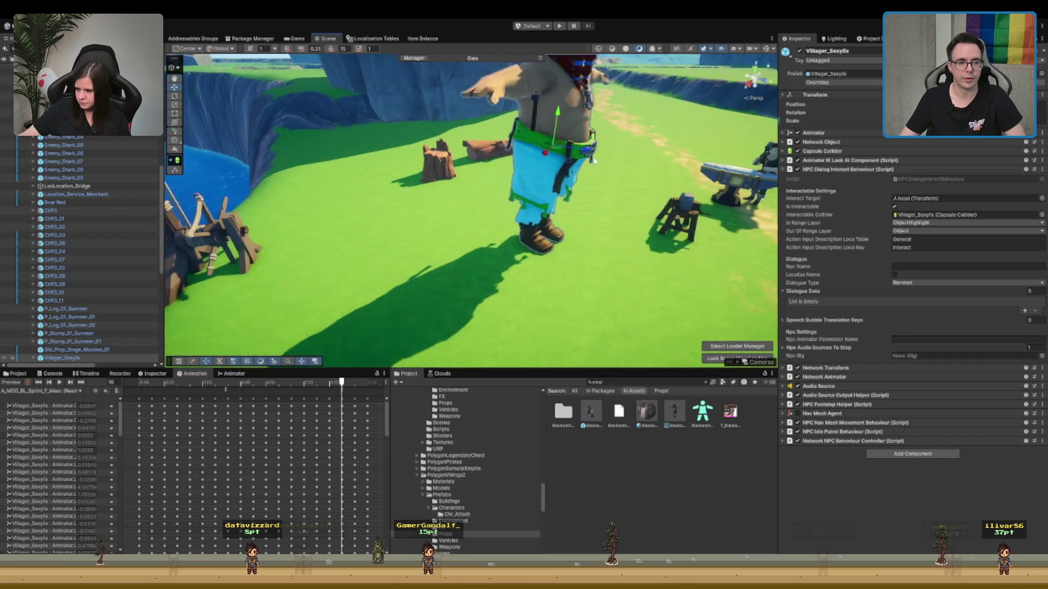
pyautogui.click(313, 231)
# - Locate the grindstone's prefab folder and place a stone furnace on the grass
pyautogui.scroll(8, 327, 226)
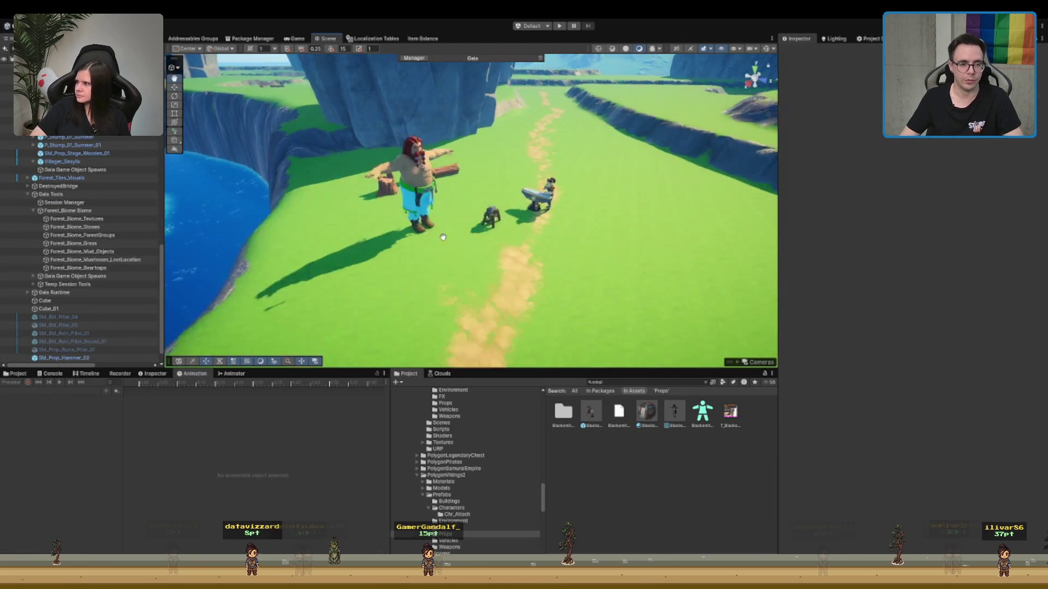
pyautogui.click(347, 223)
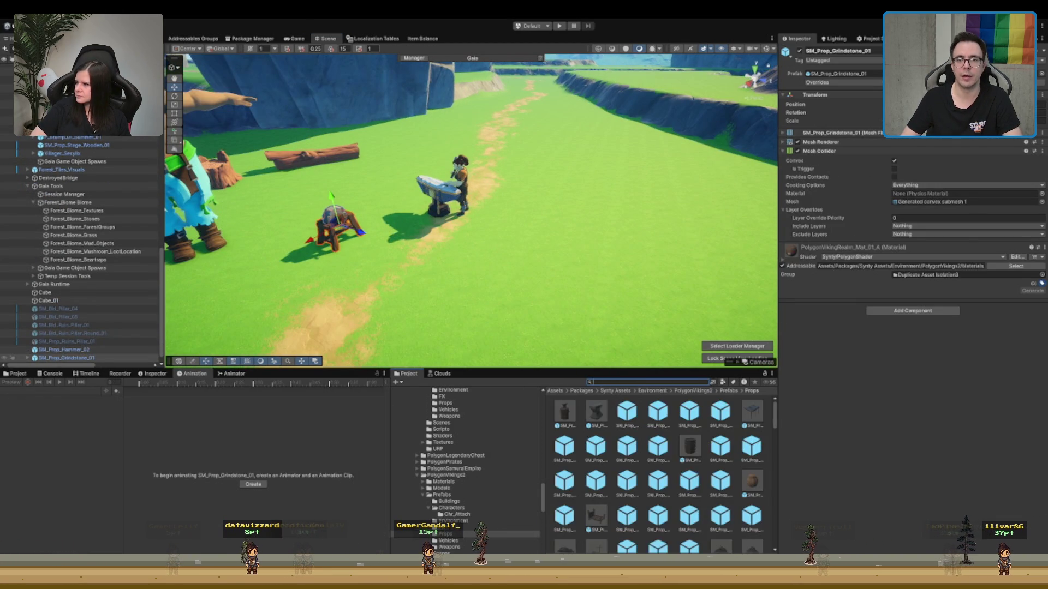
pyautogui.click(905, 73)
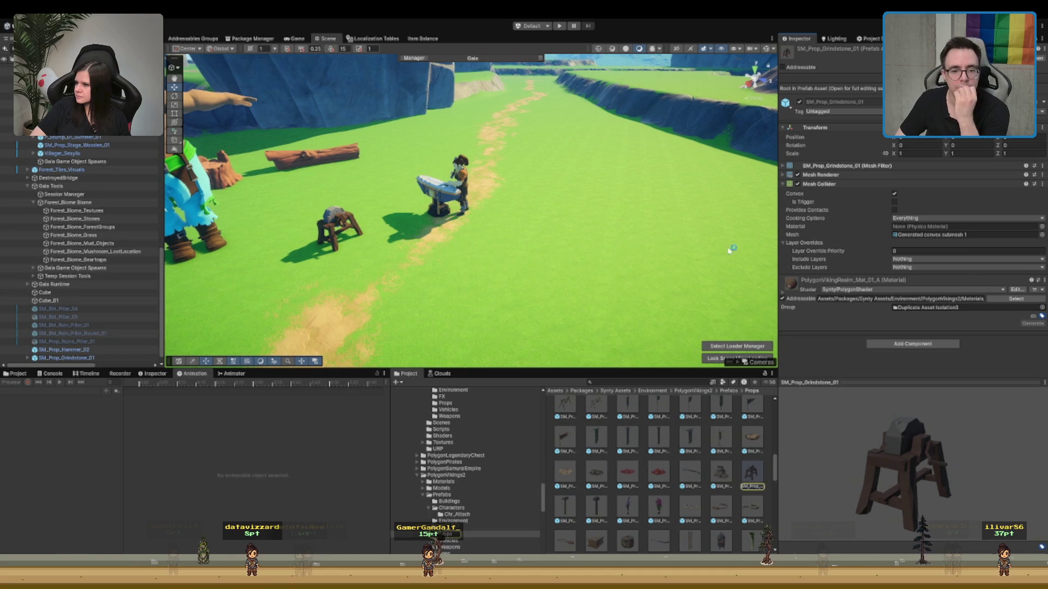
pyautogui.scroll(2, 650, 427)
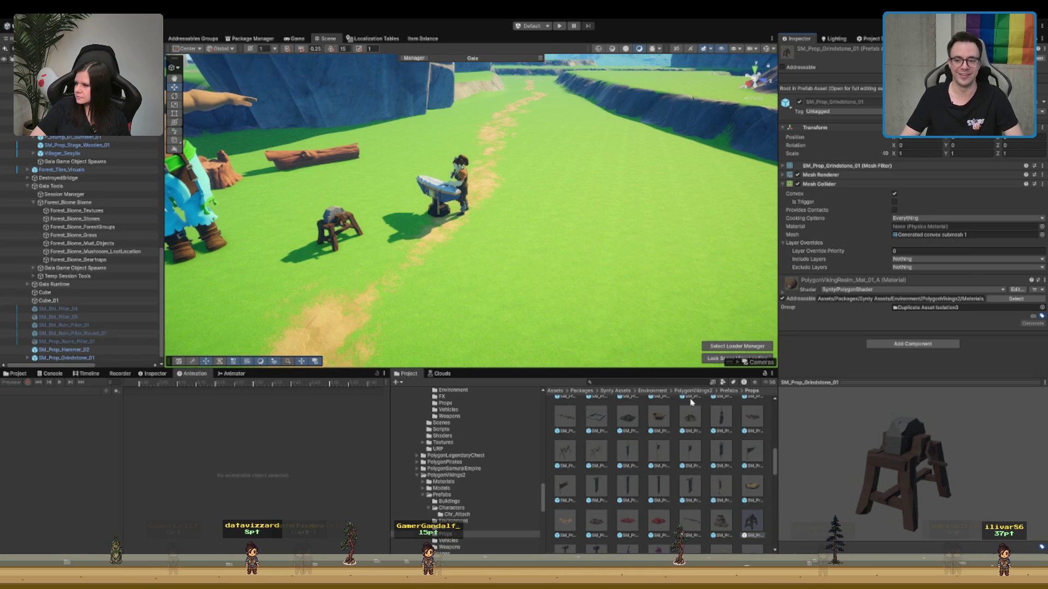
pyautogui.scroll(-2, 698, 436)
pyautogui.moveTo(733, 473)
pyautogui.mouseDown()
pyautogui.moveTo(494, 229)
pyautogui.moveTo(498, 302)
pyautogui.moveTo(581, 212)
pyautogui.mouseUp()
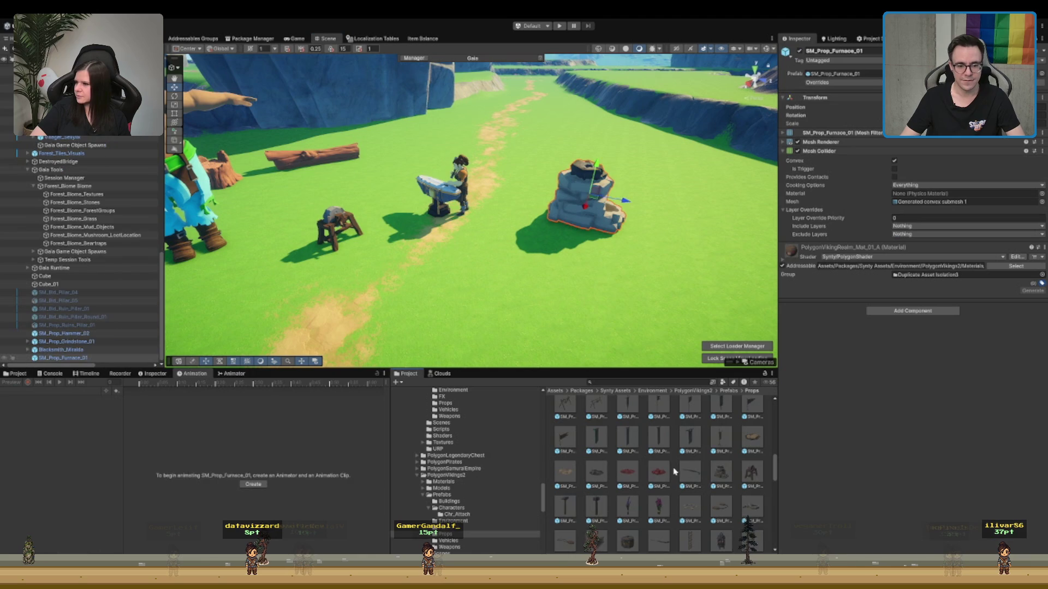
# - Browse up through the Props assets, previewing the crane prop
pyautogui.scroll(2, 675, 476)
pyautogui.scroll(2, 680, 477)
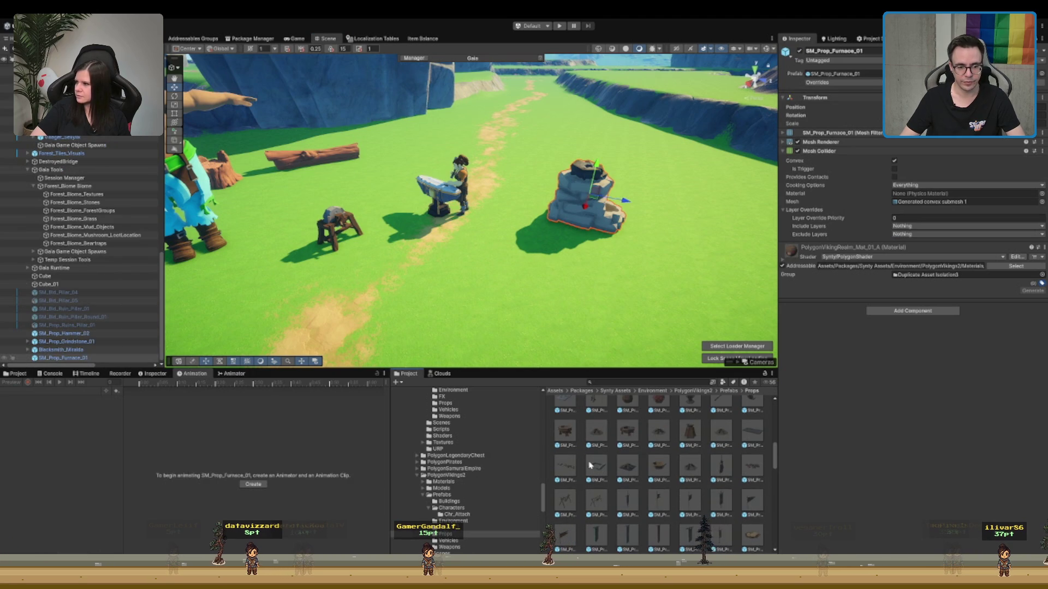
pyautogui.scroll(1, 630, 453)
pyautogui.click(595, 420)
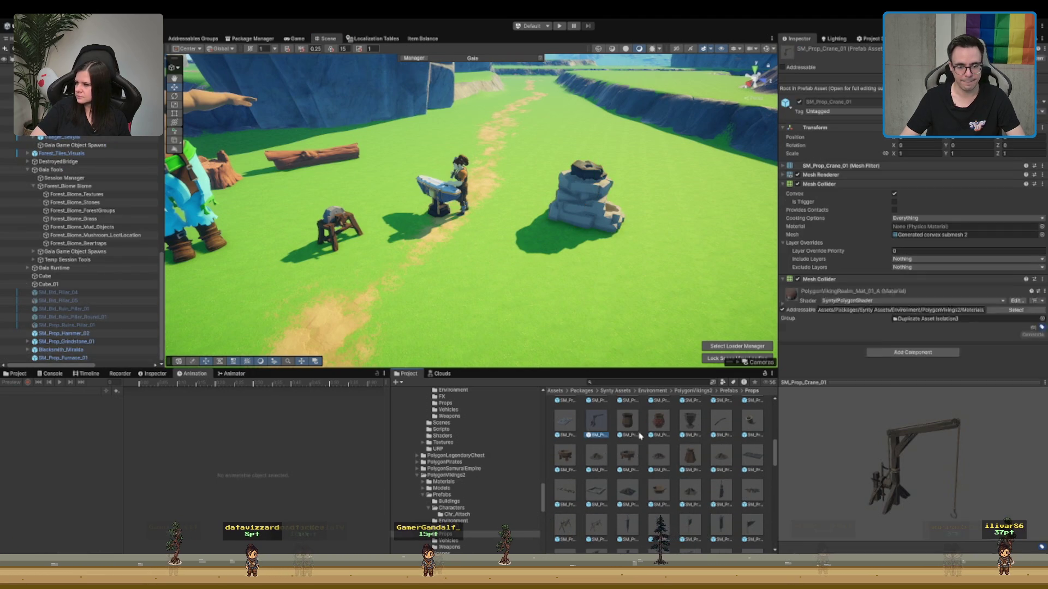
pyautogui.scroll(3, 584, 431)
pyautogui.scroll(2, 584, 431)
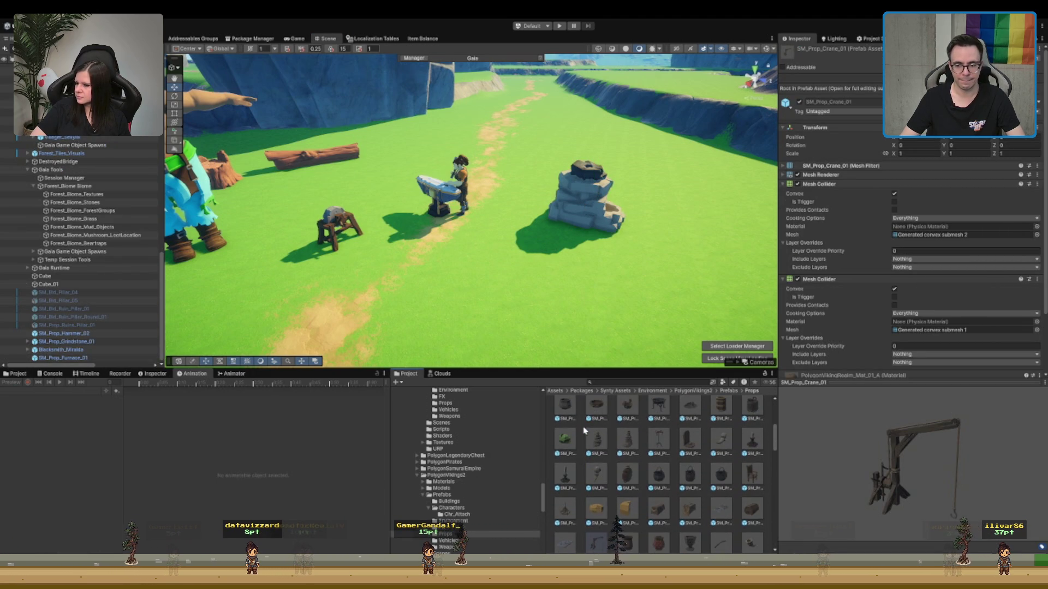
pyautogui.scroll(2, 668, 485)
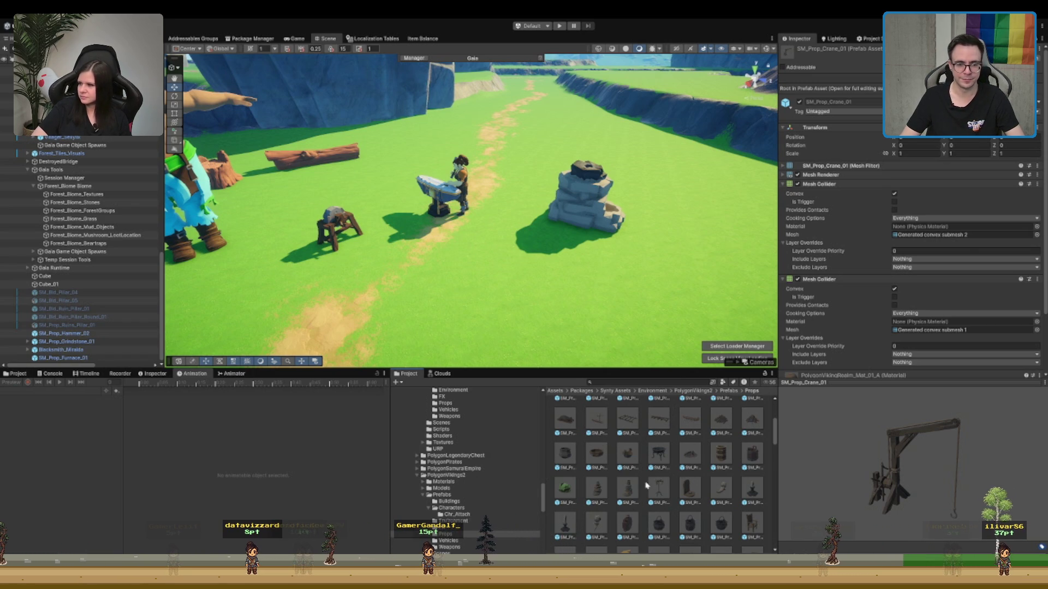
pyautogui.scroll(1, 676, 485)
pyautogui.scroll(5, 662, 486)
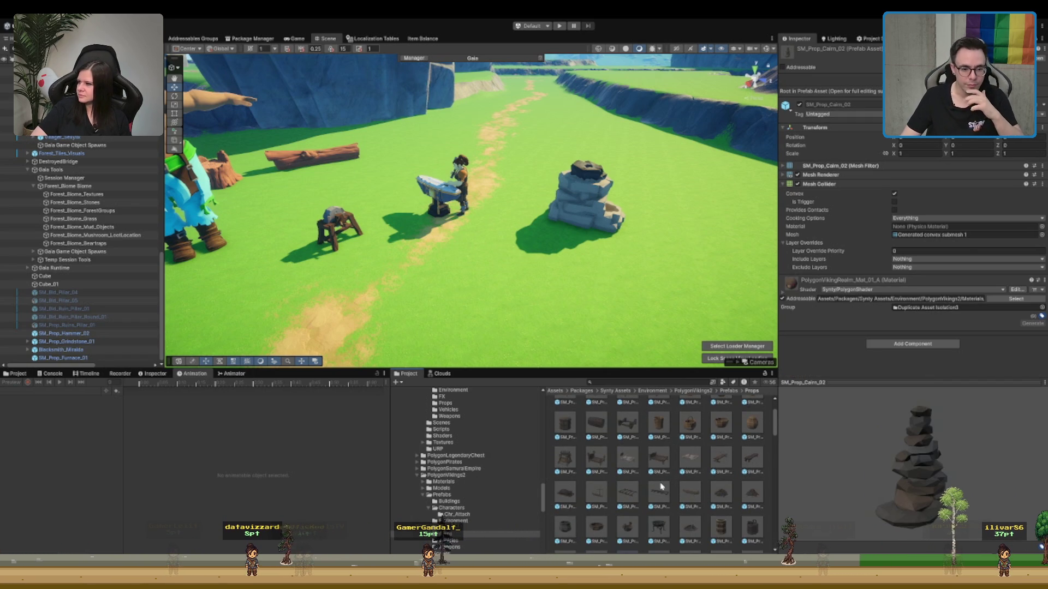
pyautogui.scroll(1, 648, 483)
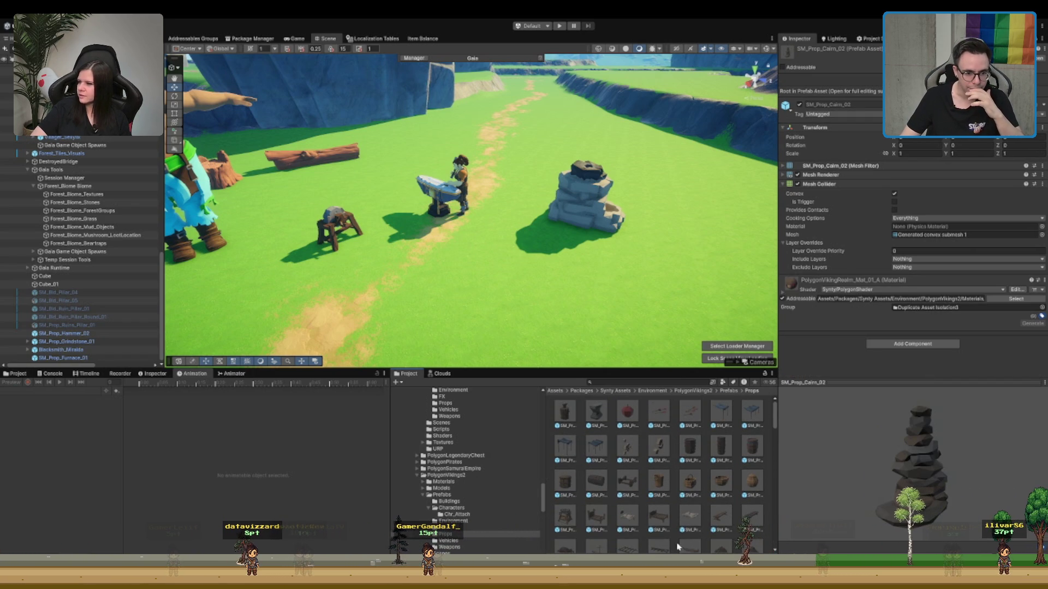
# - Preview the awning and barrel props, settling on SM_Prop_Barrel_02 and turning its preview
pyautogui.click(752, 415)
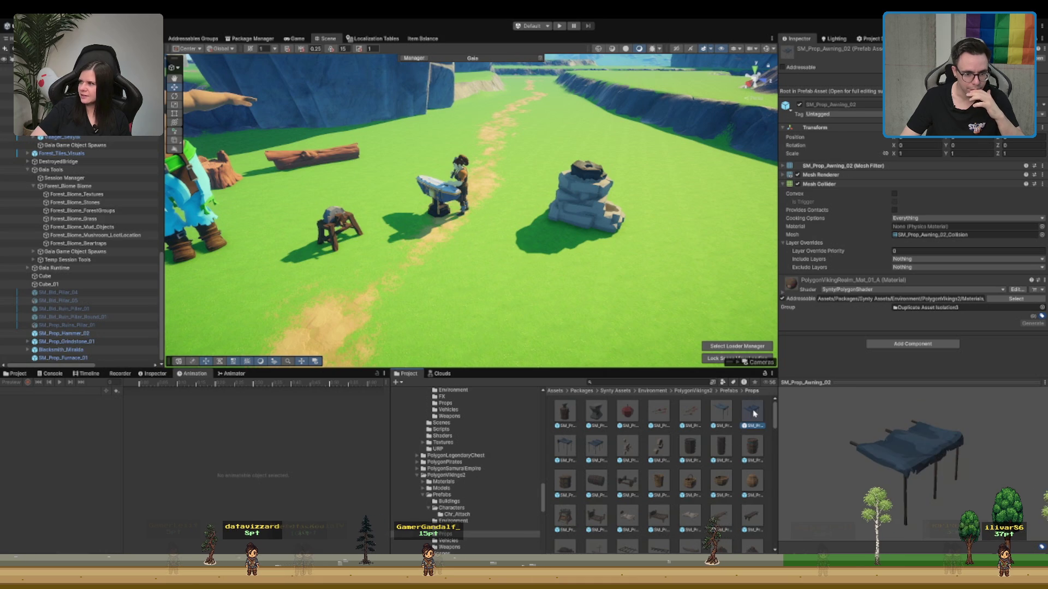
pyautogui.click(752, 449)
pyautogui.click(719, 446)
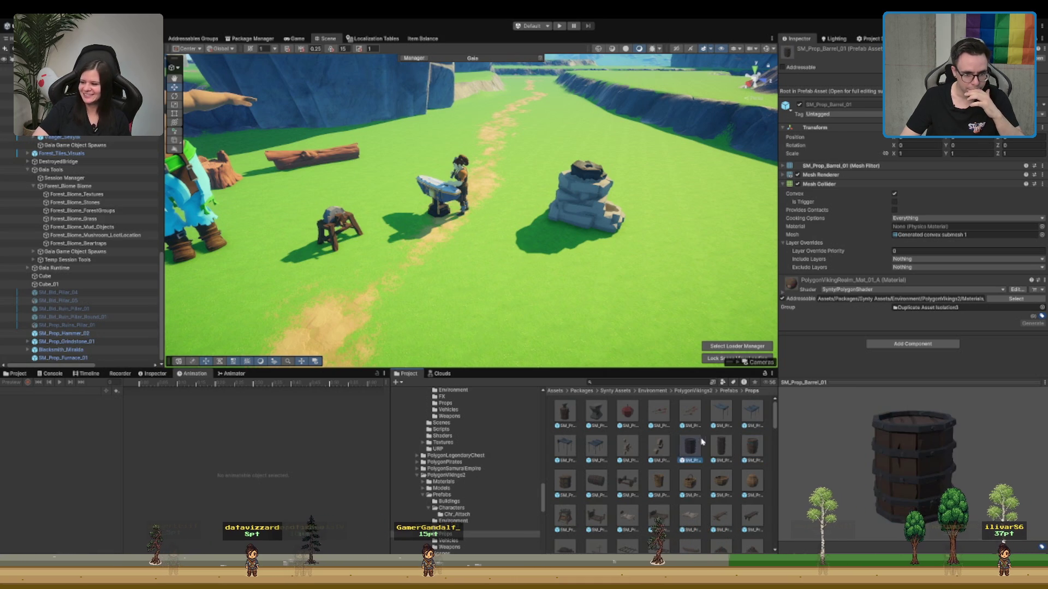
pyautogui.moveTo(900, 465)
pyautogui.mouseDown()
pyautogui.moveTo(679, 475)
pyautogui.moveTo(702, 456)
pyautogui.moveTo(398, 234)
pyautogui.mouseUp()
# - Place the tall SM_Prop_Barrel_02 beside the grindstone and frame it
pyautogui.moveTo(464, 256); pyautogui.dragTo(496, 217)
pyautogui.press('f')
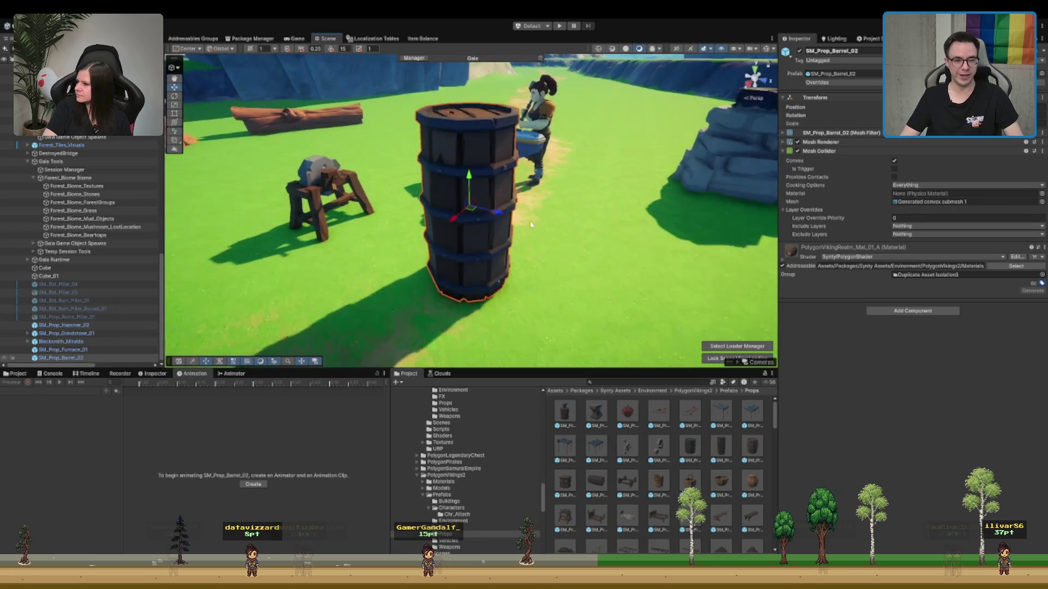
pyautogui.scroll(-5, 474, 211)
pyautogui.scroll(3, 473, 211)
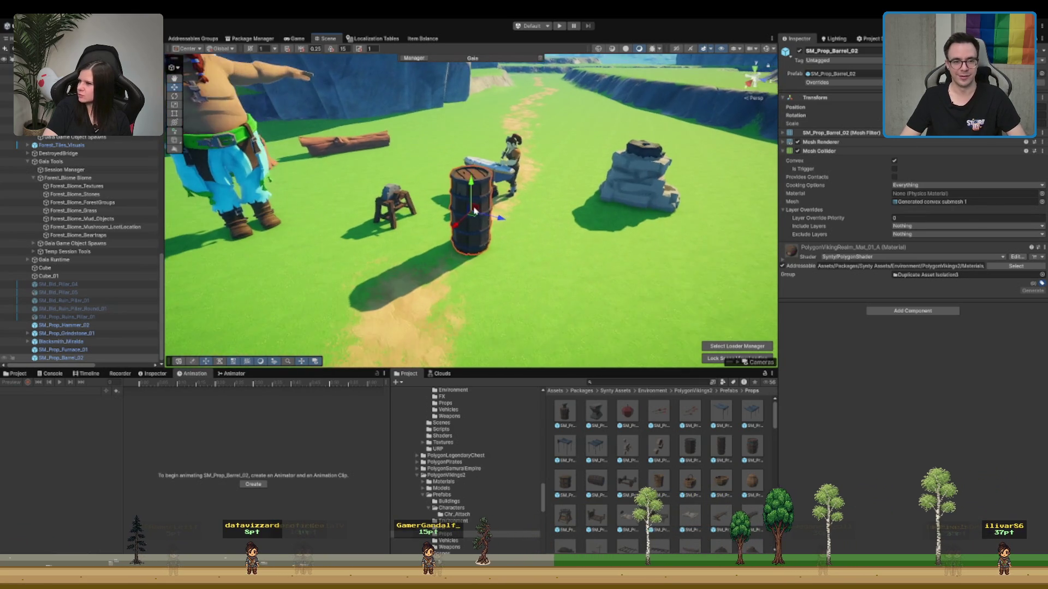
# - Add a second barrel beside the first, keeping its original height after a trial stretch
pyautogui.moveTo(690, 446); pyautogui.dragTo(544, 240)
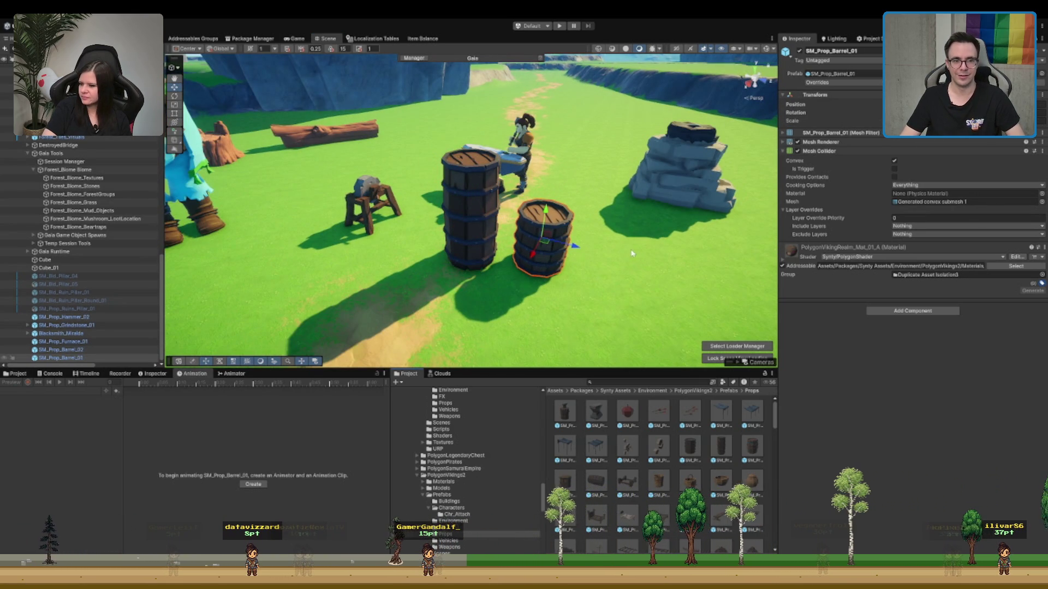
pyautogui.moveTo(632, 253); pyautogui.dragTo(575, 153)
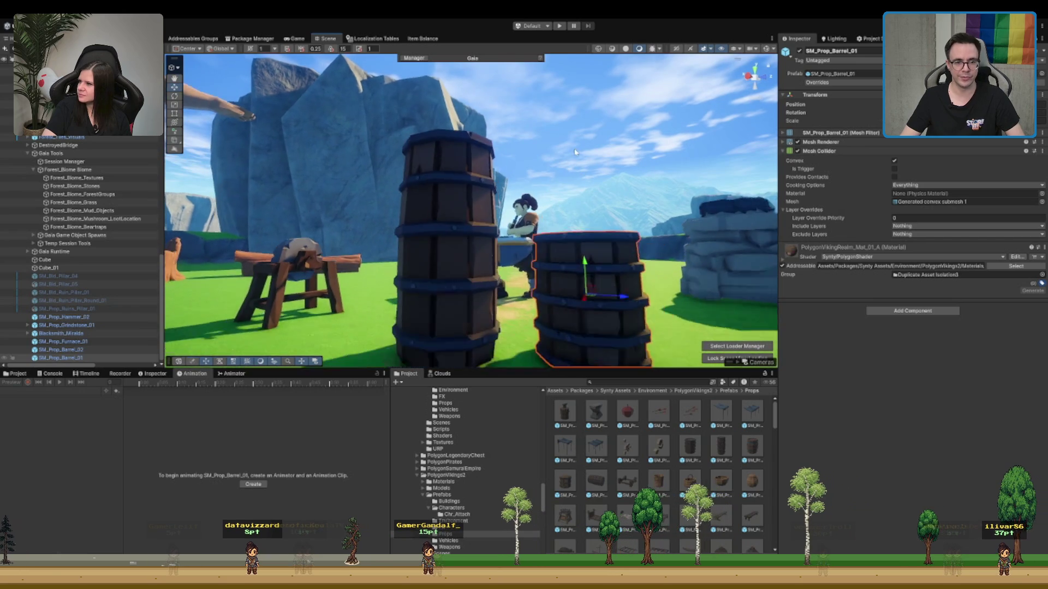
pyautogui.scroll(-3, 578, 131)
pyautogui.moveTo(547, 236); pyautogui.dragTo(546, 198)
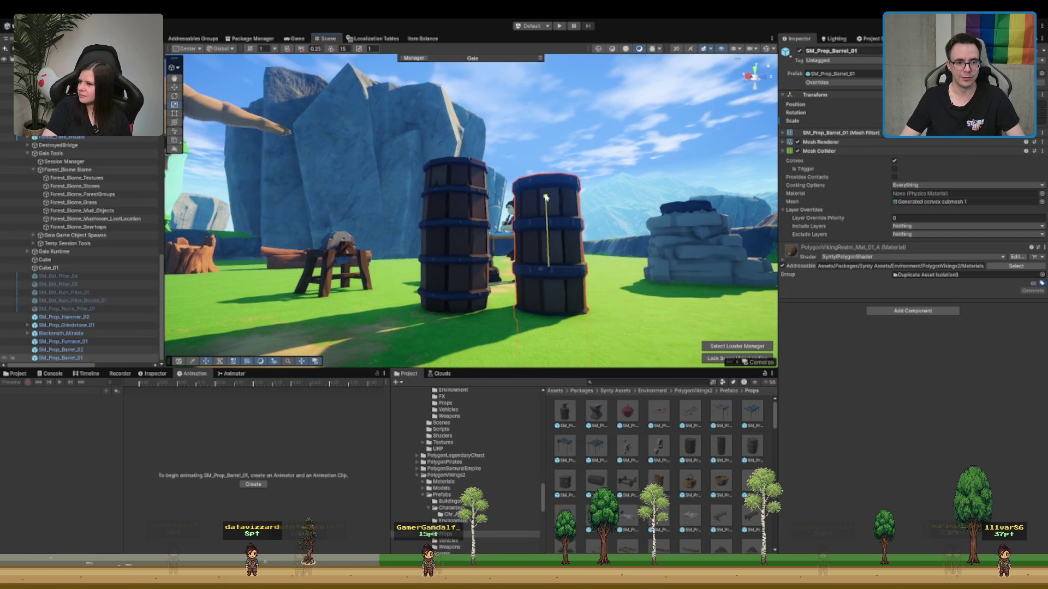
pyautogui.moveTo(547, 234); pyautogui.dragTo(545, 192)
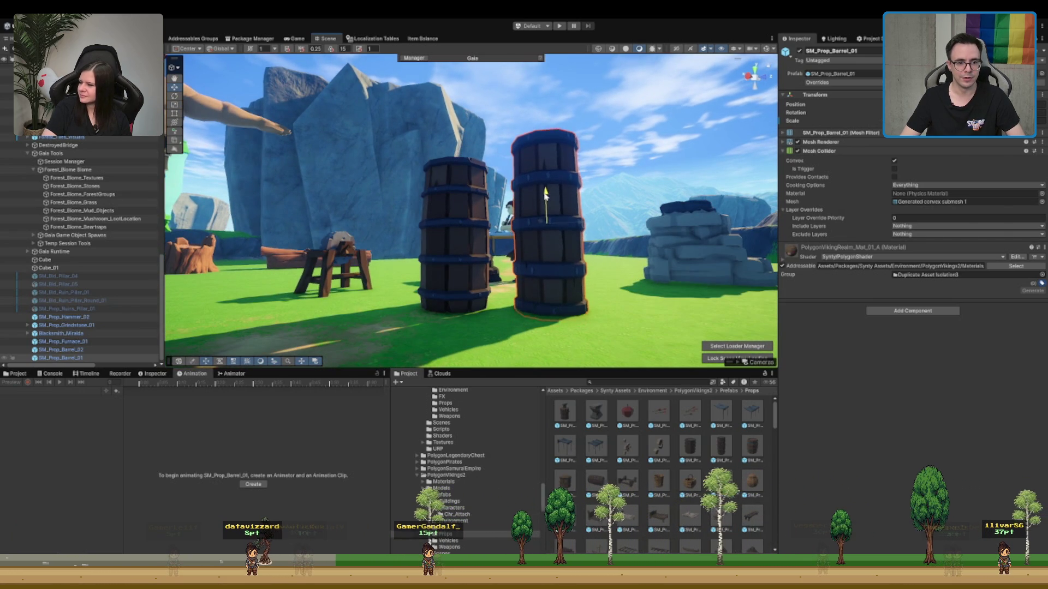
pyautogui.hotkey('ctrl', 'z')
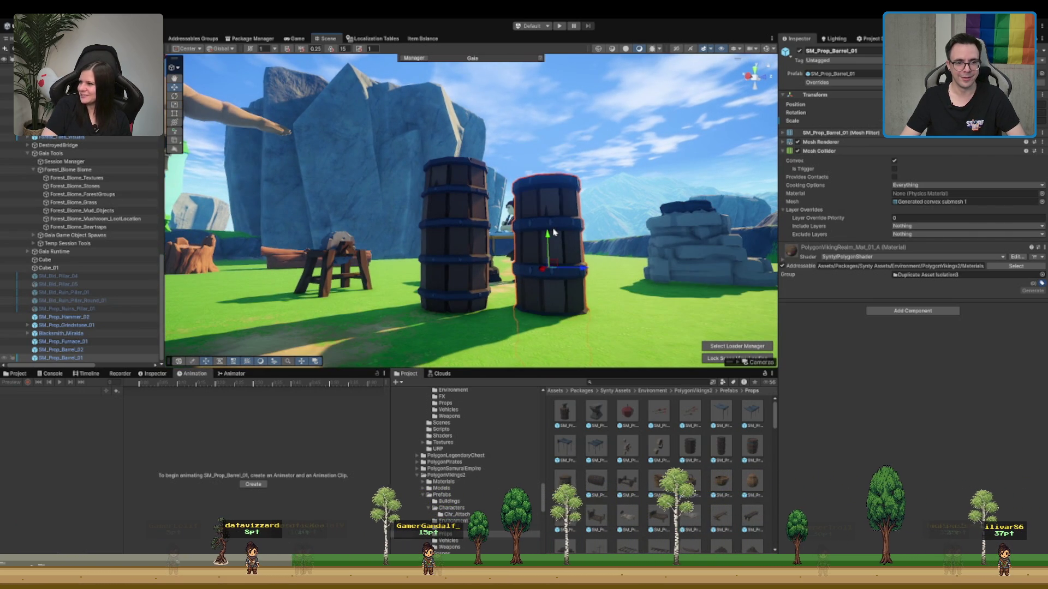
pyautogui.hotkey('ctrl', 'z')
pyautogui.moveTo(533, 166); pyautogui.dragTo(610, 232)
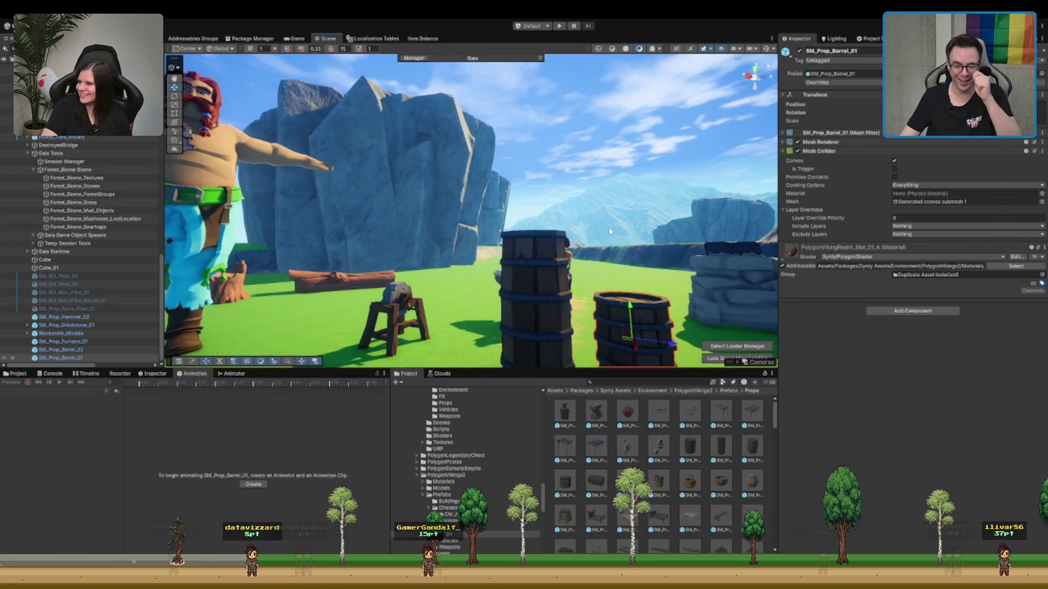
pyautogui.scroll(3, 619, 204)
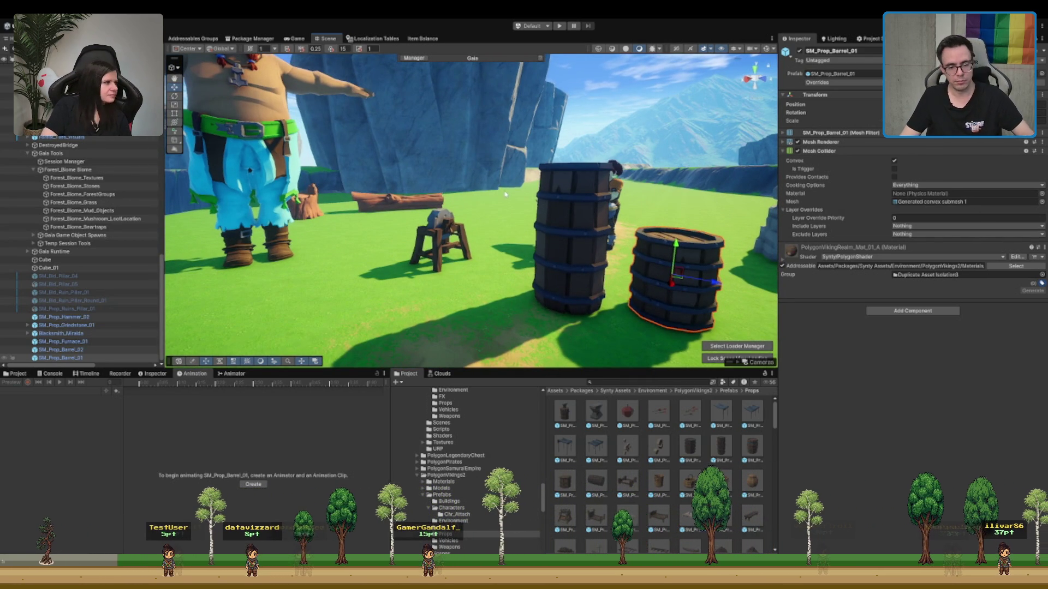
# - Place an SM_Prop_Barrel_05 barrel and tip it onto its side
pyautogui.click(600, 482)
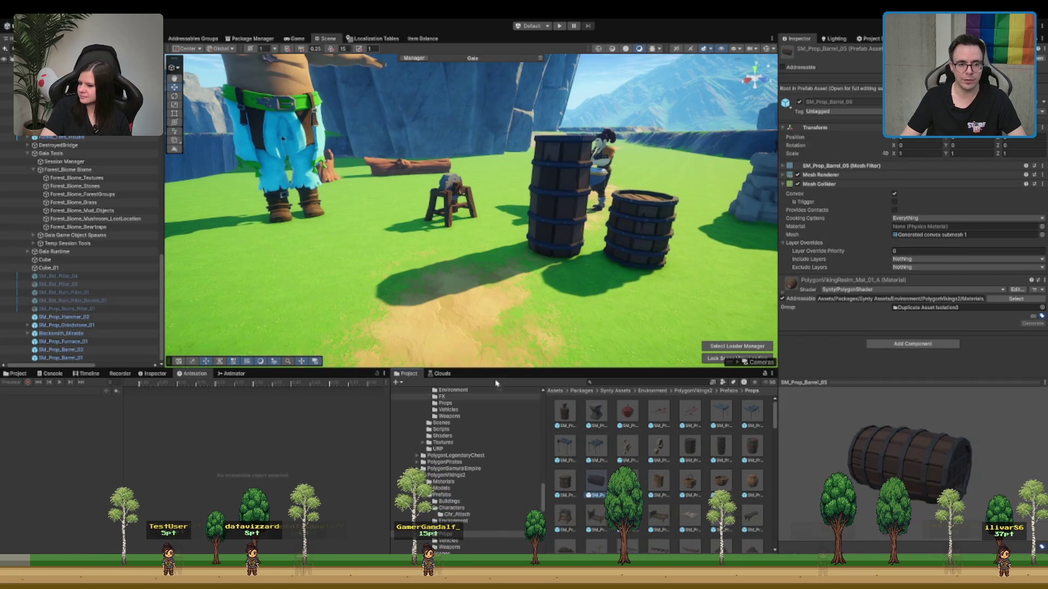
pyautogui.moveTo(495, 384)
pyautogui.mouseDown()
pyautogui.moveTo(376, 306)
pyautogui.moveTo(436, 306)
pyautogui.moveTo(496, 273)
pyautogui.moveTo(489, 218)
pyautogui.mouseUp()
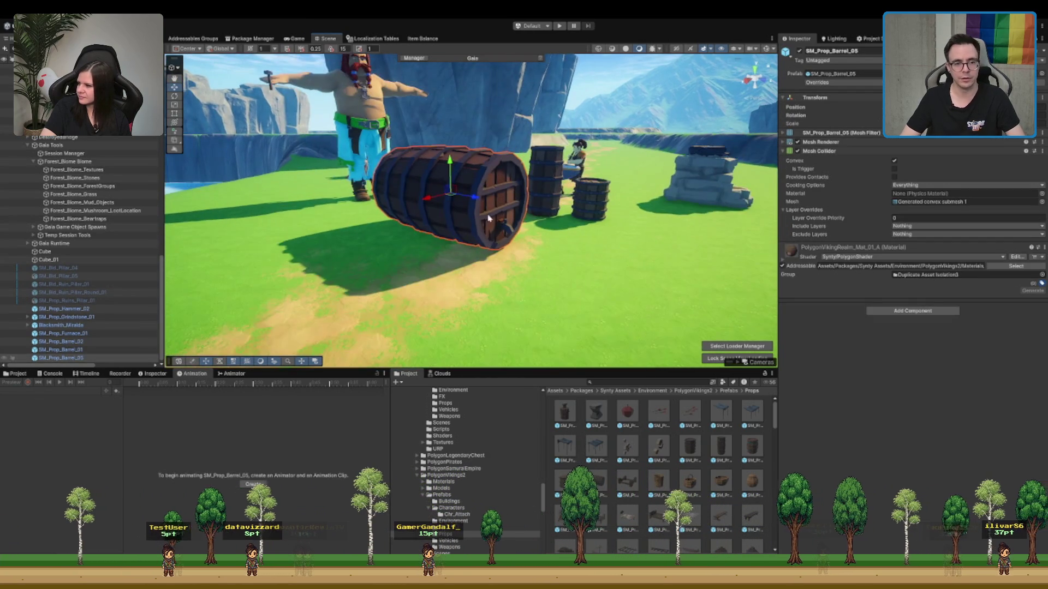
pyautogui.press('e')
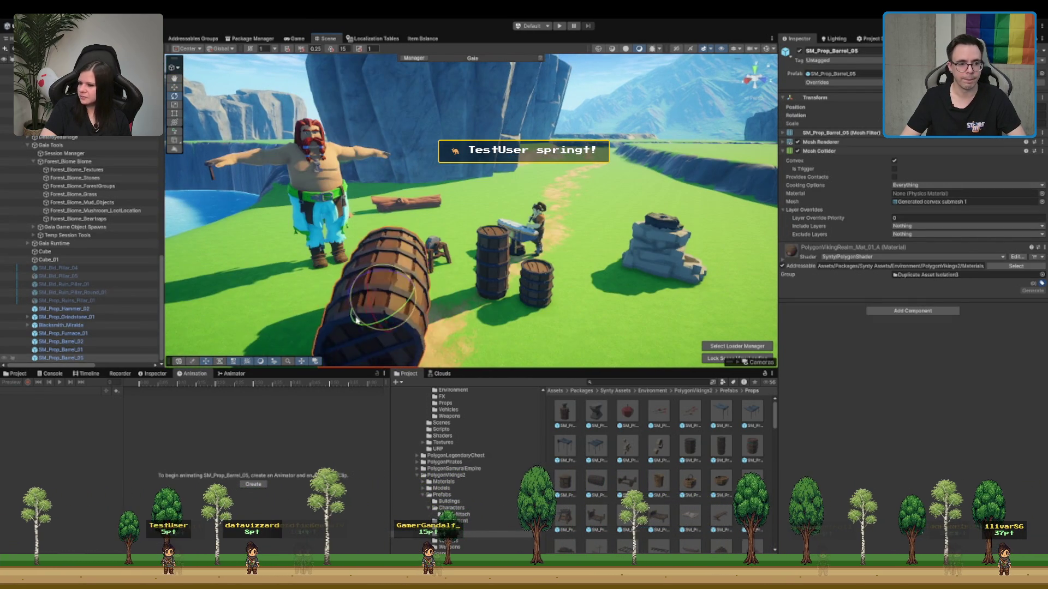
pyautogui.moveTo(356, 321); pyautogui.dragTo(459, 207)
# - Add SM_Prop_Barrel_Stand_01 and parent the lying barrel to it in the Hierarchy
pyautogui.moveTo(640, 485)
pyautogui.mouseDown()
pyautogui.moveTo(470, 284)
pyautogui.moveTo(447, 295)
pyautogui.moveTo(491, 207)
pyautogui.moveTo(502, 213)
pyautogui.mouseUp()
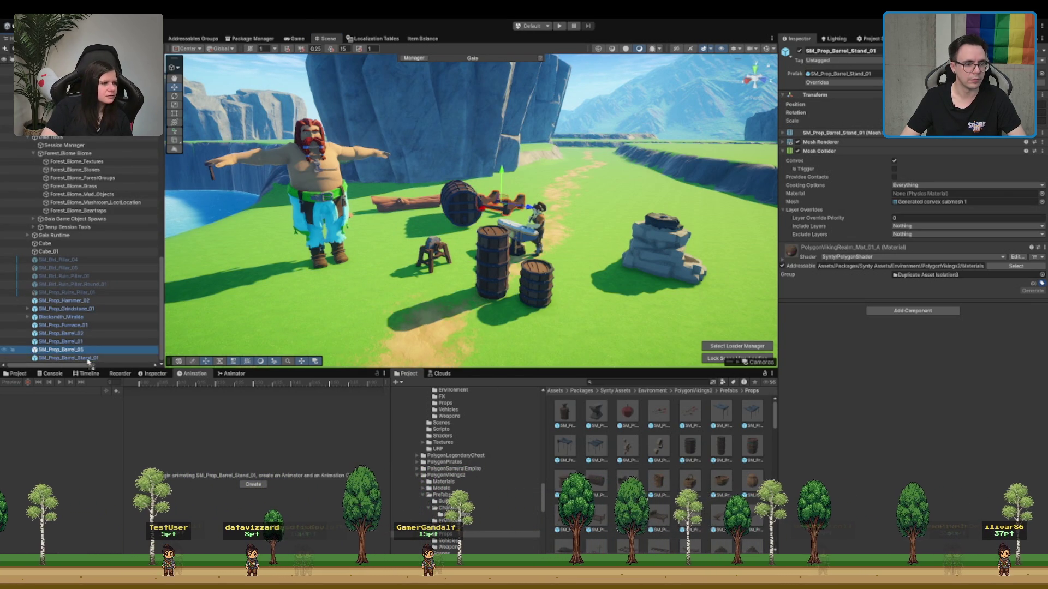
pyautogui.moveTo(88, 363); pyautogui.dragTo(88, 359)
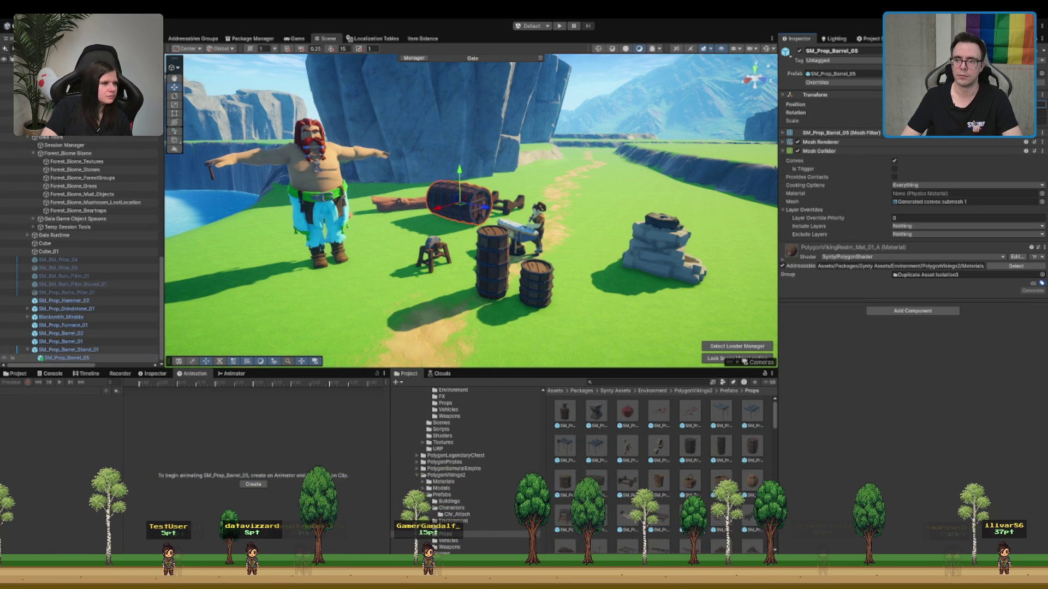
pyautogui.hotkey('ctrl', 'z')
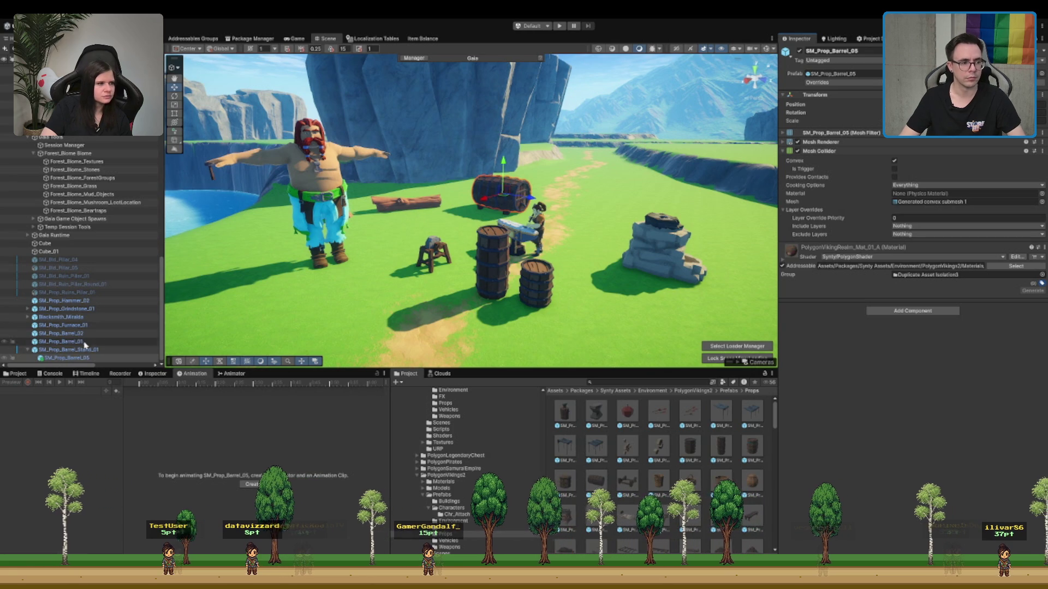
pyautogui.press('f')
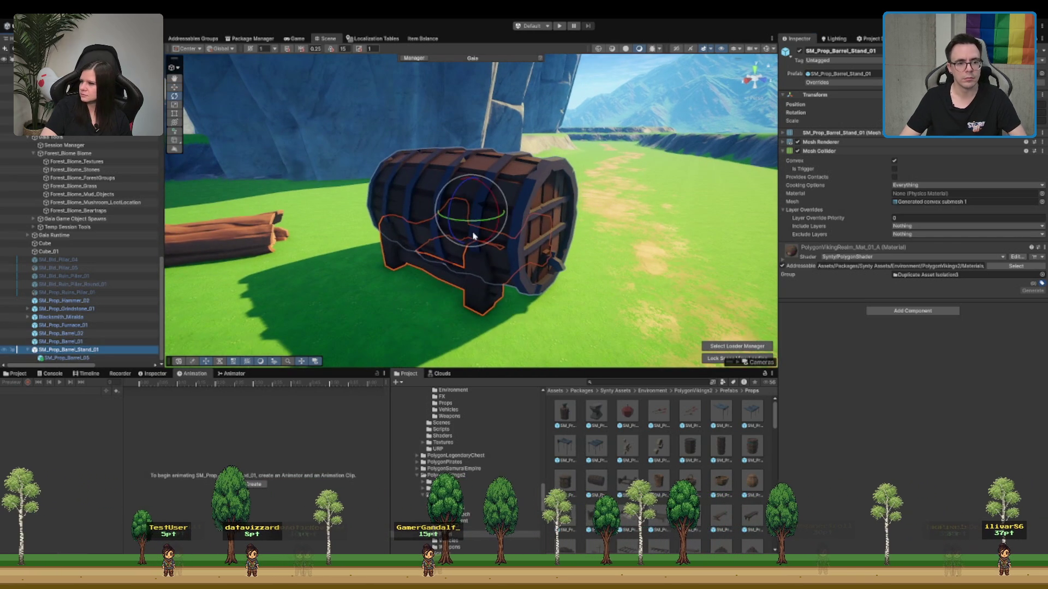
pyautogui.moveTo(473, 236); pyautogui.dragTo(526, 194)
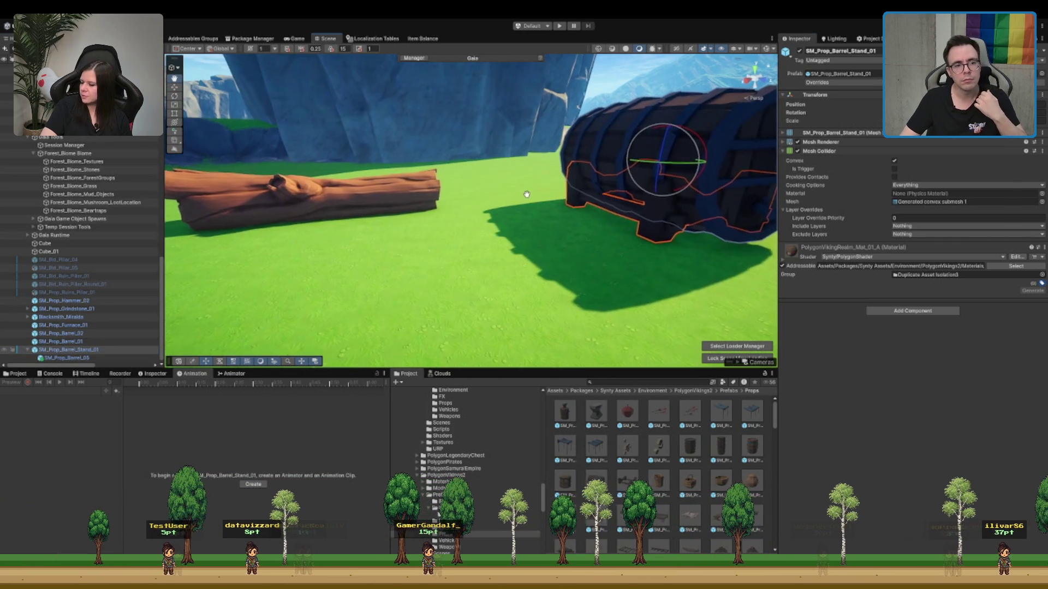
pyautogui.scroll(-5, 503, 201)
pyautogui.scroll(-10, 468, 124)
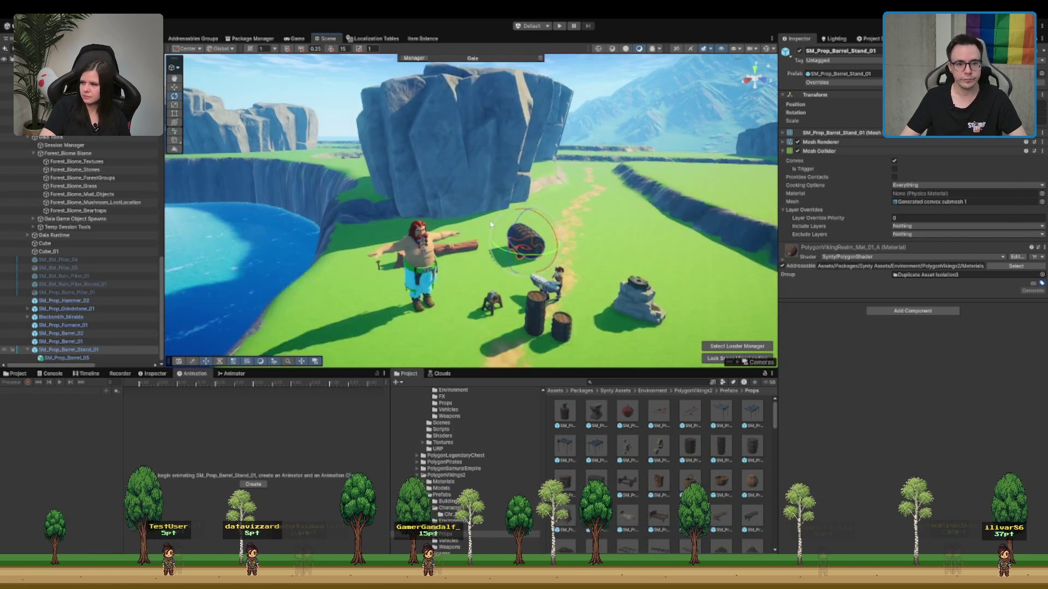
pyautogui.moveTo(636, 355)
pyautogui.mouseDown()
pyautogui.moveTo(627, 262)
pyautogui.moveTo(638, 163)
pyautogui.mouseUp()
# - Find the cliff's Rocks folder and place a Stone3b rock near the barrels
pyautogui.click(638, 158)
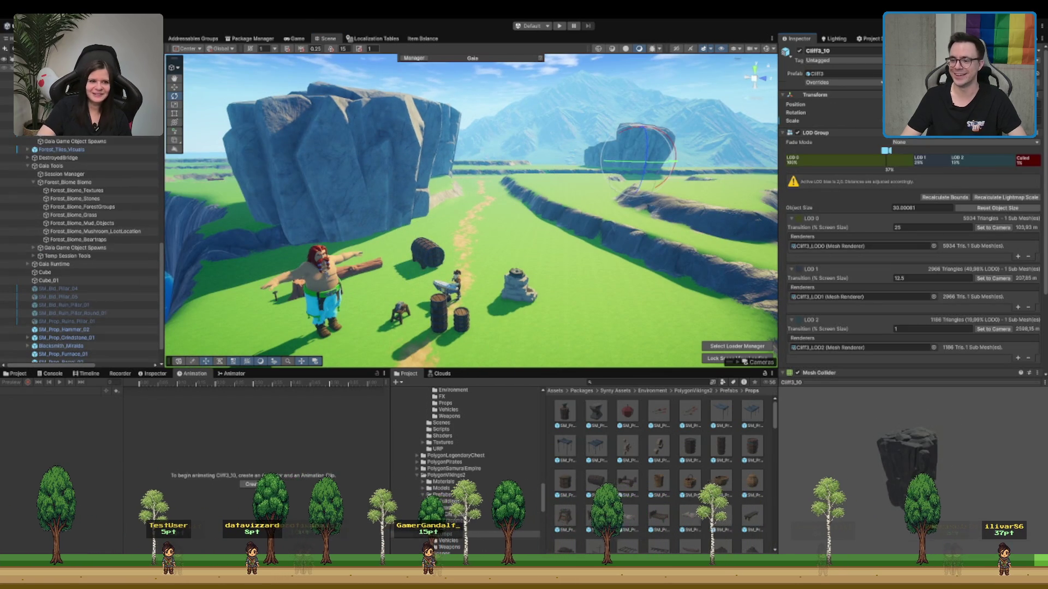
pyautogui.doubleClick(816, 73)
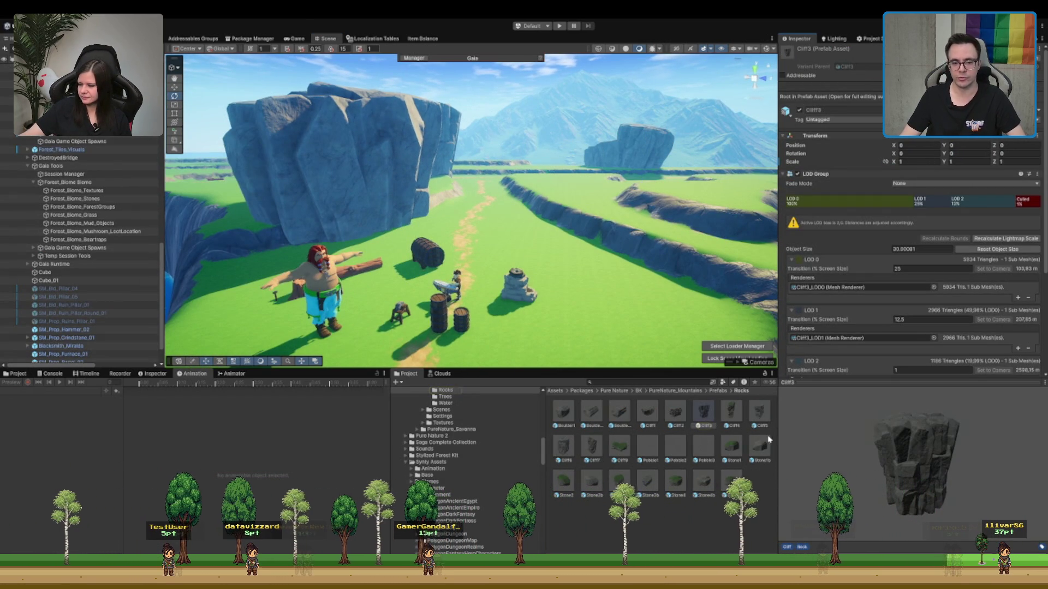
pyautogui.click(646, 494)
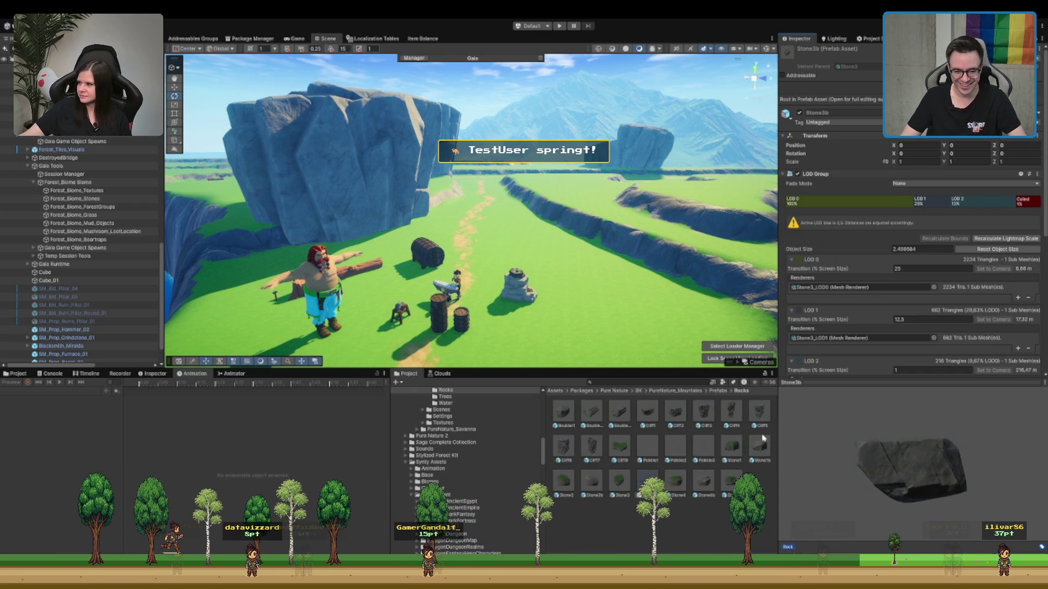
pyautogui.moveTo(646, 493)
pyautogui.mouseDown()
pyautogui.moveTo(491, 300)
pyautogui.moveTo(490, 234)
pyautogui.moveTo(463, 229)
pyautogui.mouseUp()
# - Enlarge the Stone3b rock, turn it, and move it further across the grass
pyautogui.press('w')
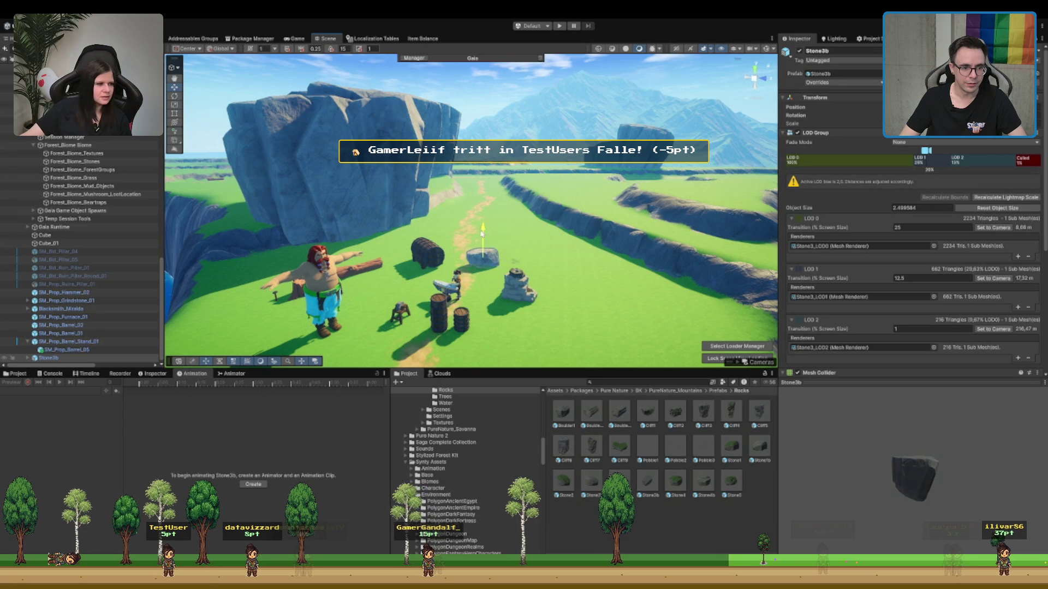
pyautogui.press('r')
pyautogui.moveTo(482, 240); pyautogui.dragTo(500, 235)
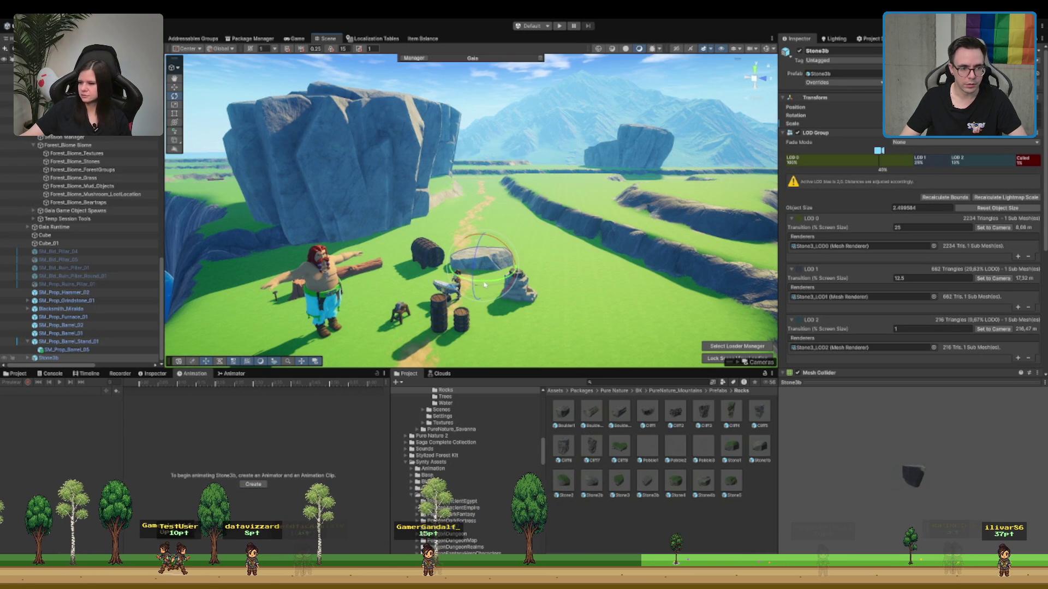
pyautogui.moveTo(484, 284); pyautogui.dragTo(656, 249)
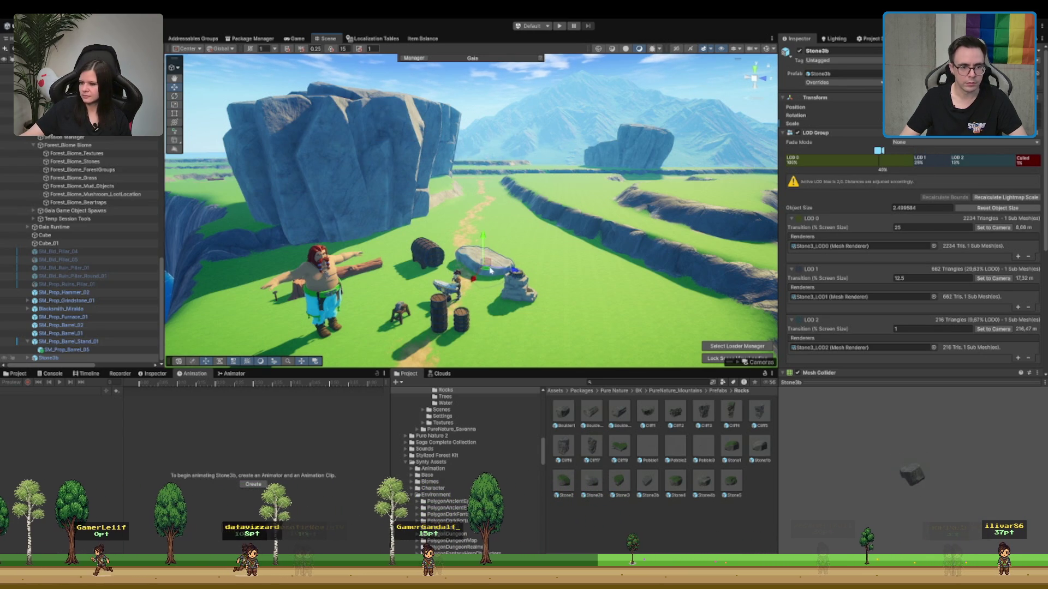
pyautogui.moveTo(490, 270)
pyautogui.mouseDown()
pyautogui.moveTo(613, 289)
pyautogui.moveTo(602, 352)
pyautogui.moveTo(474, 260)
pyautogui.moveTo(563, 259)
pyautogui.mouseUp()
pyautogui.moveTo(514, 301); pyautogui.dragTo(517, 277)
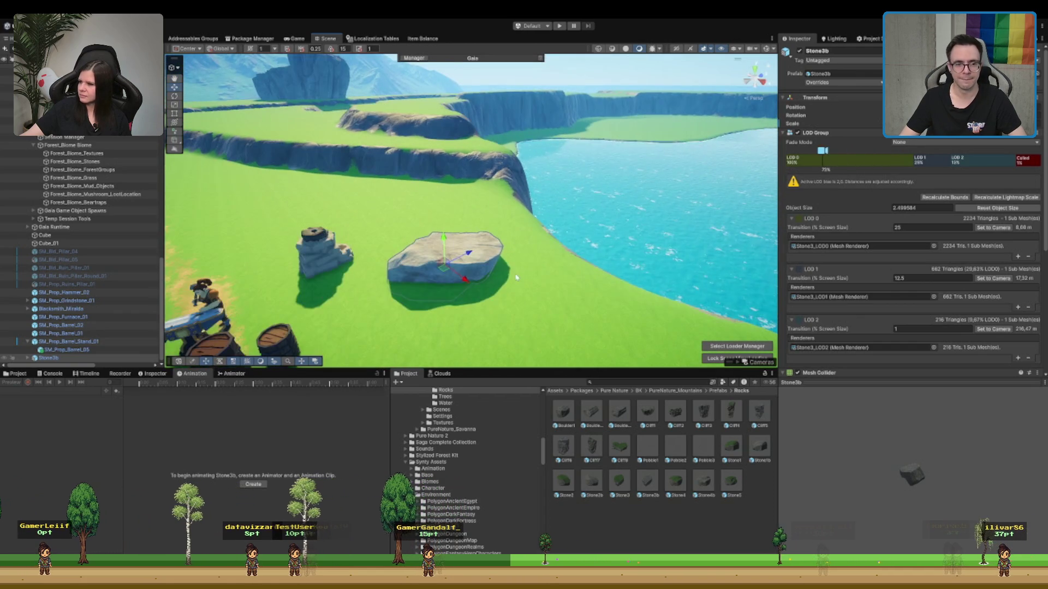
pyautogui.moveTo(450, 271)
pyautogui.mouseDown()
pyautogui.moveTo(412, 273)
pyautogui.moveTo(334, 234)
pyautogui.moveTo(285, 224)
pyautogui.moveTo(431, 225)
pyautogui.moveTo(423, 181)
pyautogui.moveTo(487, 143)
pyautogui.mouseUp()
pyautogui.press('e')
# - Duplicate the distant Cliff3_11 and move the copy across the plateau
pyautogui.click(423, 182)
pyautogui.scroll(-2, 424, 181)
pyautogui.hotkey('ctrl', 'd')
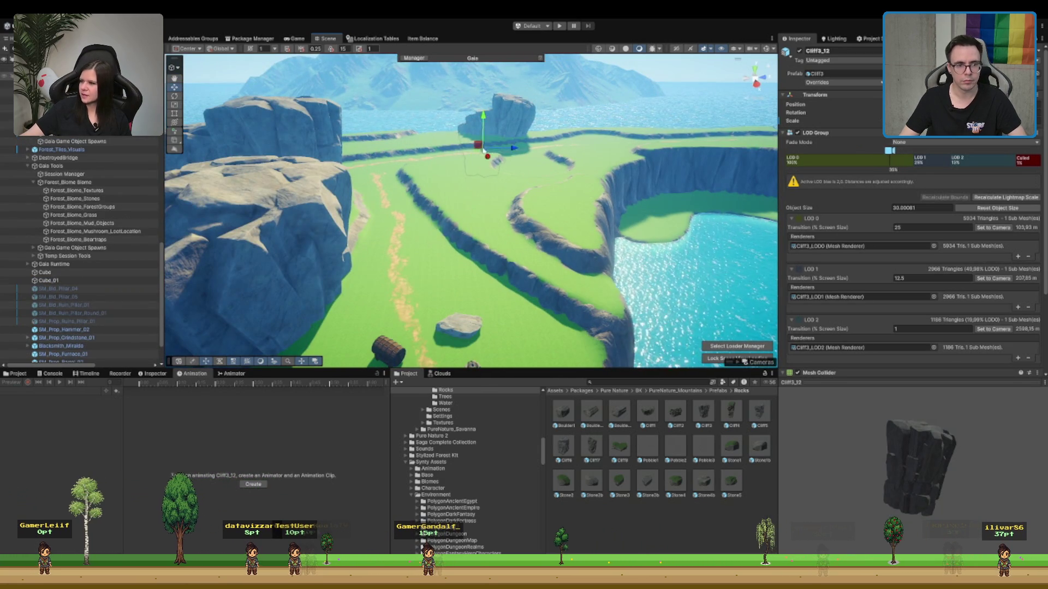
pyautogui.moveTo(468, 254)
pyautogui.mouseDown()
pyautogui.moveTo(557, 269)
pyautogui.moveTo(481, 247)
pyautogui.moveTo(435, 192)
pyautogui.moveTo(456, 190)
pyautogui.moveTo(459, 216)
pyautogui.moveTo(470, 213)
pyautogui.mouseUp()
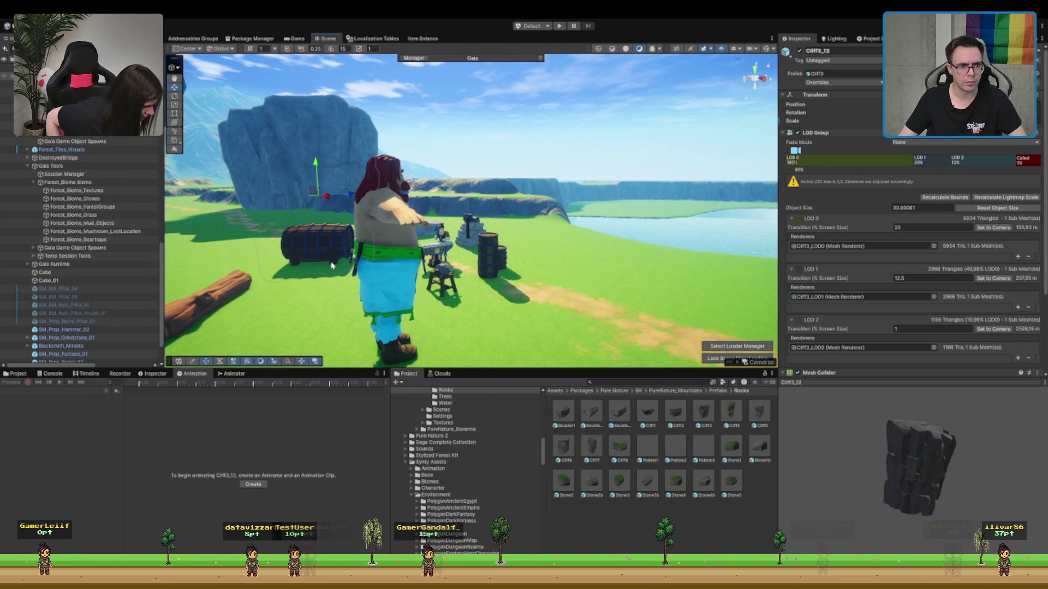
# - Select the barrel stand and frame the barrel resting on its rock
pyautogui.click(322, 240)
pyautogui.moveTo(442, 157); pyautogui.dragTo(364, 237)
pyautogui.press('f')
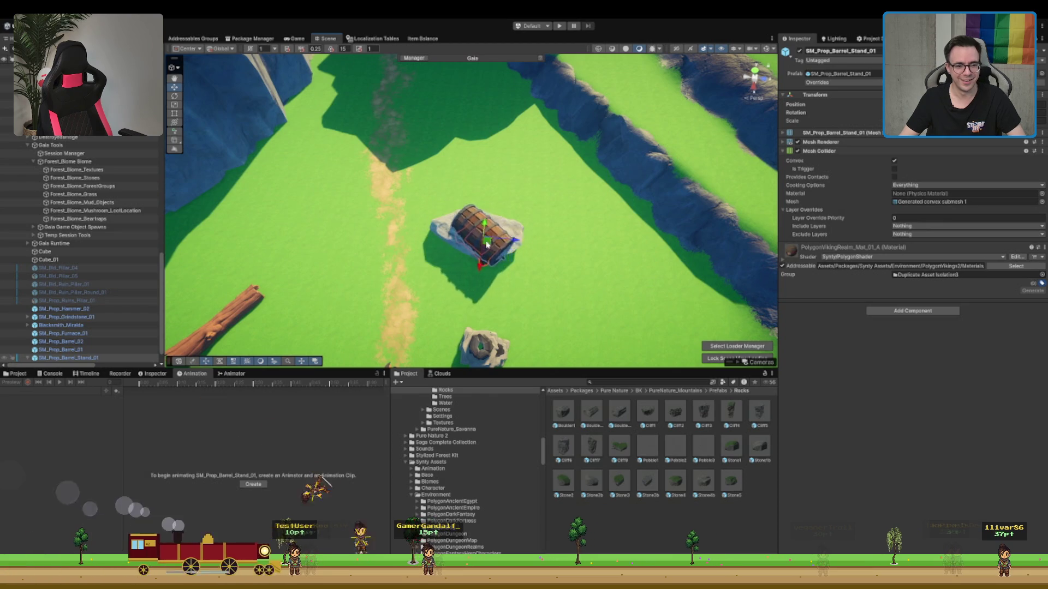
pyautogui.moveTo(414, 262)
pyautogui.mouseDown()
pyautogui.moveTo(444, 276)
pyautogui.moveTo(516, 244)
pyautogui.moveTo(477, 186)
pyautogui.moveTo(478, 146)
pyautogui.moveTo(438, 176)
pyautogui.moveTo(319, 203)
pyautogui.moveTo(450, 209)
pyautogui.moveTo(511, 155)
pyautogui.moveTo(531, 215)
pyautogui.mouseUp()
pyautogui.press('f')
pyautogui.press('w')
pyautogui.press('f')
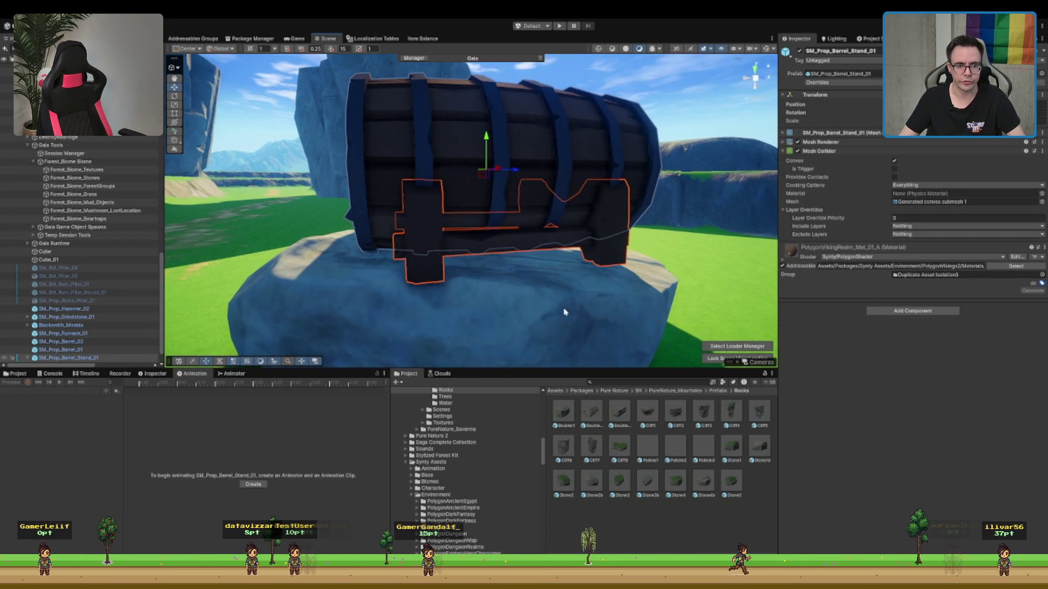
# - Enlarge the Stone3b rock under the barrel, discarding a trial rotation
pyautogui.click(565, 312)
pyautogui.press('f')
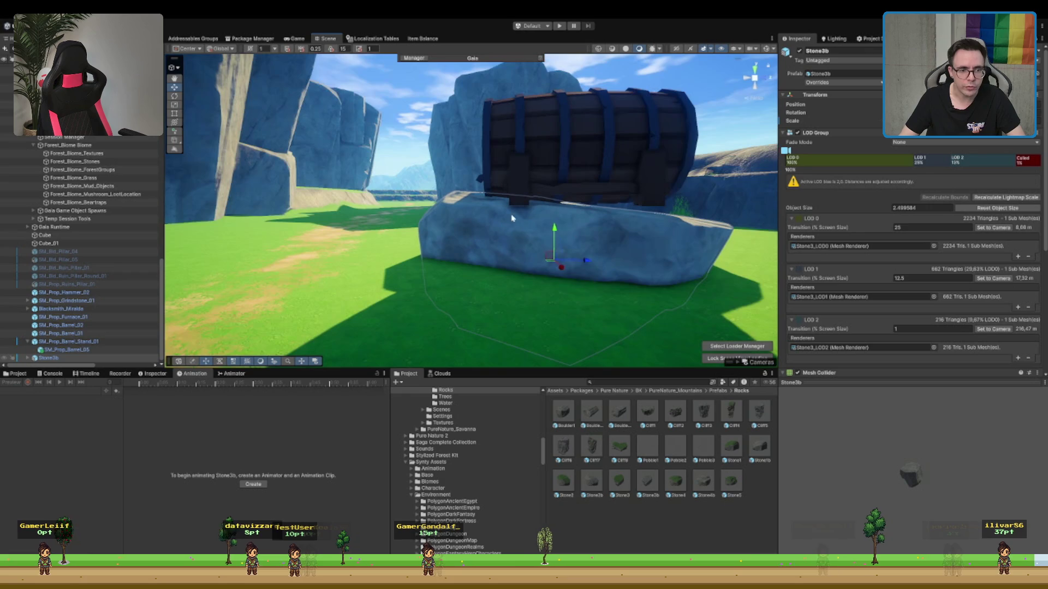
pyautogui.moveTo(569, 233); pyautogui.dragTo(562, 230)
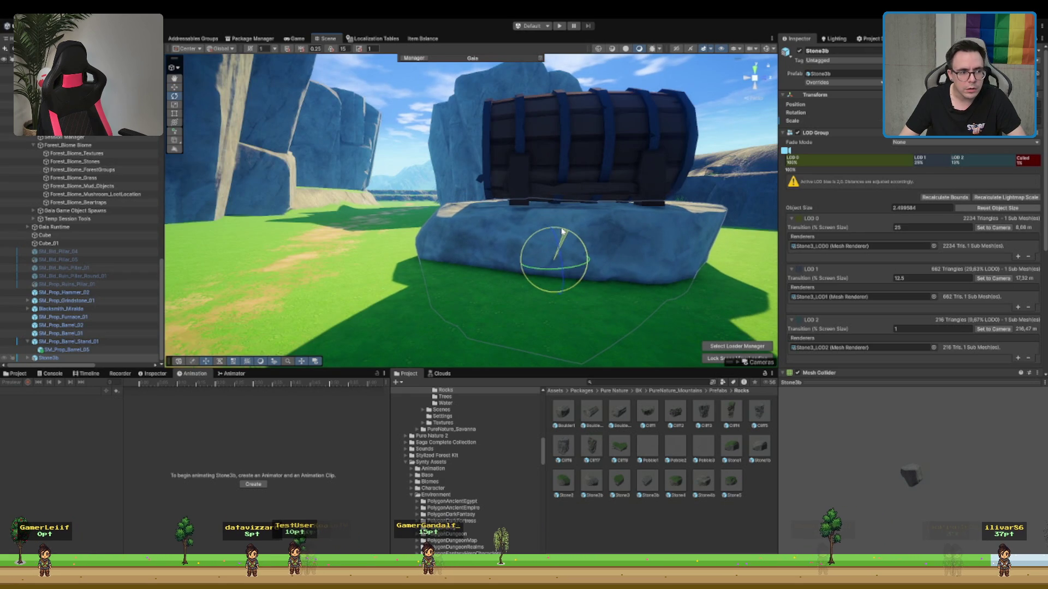
pyautogui.hotkey('ctrl', 'z')
pyautogui.press('r')
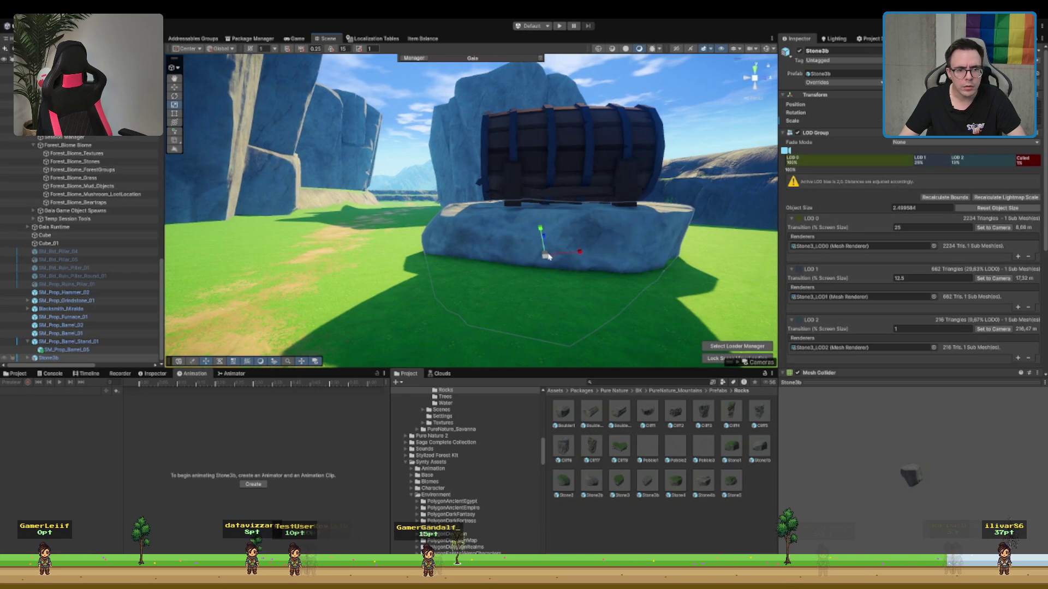
pyautogui.moveTo(547, 260)
pyautogui.mouseDown()
pyautogui.moveTo(566, 262)
pyautogui.moveTo(545, 235)
pyautogui.moveTo(550, 246)
pyautogui.mouseUp()
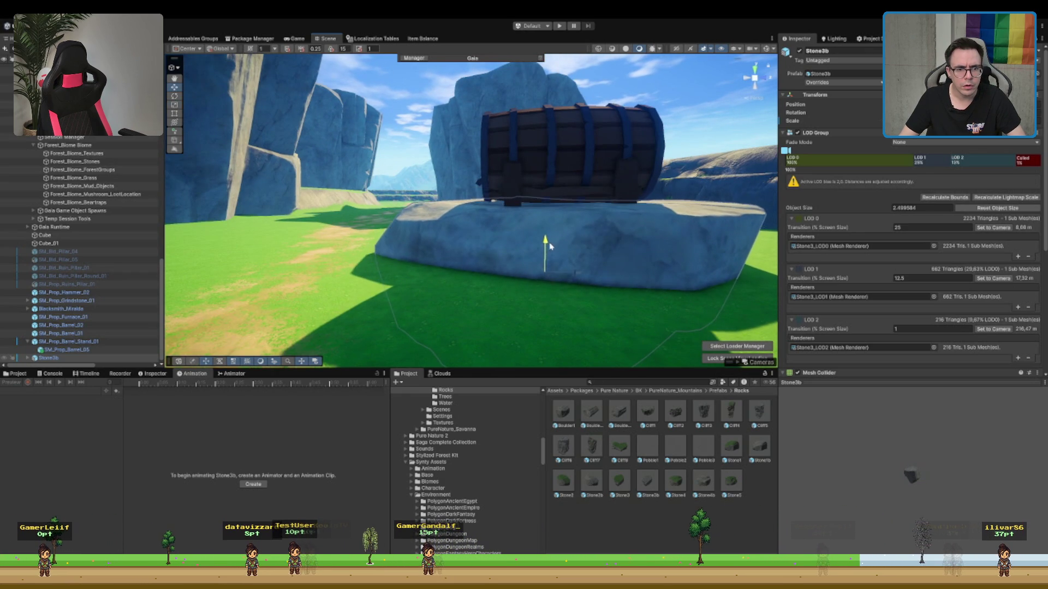
pyautogui.moveTo(315, 141)
pyautogui.mouseDown()
pyautogui.moveTo(445, 214)
pyautogui.moveTo(544, 189)
pyautogui.mouseUp()
# - Select the lying barrel and tilt it on the rock
pyautogui.click(469, 214)
pyautogui.press('e')
pyautogui.moveTo(470, 177); pyautogui.dragTo(498, 191)
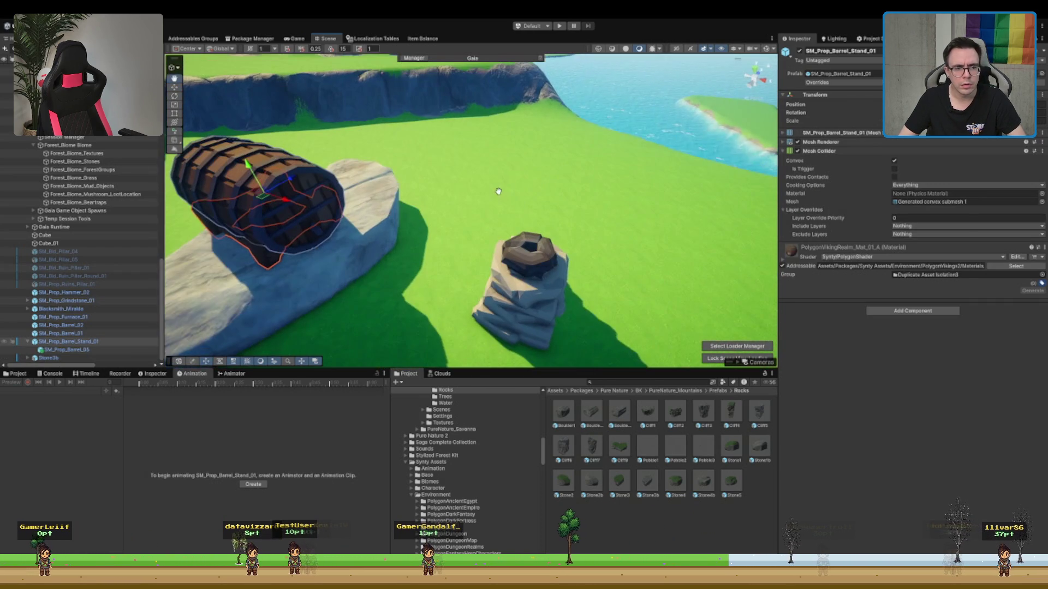
pyautogui.moveTo(320, 218)
pyautogui.mouseDown()
pyautogui.moveTo(282, 211)
pyautogui.moveTo(308, 218)
pyautogui.moveTo(296, 232)
pyautogui.mouseUp()
pyautogui.press('e')
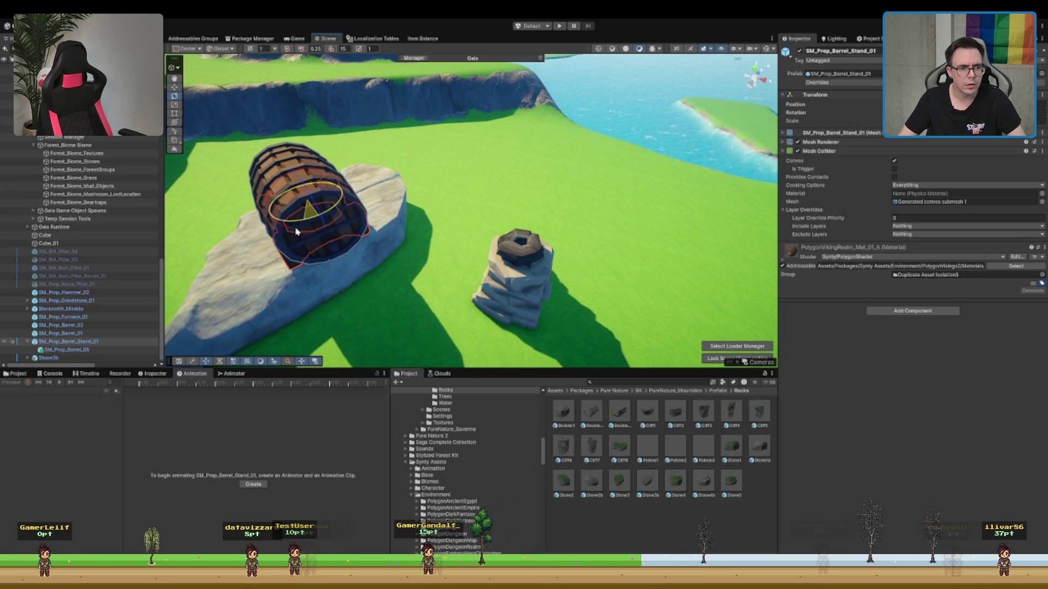
pyautogui.scroll(-10, 315, 222)
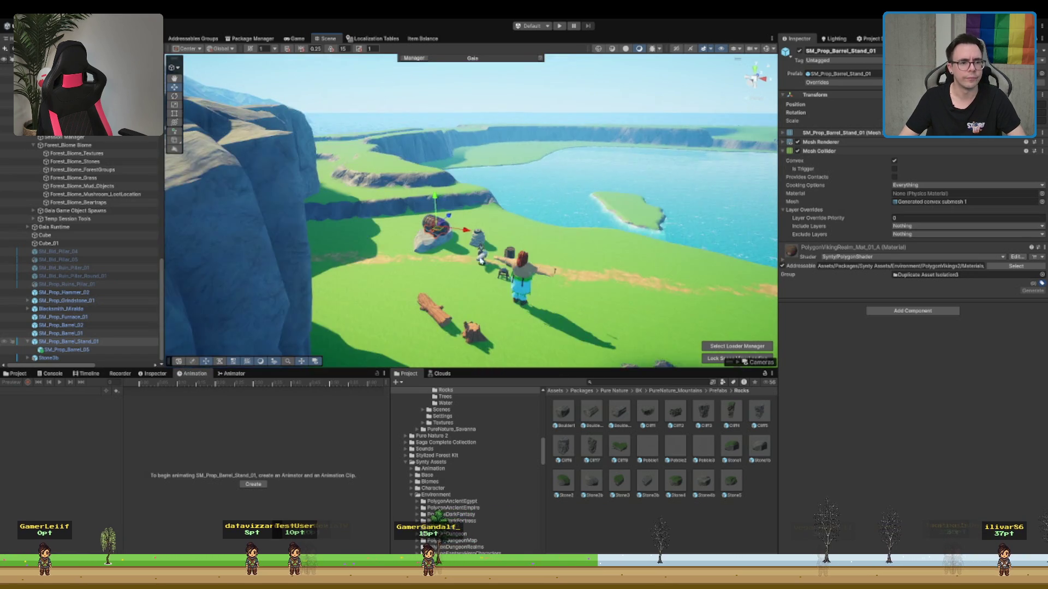
pyautogui.scroll(10, 458, 223)
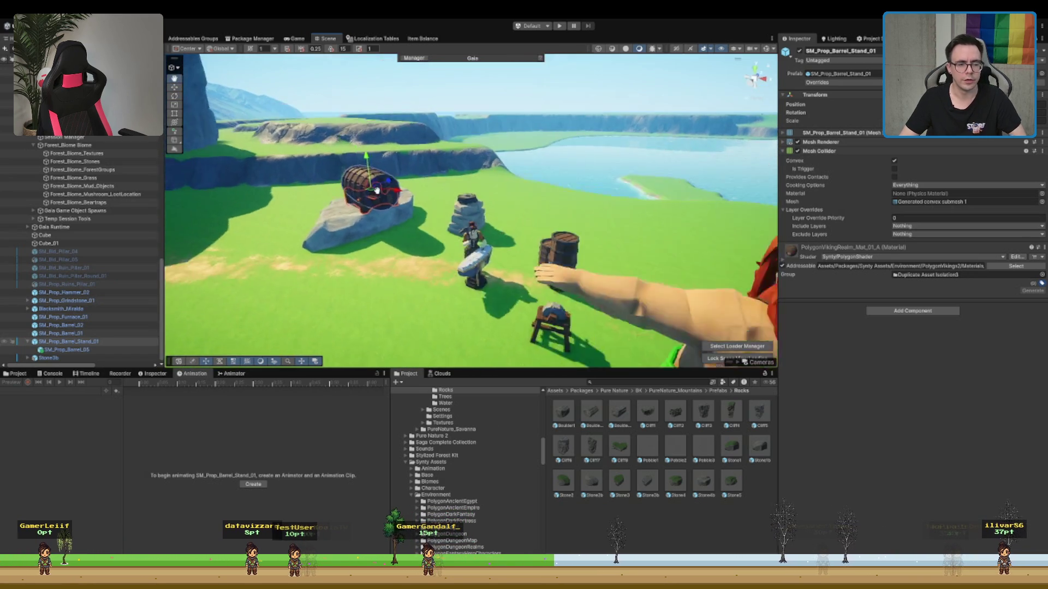
pyautogui.moveTo(378, 195); pyautogui.dragTo(473, 236)
# - Copy the rock and turn the copy crosswise into a long slab under the barrel
pyautogui.click(472, 235)
pyautogui.press('e')
pyautogui.moveTo(407, 256)
pyautogui.mouseDown()
pyautogui.moveTo(437, 250)
pyautogui.moveTo(407, 243)
pyautogui.moveTo(516, 224)
pyautogui.moveTo(528, 177)
pyautogui.mouseUp()
pyautogui.moveTo(533, 213)
pyautogui.mouseDown()
pyautogui.moveTo(524, 210)
pyautogui.moveTo(532, 206)
pyautogui.moveTo(528, 221)
pyautogui.moveTo(488, 174)
pyautogui.moveTo(469, 193)
pyautogui.moveTo(350, 192)
pyautogui.moveTo(507, 202)
pyautogui.moveTo(413, 165)
pyautogui.mouseUp()
pyautogui.press('w')
pyautogui.press('e')
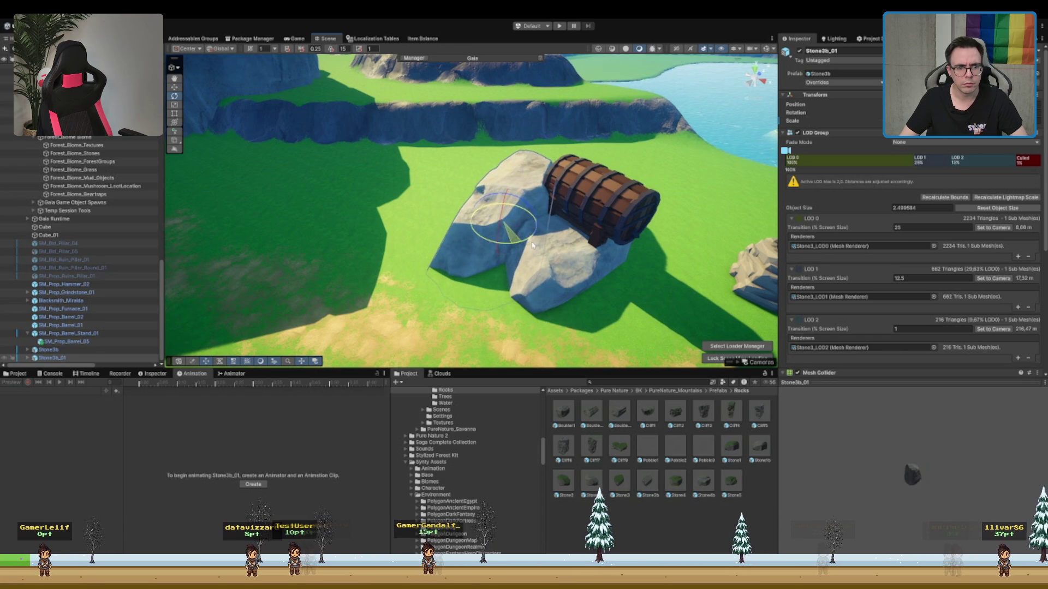
# - Slide the Stone3b_01 copy beside the first rock
pyautogui.click(485, 233)
pyautogui.click(505, 228)
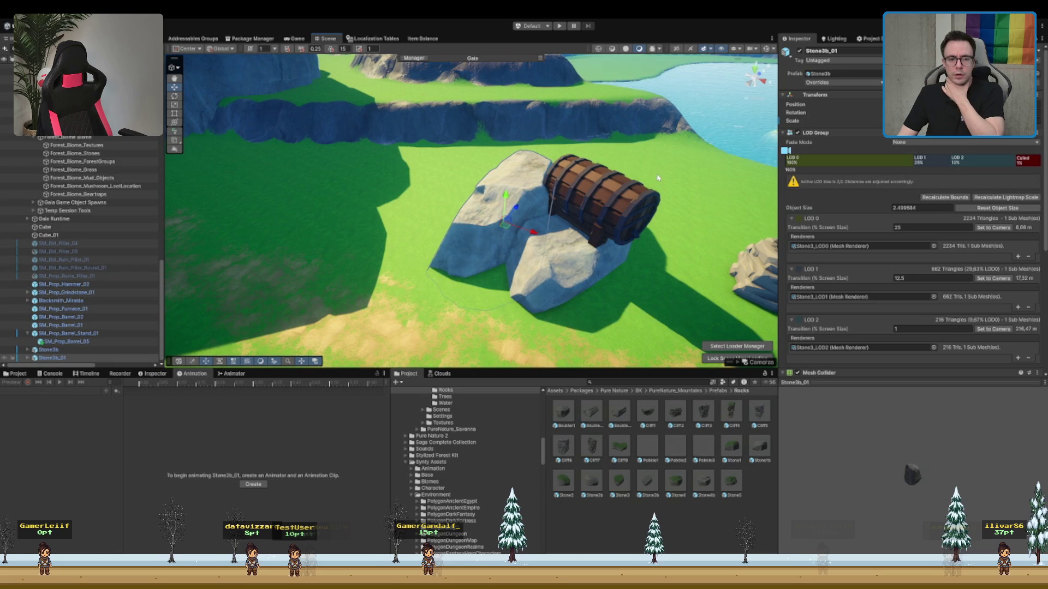
pyautogui.moveTo(487, 236); pyautogui.dragTo(656, 249)
pyautogui.press('e')
pyautogui.press('w')
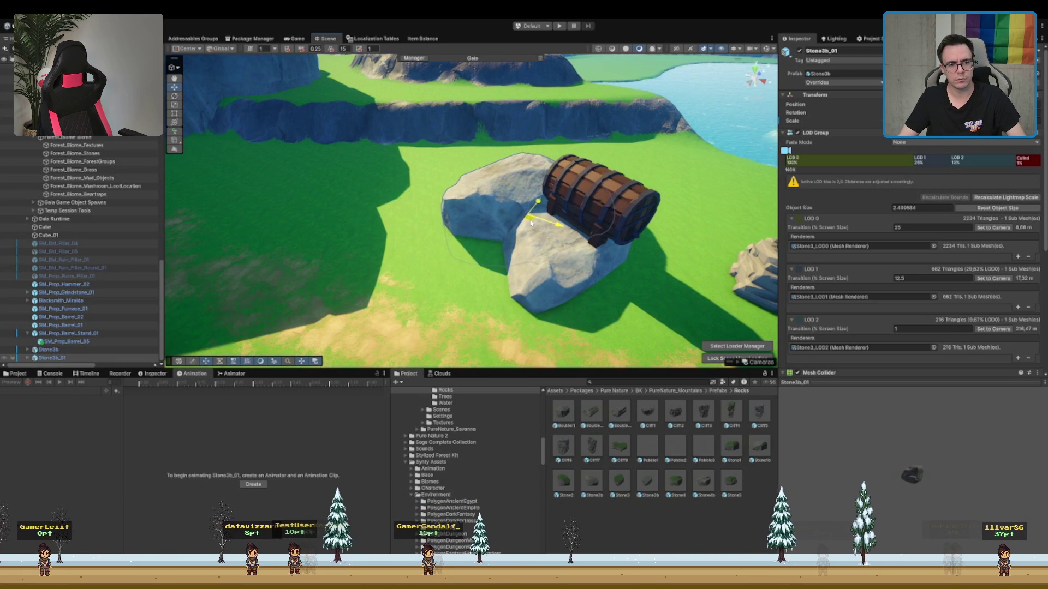
pyautogui.moveTo(546, 256)
pyautogui.mouseDown()
pyautogui.moveTo(531, 202)
pyautogui.moveTo(494, 144)
pyautogui.moveTo(491, 163)
pyautogui.mouseUp()
# - Paint one large tree of the fifth prototype behind the barrel rocks, undoing two stray trees
pyautogui.click(491, 163)
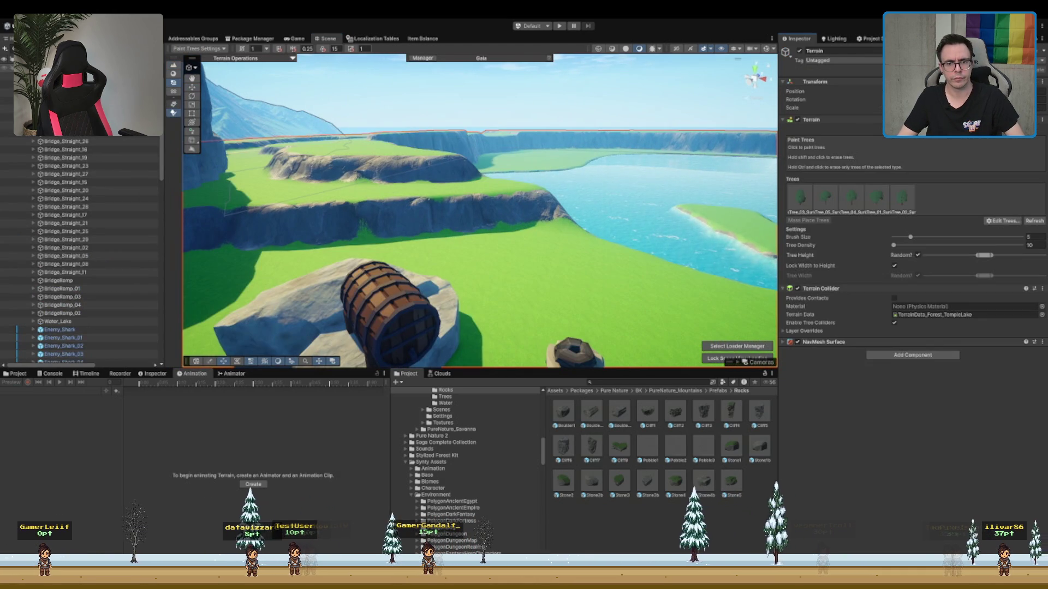
pyautogui.click(902, 197)
pyautogui.click(595, 261)
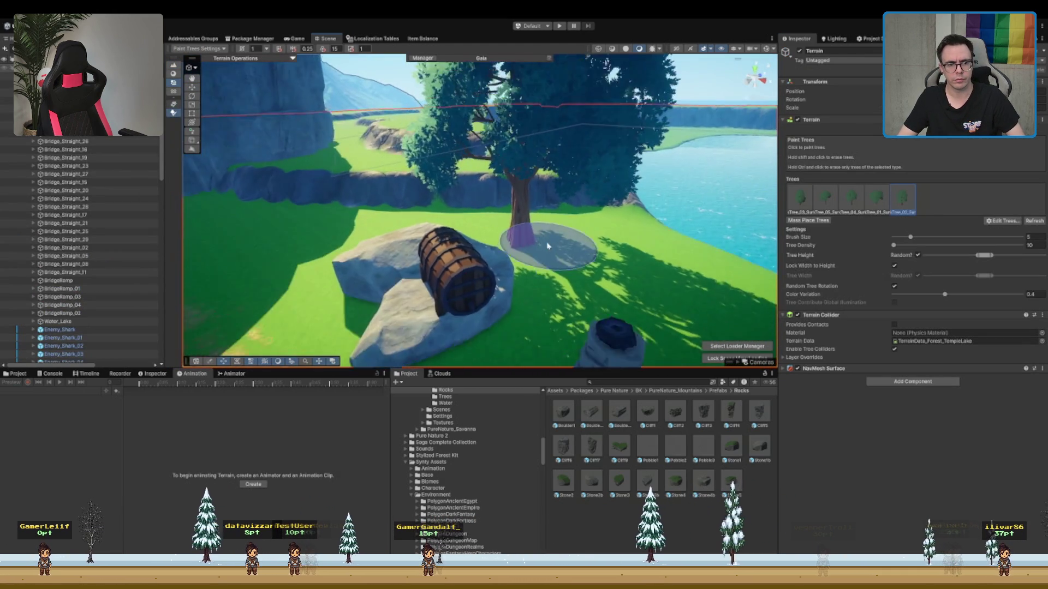
pyautogui.hotkey('ctrl', 'z')
pyautogui.click(349, 279)
pyautogui.hotkey('ctrl', 'z')
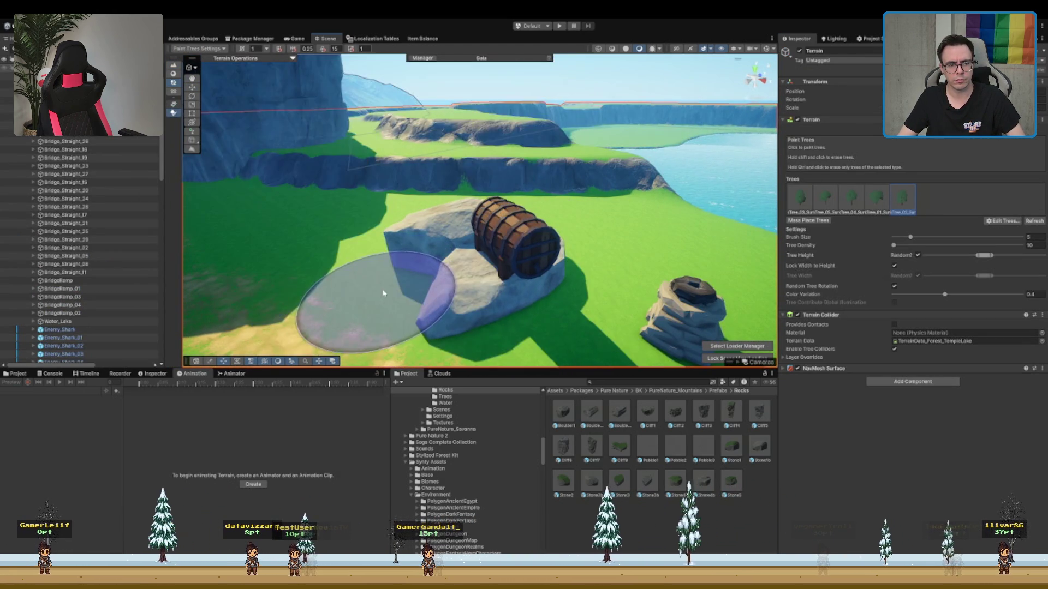
pyautogui.click(365, 276)
pyautogui.press('w')
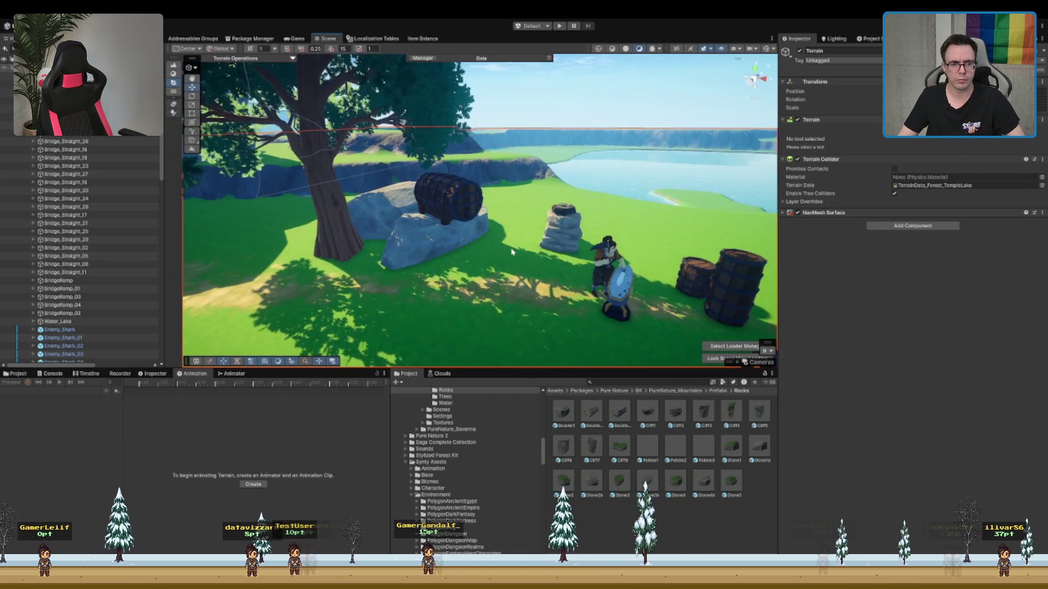
pyautogui.moveTo(501, 247); pyautogui.dragTo(529, 259)
pyautogui.scroll(3, 507, 218)
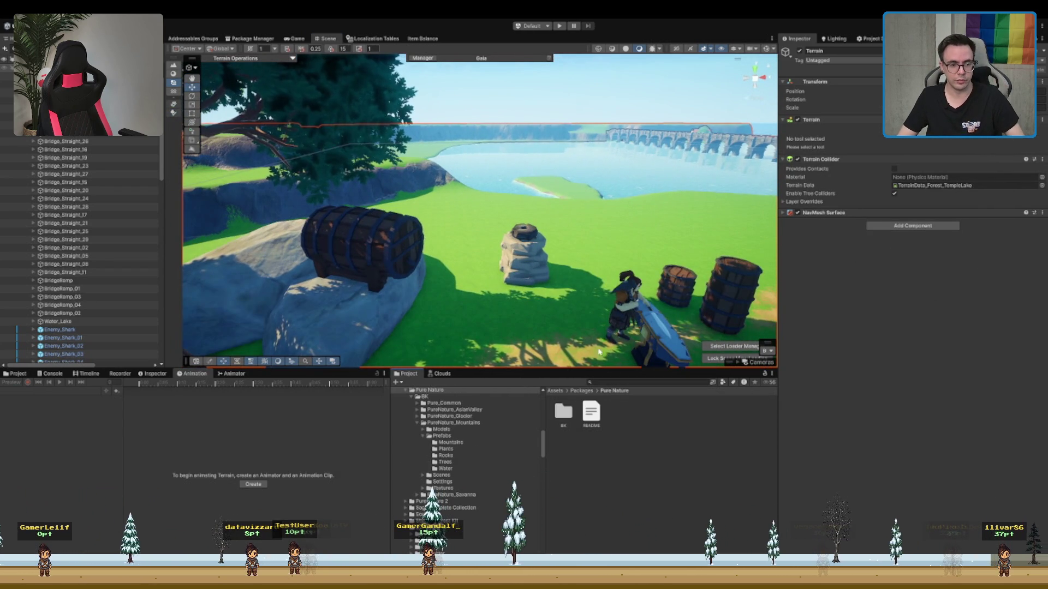
pyautogui.scroll(-3, 580, 216)
# - Turn Villager_Sexylix to face the camera and stand it by the stone pile
pyautogui.click(549, 209)
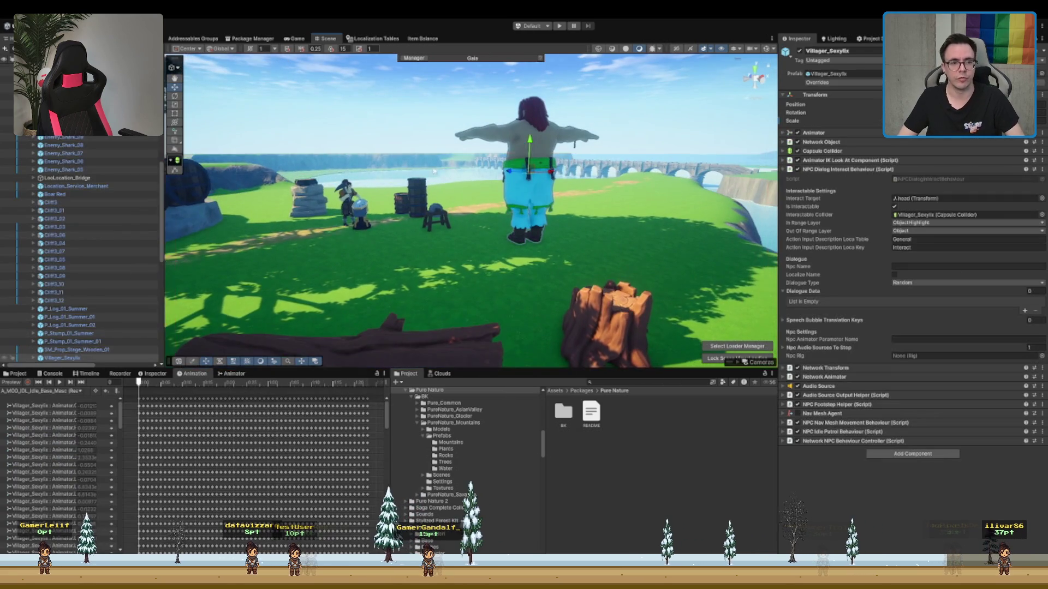
pyautogui.press('e')
pyautogui.moveTo(644, 235)
pyautogui.mouseDown()
pyautogui.moveTo(611, 238)
pyautogui.moveTo(655, 240)
pyautogui.moveTo(295, 202)
pyautogui.moveTo(406, 206)
pyautogui.mouseUp()
pyautogui.press('w')
pyautogui.press('e')
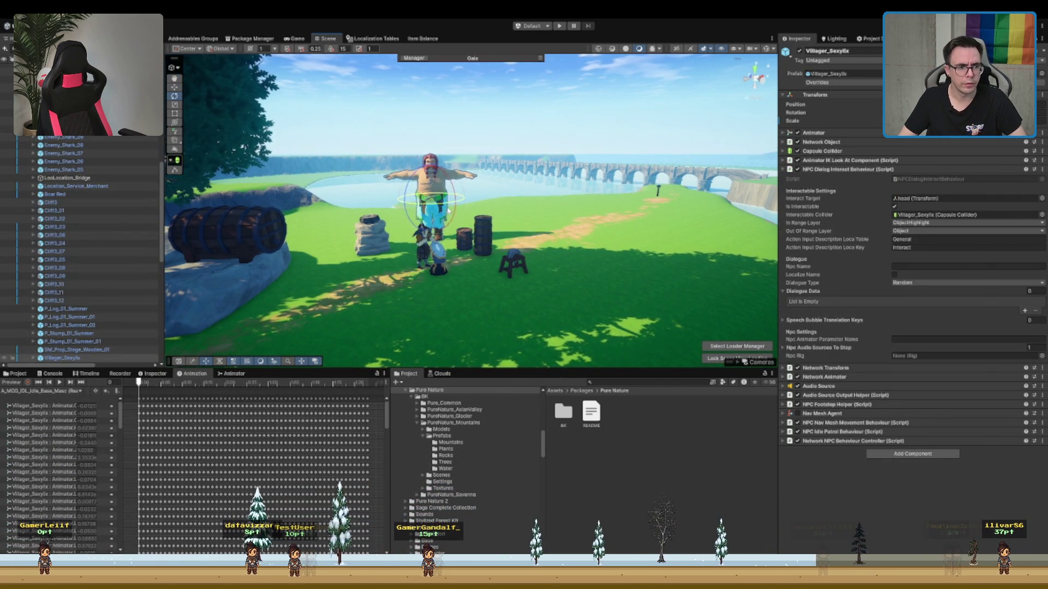
pyautogui.scroll(5, 488, 200)
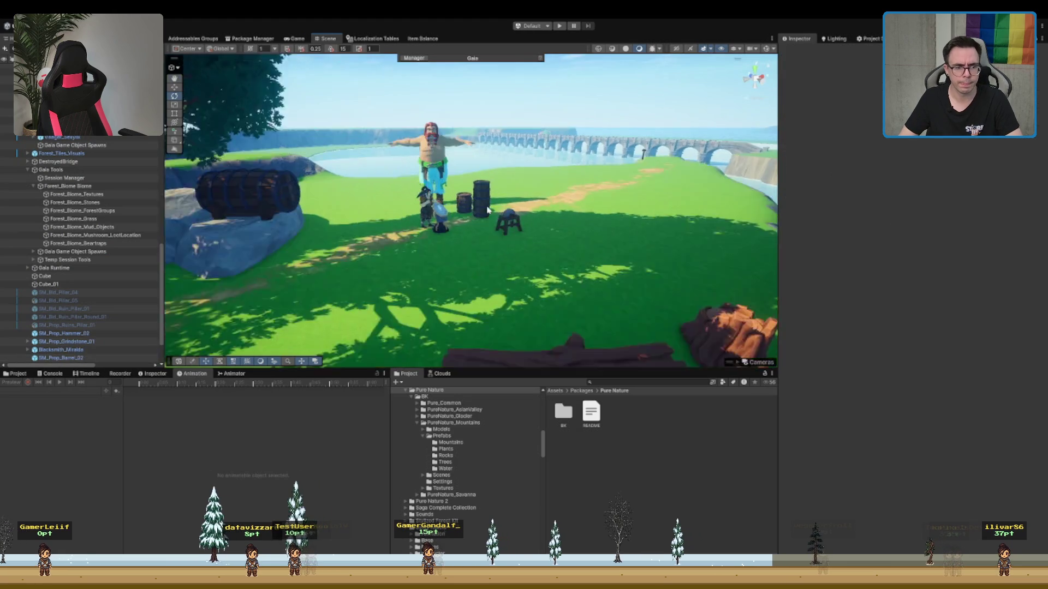
pyautogui.click(487, 199)
# - Select the barrel stand, barrel, log and stump, then select the Terrain for tree painting
pyautogui.click(543, 221)
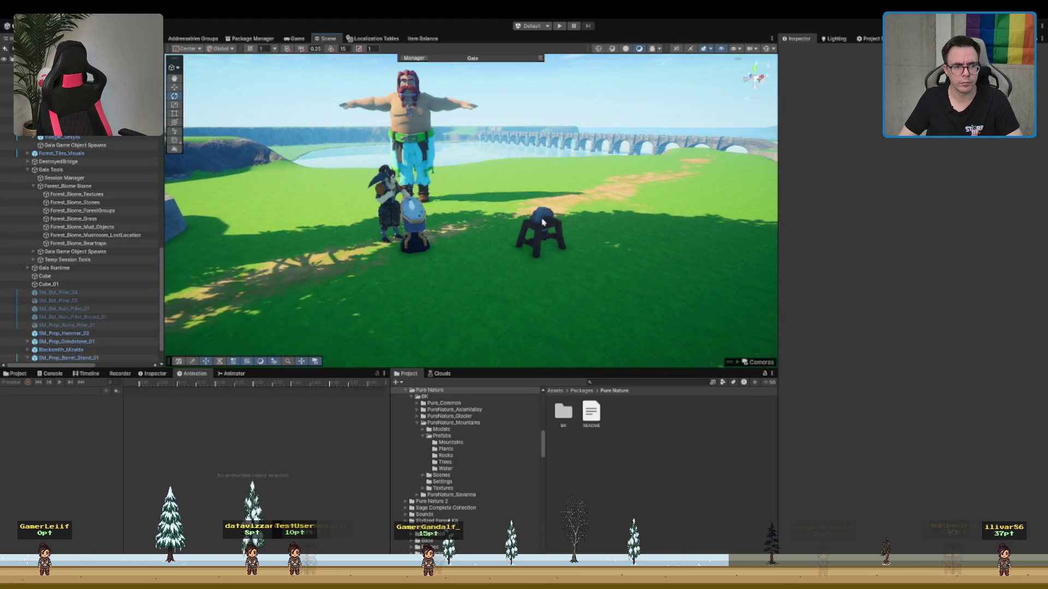
pyautogui.click(414, 224)
pyautogui.scroll(-5, 574, 268)
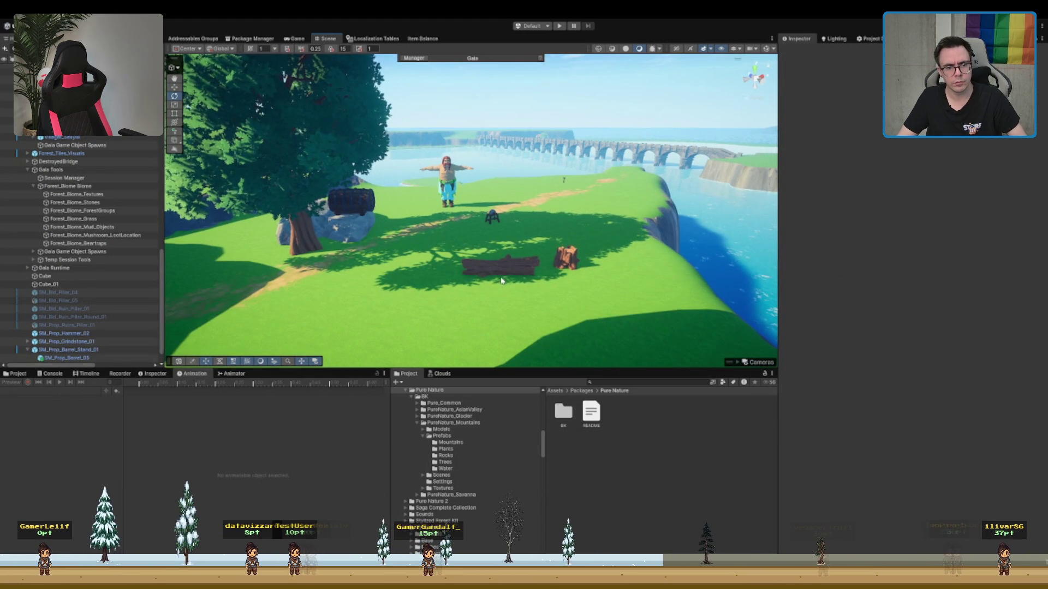
pyautogui.click(502, 280)
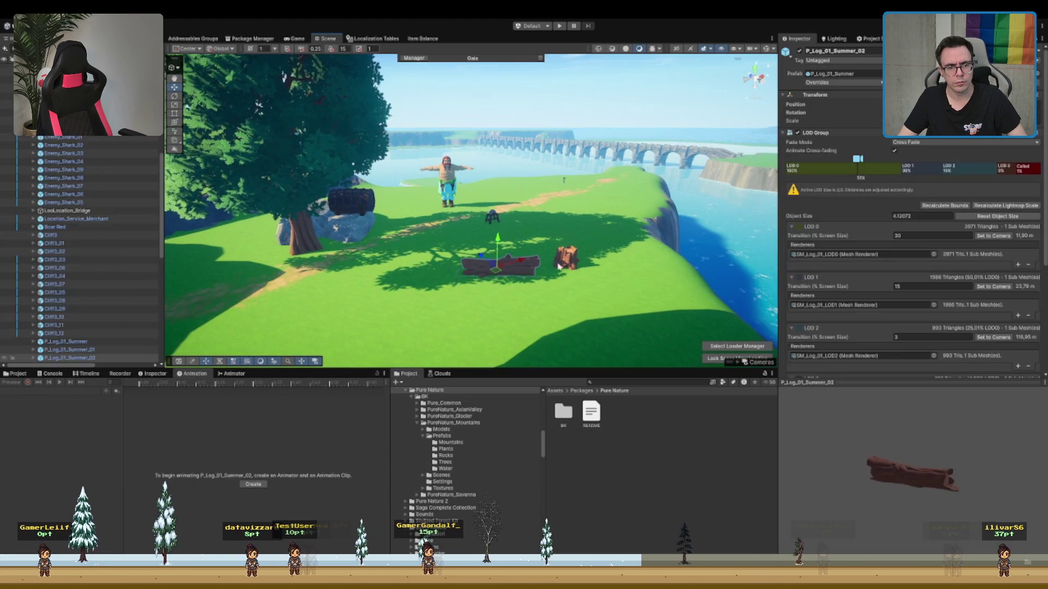
pyautogui.keyDown('shift'); pyautogui.click(550, 266); pyautogui.keyUp('shift')
pyautogui.moveTo(550, 266)
pyautogui.mouseDown()
pyautogui.moveTo(458, 197)
pyautogui.moveTo(484, 188)
pyautogui.mouseUp()
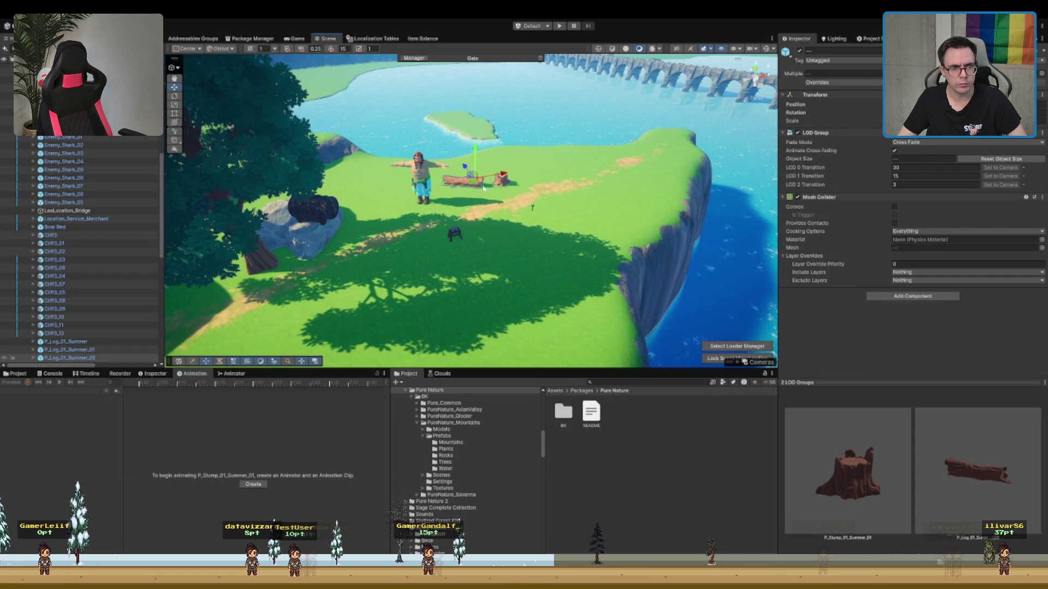
pyautogui.click(561, 176)
pyautogui.moveTo(561, 176); pyautogui.dragTo(415, 189)
# - Select and frame Cliff3_13, then inspect the cliff edge, water and tree plateau
pyautogui.click(410, 190)
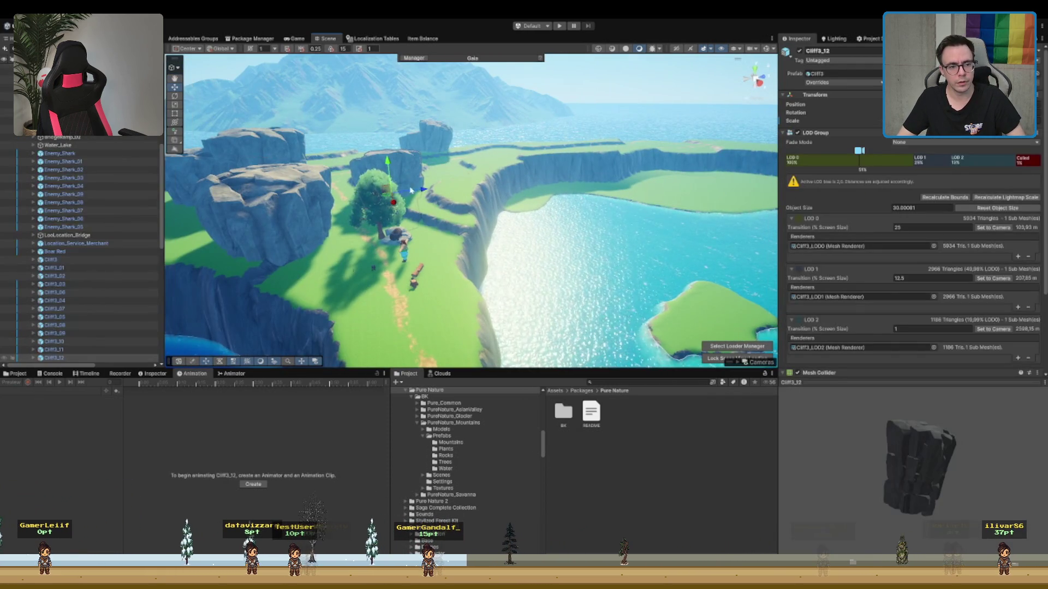
pyautogui.press('f')
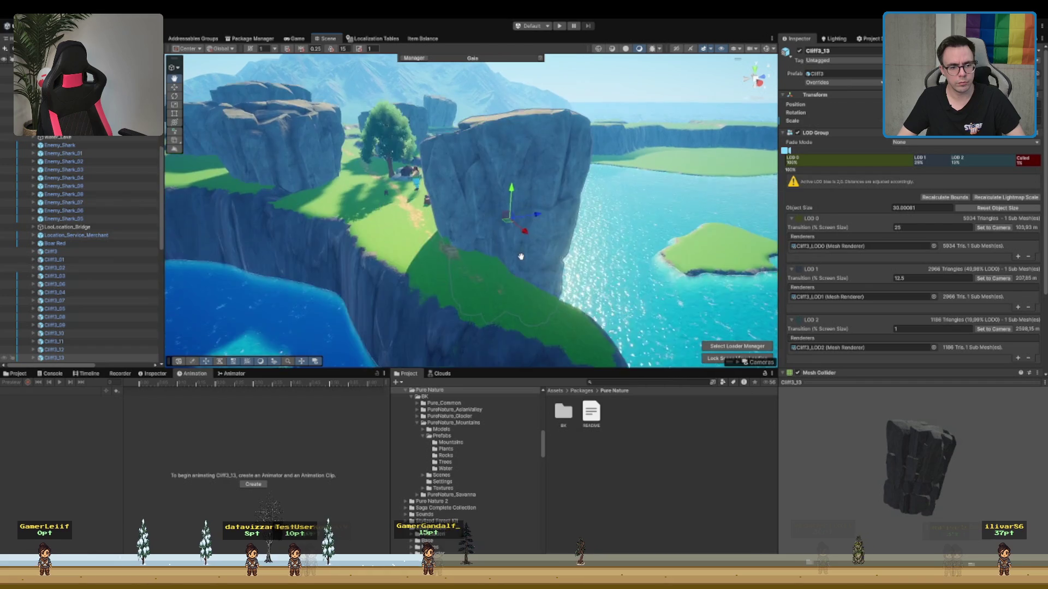
pyautogui.moveTo(502, 250)
pyautogui.mouseDown()
pyautogui.moveTo(334, 269)
pyautogui.moveTo(429, 261)
pyautogui.mouseUp()
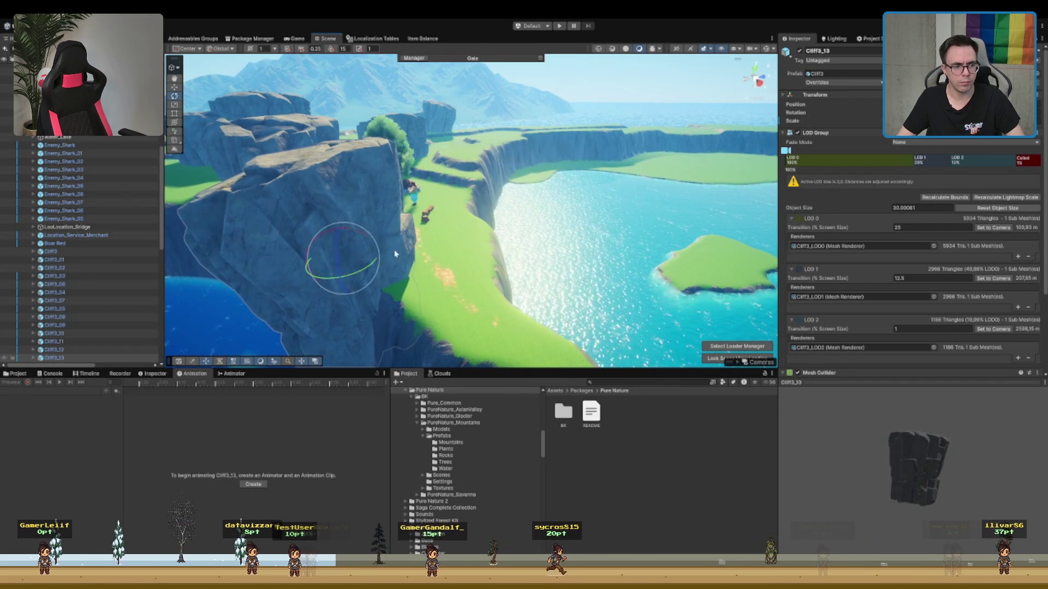
pyautogui.moveTo(342, 243); pyautogui.dragTo(338, 234)
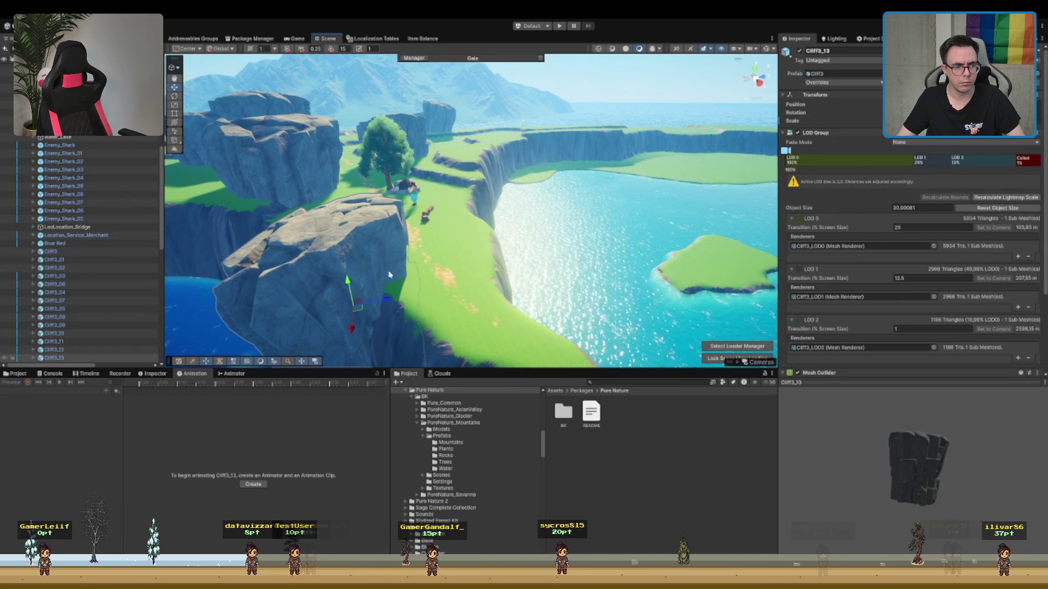
pyautogui.moveTo(330, 328)
pyautogui.mouseDown()
pyautogui.moveTo(511, 211)
pyautogui.moveTo(503, 238)
pyautogui.moveTo(549, 233)
pyautogui.mouseUp()
pyautogui.moveTo(631, 362); pyautogui.dragTo(482, 216)
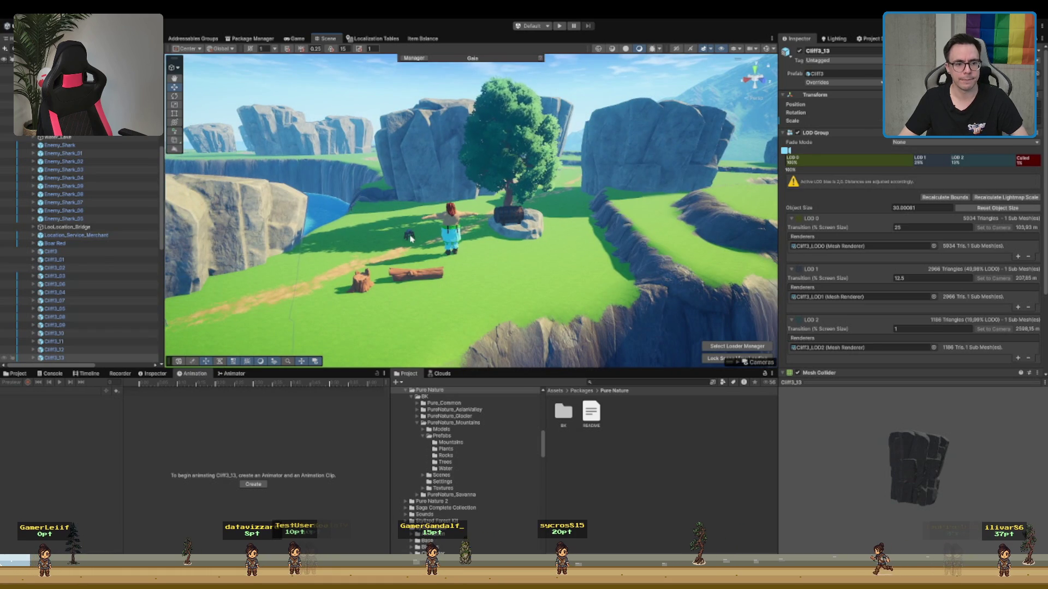
# - Delete SM_Prop_Grindstone_01 from the plateau beside the villager
pyautogui.click(411, 239)
pyautogui.press('Delete')
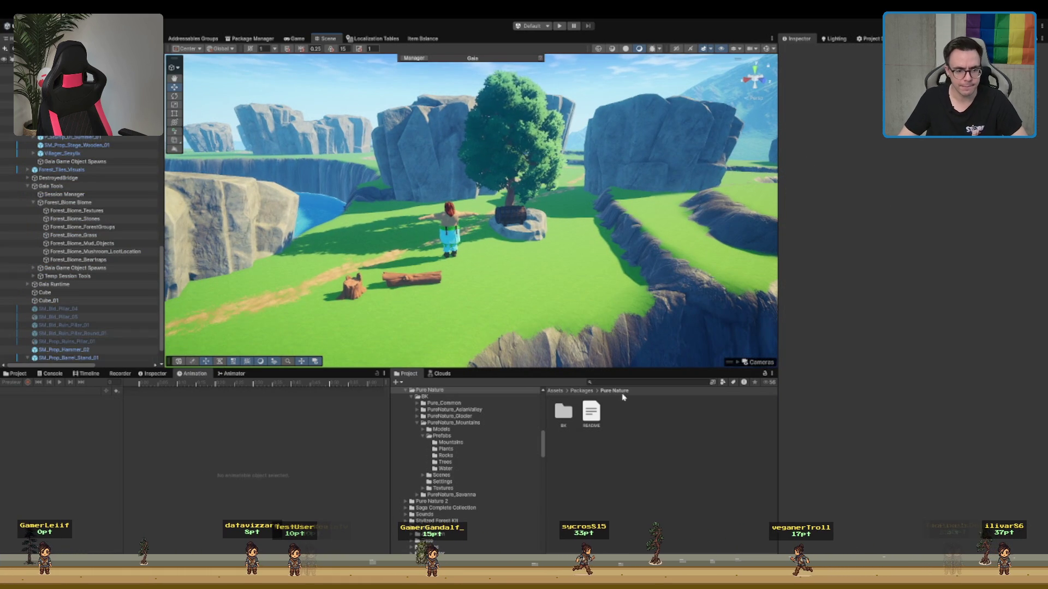
pyautogui.moveTo(626, 328)
pyautogui.mouseDown()
pyautogui.moveTo(684, 265)
pyautogui.moveTo(506, 247)
pyautogui.moveTo(671, 136)
pyautogui.mouseUp()
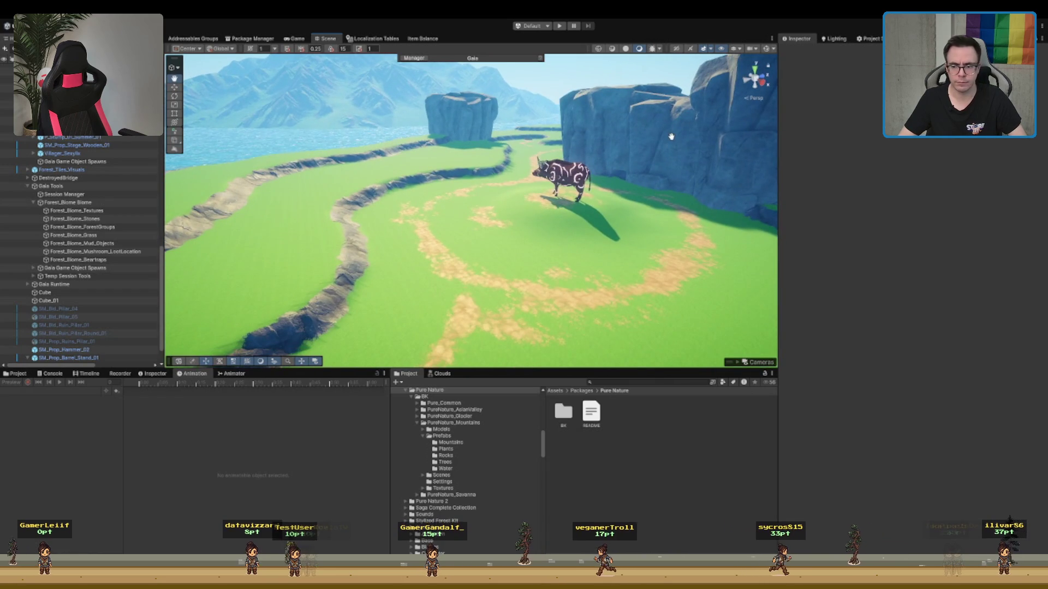
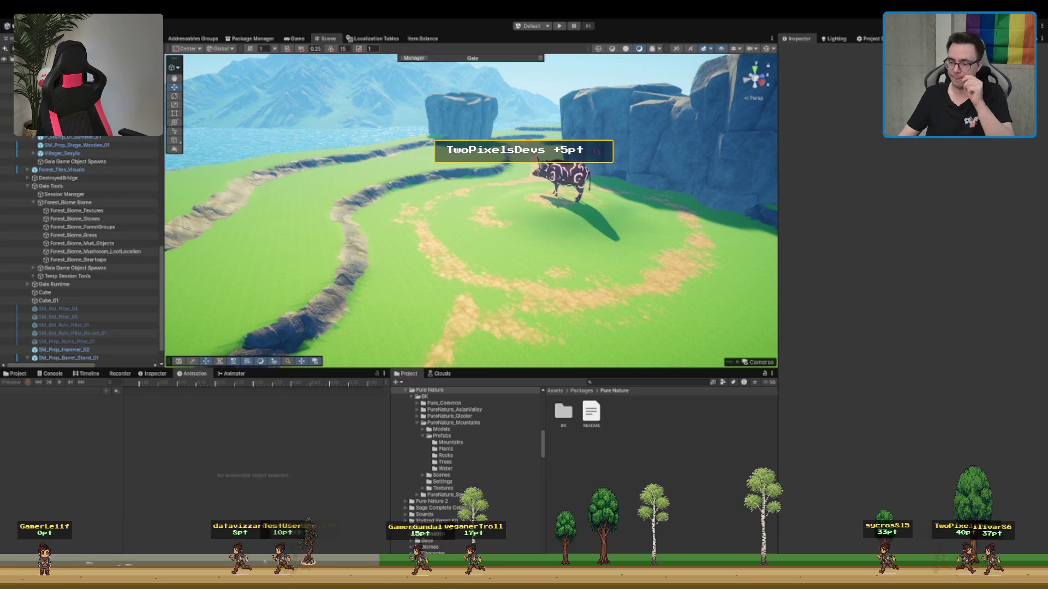
# - Look around the boar, then select Forest_Biome_Biome to show its Biome Controller settings
pyautogui.moveTo(524, 240); pyautogui.dragTo(543, 242)
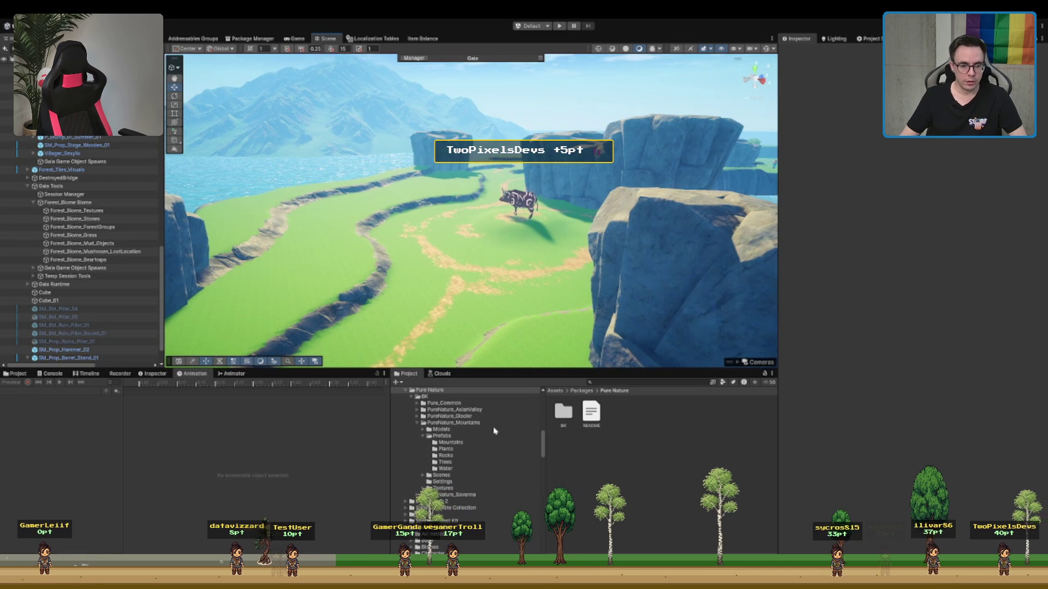
pyautogui.scroll(3, 535, 249)
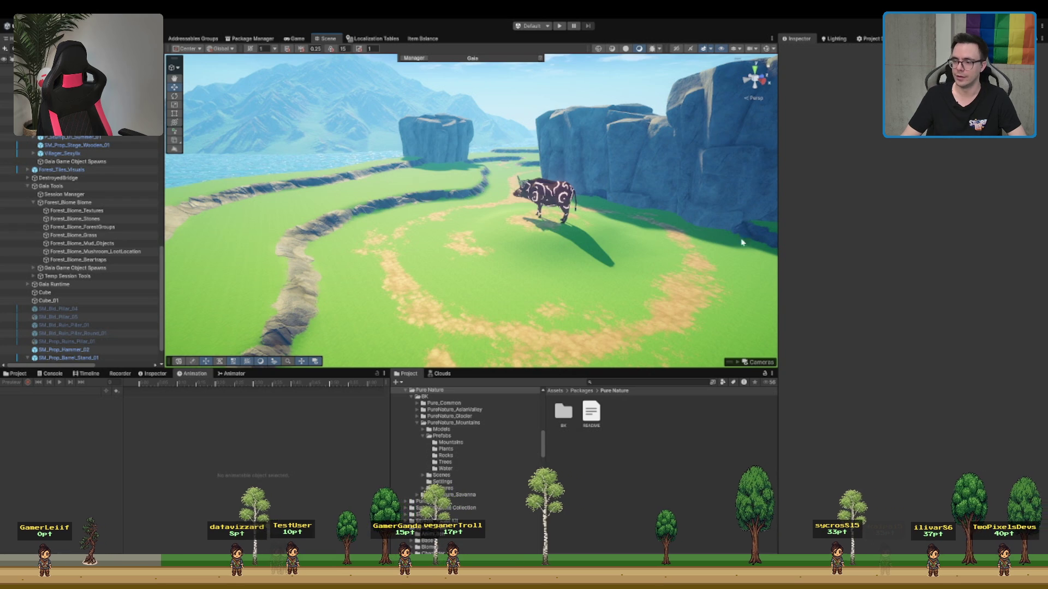
pyautogui.scroll(-3, 481, 218)
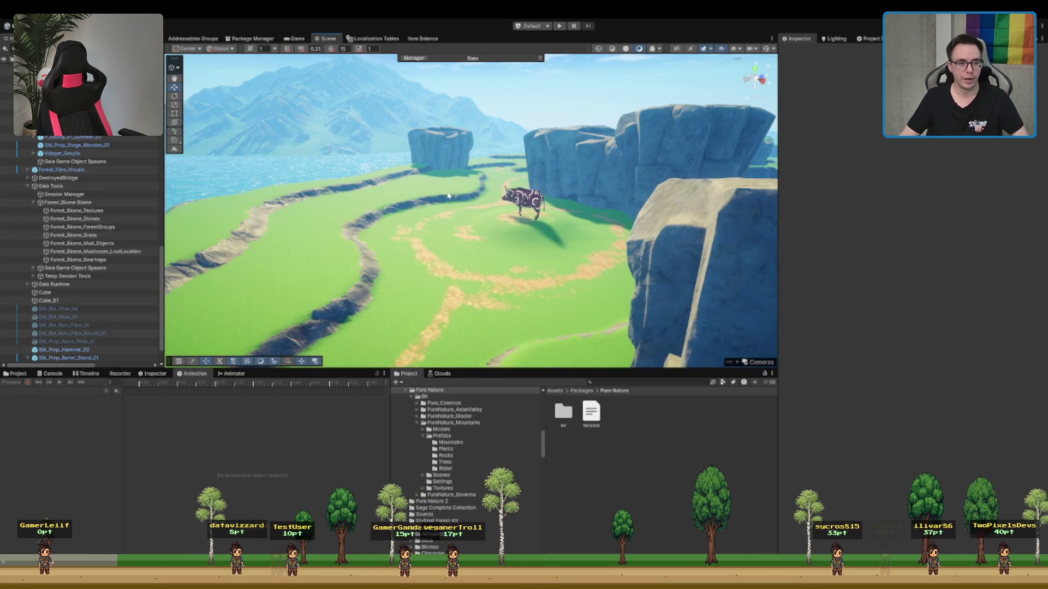
pyautogui.scroll(-1, 30, 235)
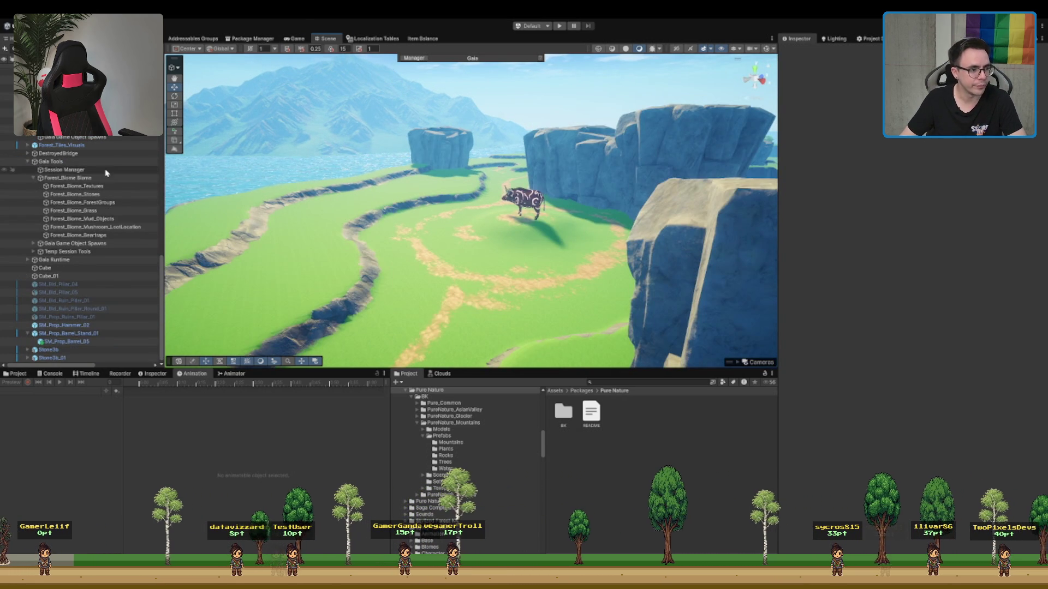
pyautogui.click(106, 178)
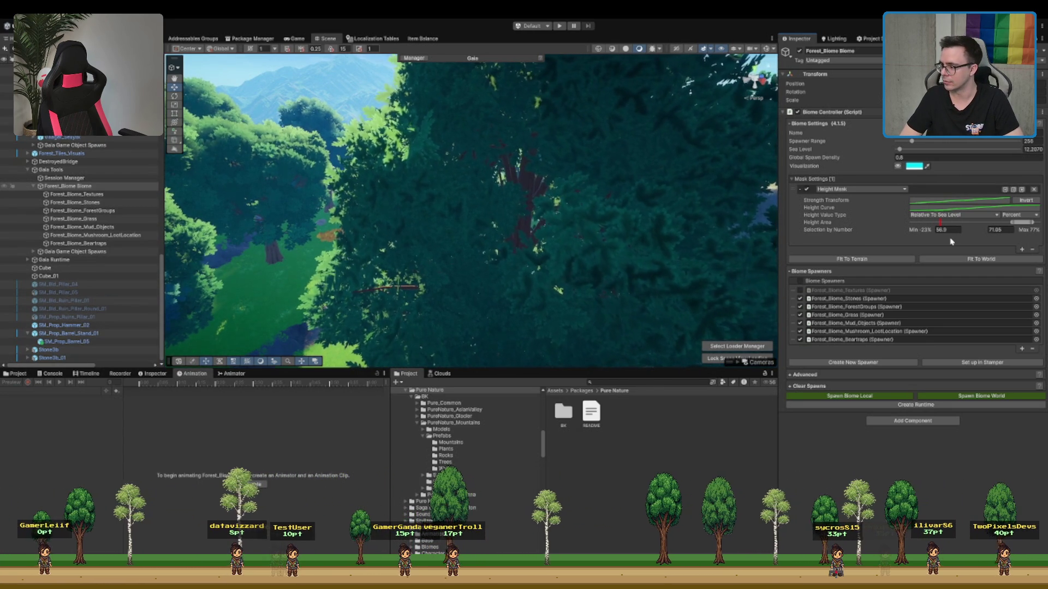
# - Fly down to the rock at ground level and run Clear Spawns to remove the forest's trees
pyautogui.moveTo(315, 218); pyautogui.dragTo(316, 217)
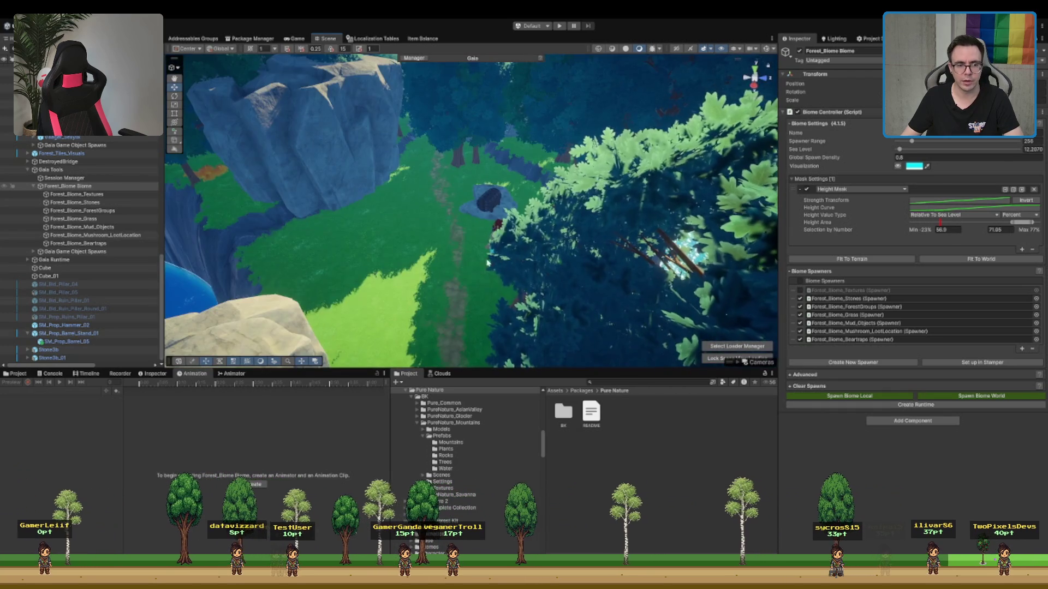
pyautogui.moveTo(552, 277)
pyautogui.mouseDown()
pyautogui.moveTo(467, 269)
pyautogui.moveTo(489, 276)
pyautogui.moveTo(557, 247)
pyautogui.moveTo(507, 253)
pyautogui.moveTo(507, 228)
pyautogui.moveTo(532, 201)
pyautogui.mouseUp()
pyautogui.scroll(-5, 532, 202)
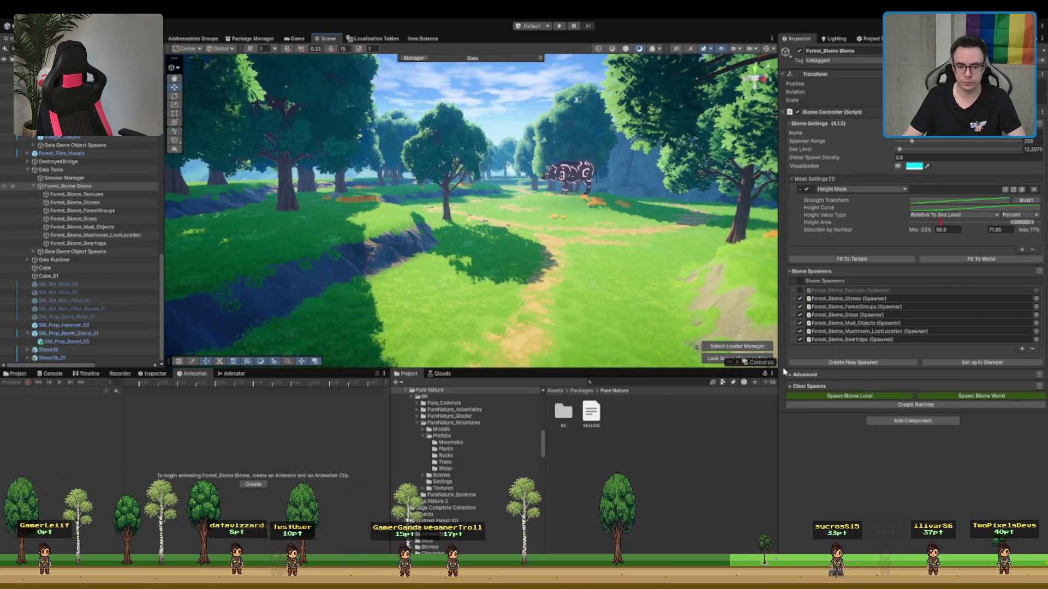
pyautogui.click(823, 385)
pyautogui.click(828, 461)
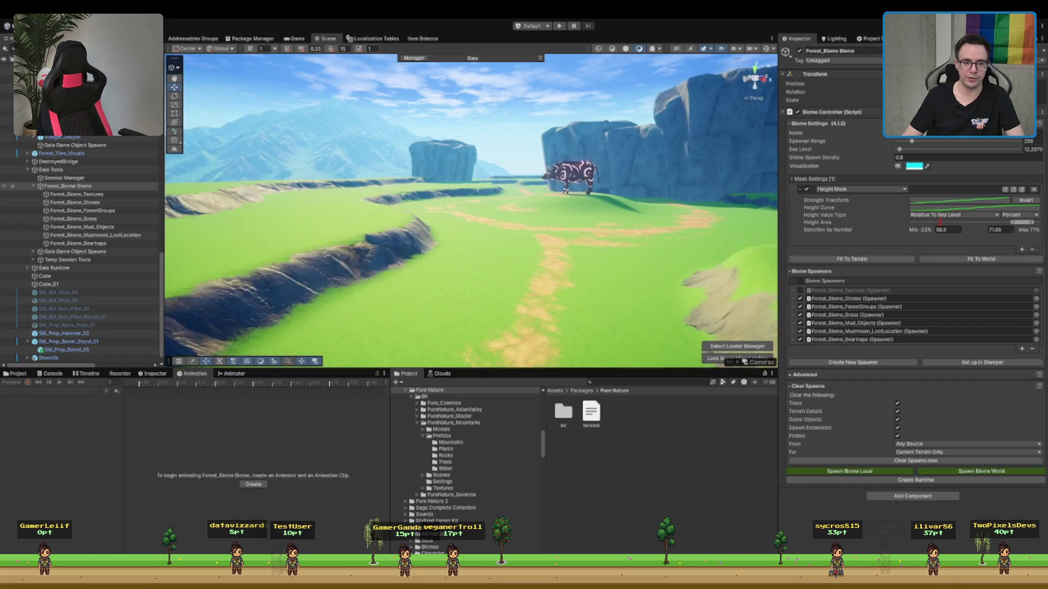
# - Fly up to an overview of the lake and bridge and select the Terrain
pyautogui.moveTo(611, 218)
pyautogui.mouseDown()
pyautogui.moveTo(630, 214)
pyautogui.moveTo(392, 263)
pyautogui.moveTo(618, 237)
pyautogui.moveTo(510, 196)
pyautogui.moveTo(549, 179)
pyautogui.moveTo(501, 237)
pyautogui.mouseUp()
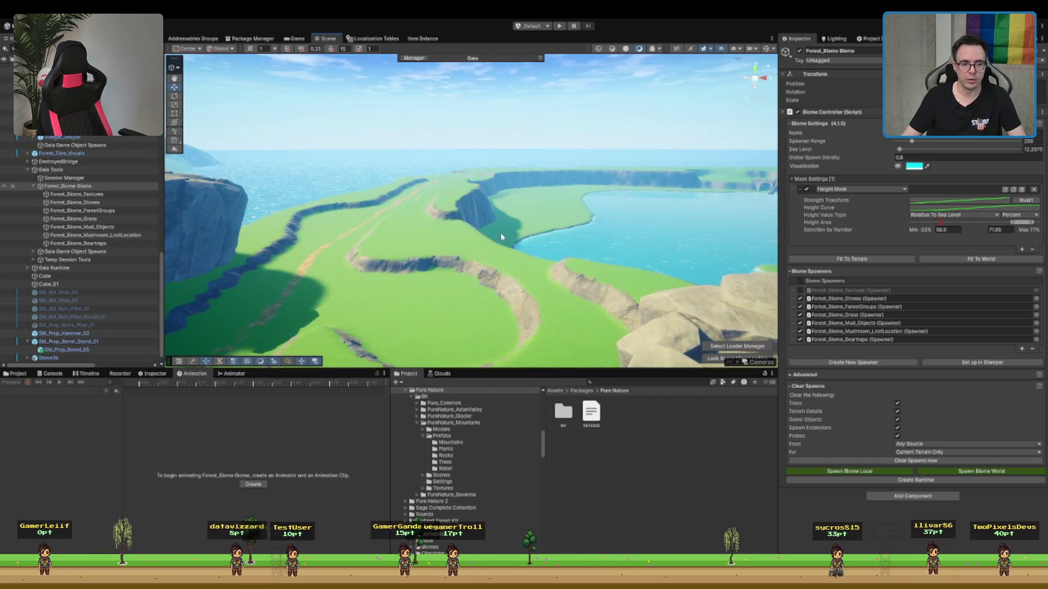
pyautogui.click(419, 287)
# - Paint winding Mud-layer paths across the green meadow, then start a Project search for Ruin
pyautogui.press('F4')
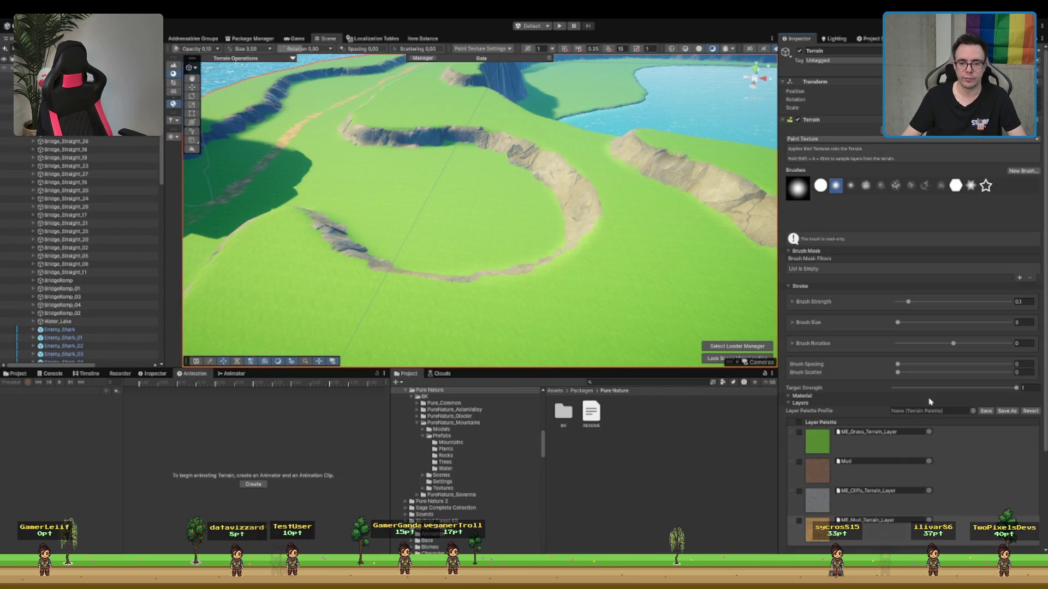
pyautogui.click(876, 522)
pyautogui.scroll(5, 484, 199)
pyautogui.scroll(-4, 554, 202)
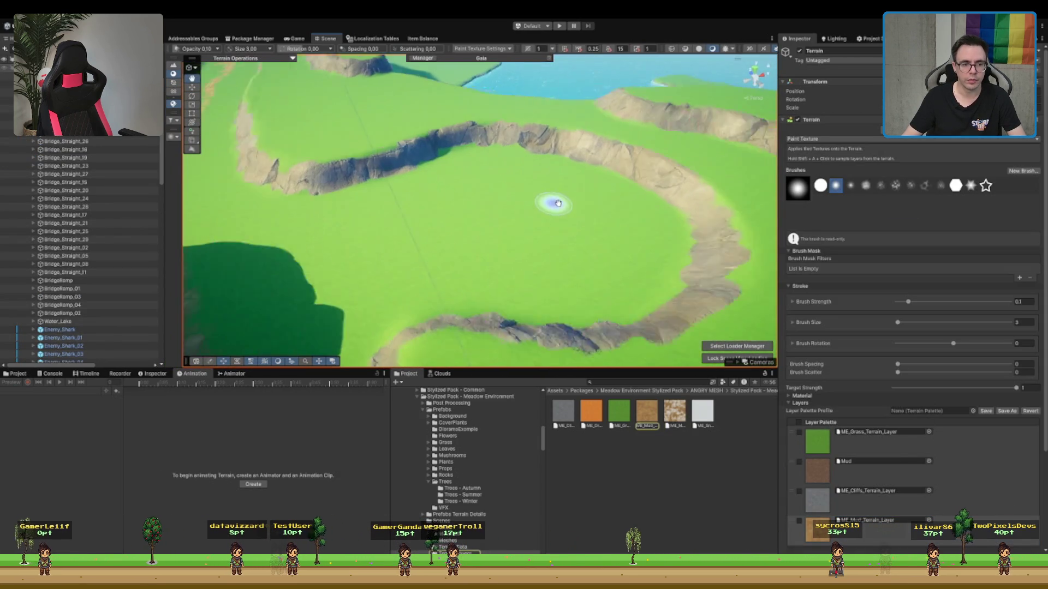
pyautogui.scroll(2, 542, 214)
pyautogui.scroll(6, 542, 214)
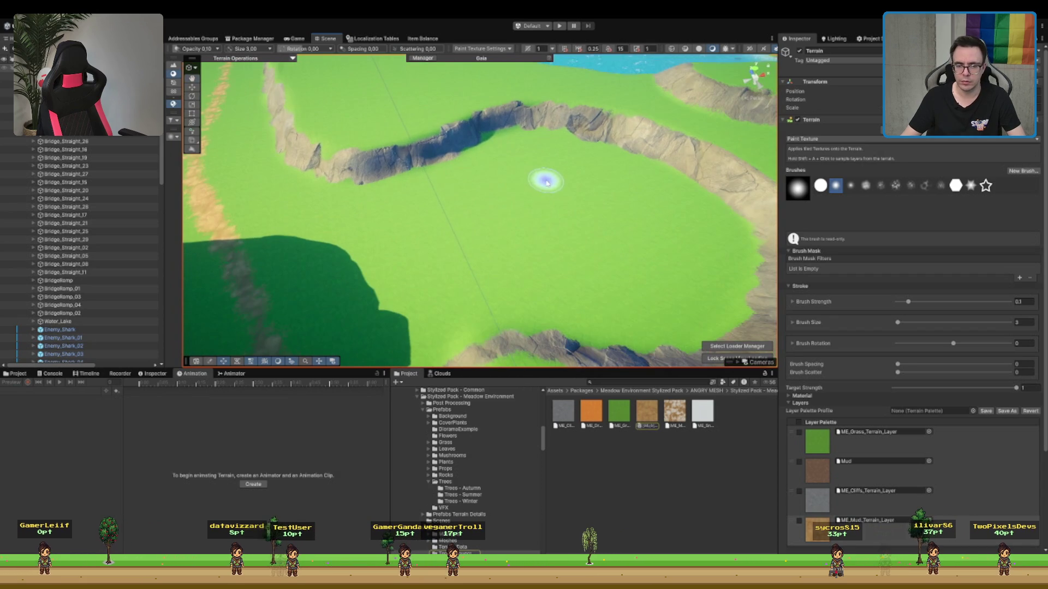
pyautogui.moveTo(523, 241)
pyautogui.mouseDown()
pyautogui.moveTo(505, 243)
pyautogui.moveTo(566, 208)
pyautogui.moveTo(548, 217)
pyautogui.moveTo(612, 259)
pyautogui.moveTo(613, 280)
pyautogui.moveTo(646, 283)
pyautogui.moveTo(627, 296)
pyautogui.moveTo(557, 323)
pyautogui.moveTo(449, 222)
pyautogui.moveTo(424, 241)
pyautogui.moveTo(604, 215)
pyautogui.moveTo(644, 172)
pyautogui.moveTo(613, 175)
pyautogui.moveTo(643, 168)
pyautogui.moveTo(622, 182)
pyautogui.mouseUp()
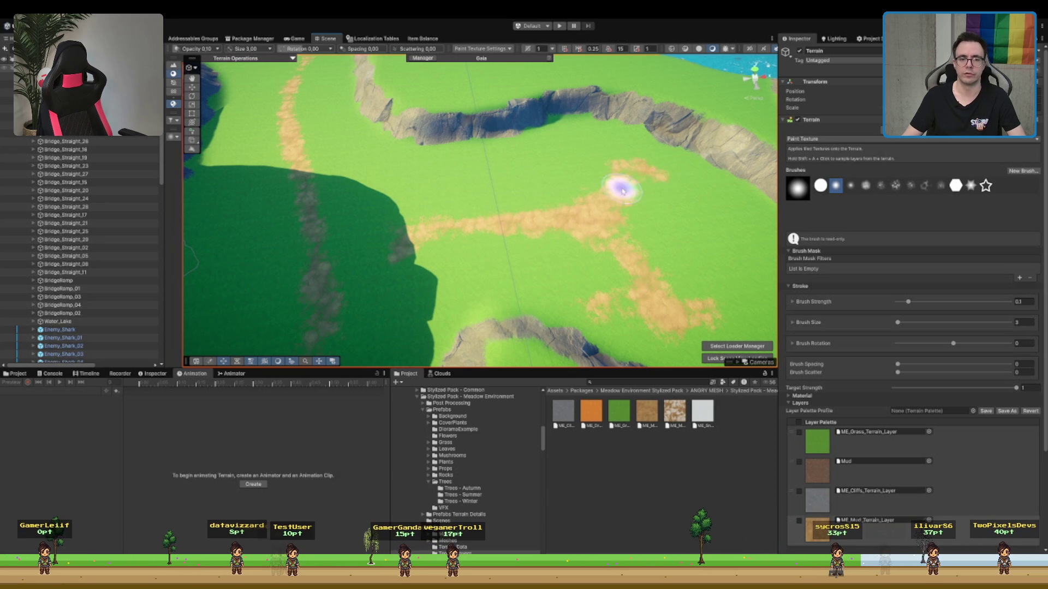
pyautogui.scroll(5, 684, 186)
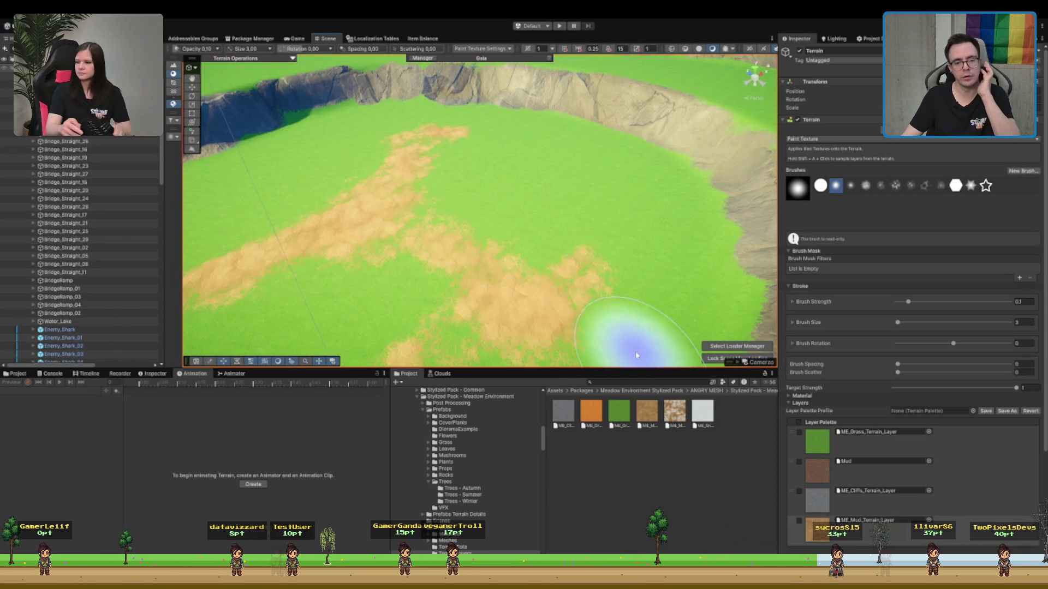
pyautogui.click(642, 378)
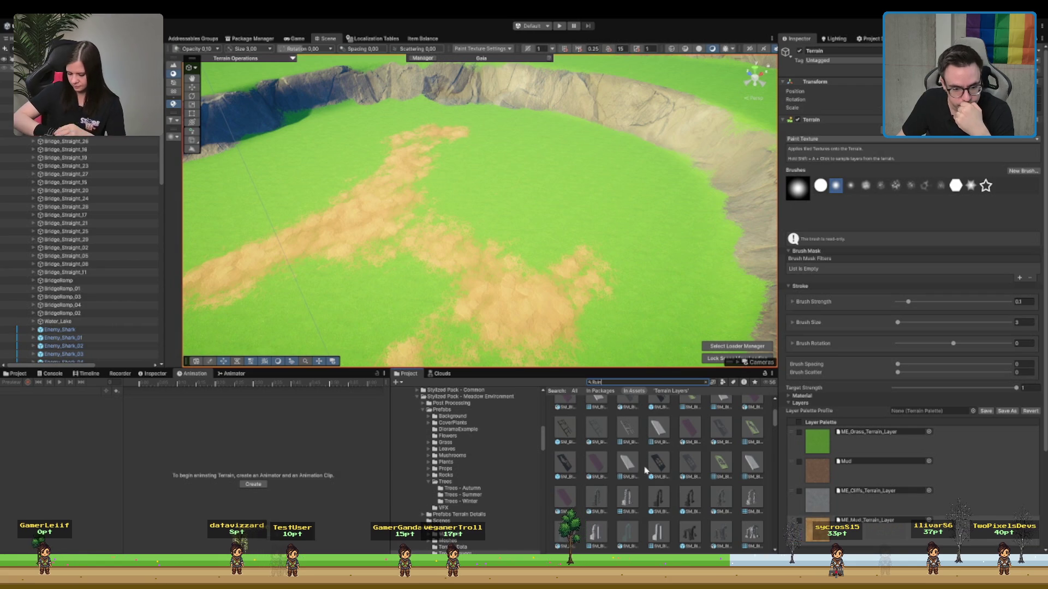
# - Place the SM_Bld_Ruin_02 arch in the meadow, then try out and delete SM_Bld_Ruin_04
pyautogui.moveTo(648, 476)
pyautogui.mouseDown()
pyautogui.moveTo(627, 382)
pyautogui.moveTo(513, 134)
pyautogui.mouseUp()
pyautogui.click(691, 500)
pyautogui.scroll(-2, 689, 508)
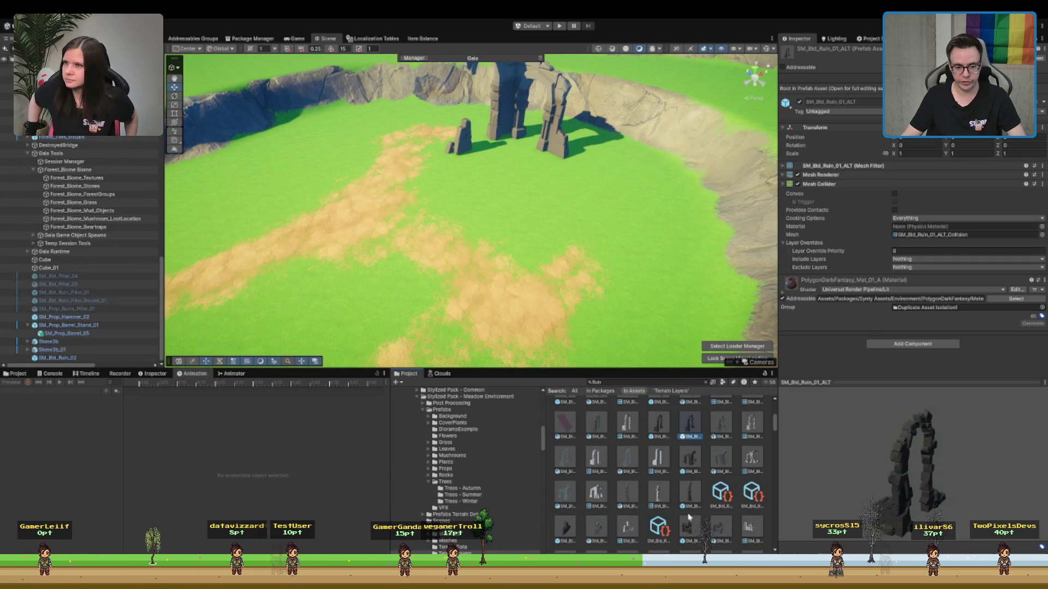
pyautogui.moveTo(689, 531)
pyautogui.mouseDown()
pyautogui.moveTo(562, 230)
pyautogui.moveTo(631, 226)
pyautogui.mouseUp()
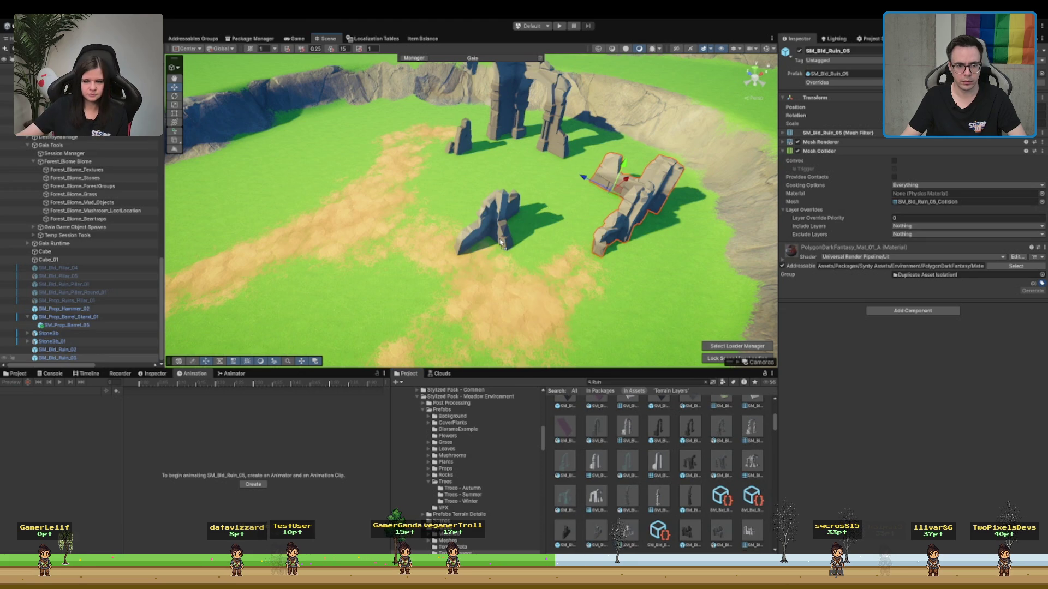
pyautogui.press('f')
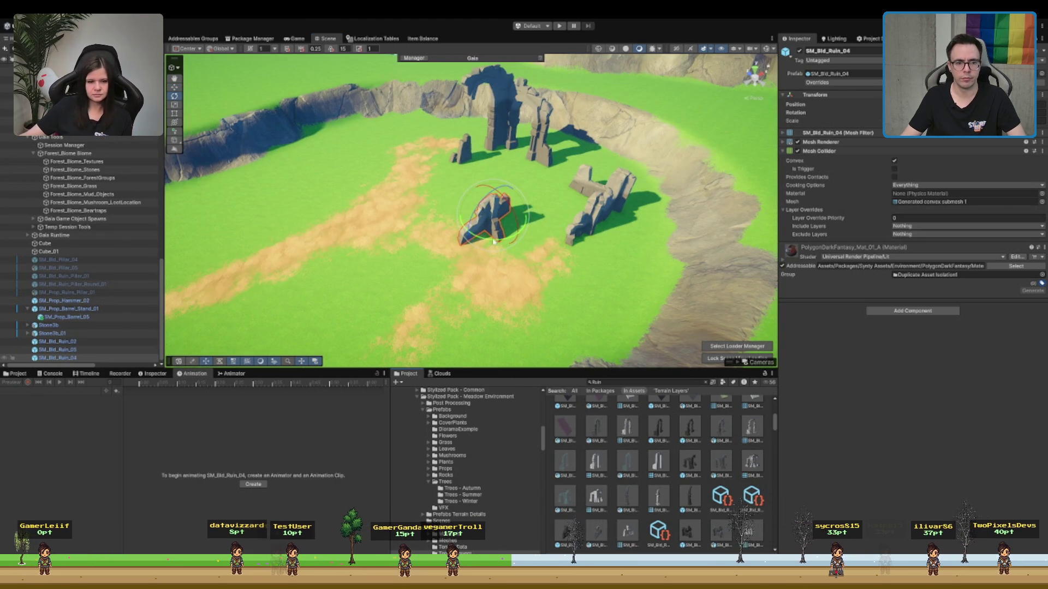
pyautogui.moveTo(494, 242); pyautogui.dragTo(604, 265)
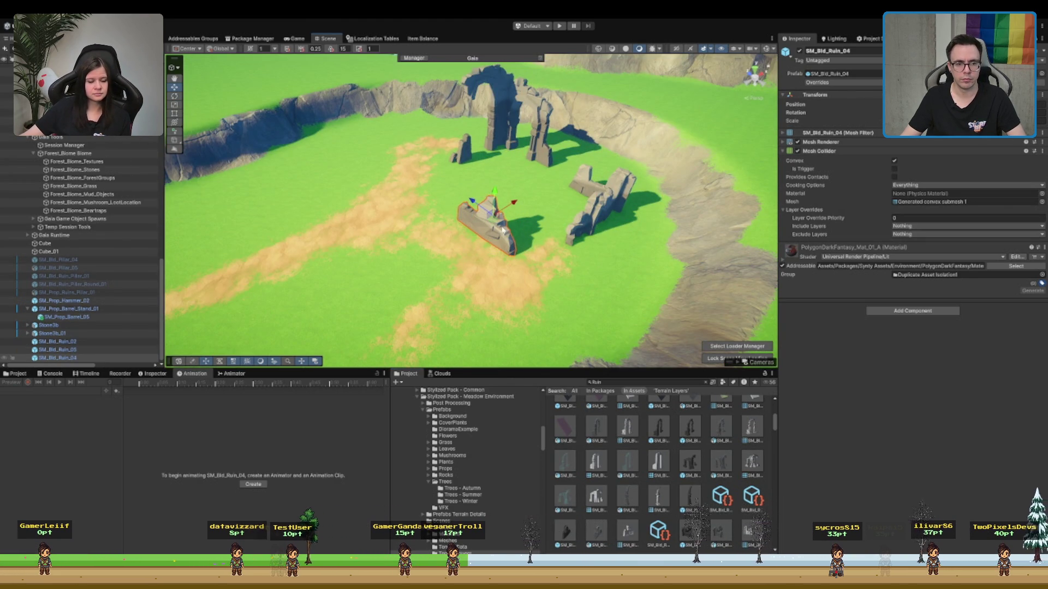
pyautogui.moveTo(503, 230)
pyautogui.mouseDown()
pyautogui.moveTo(480, 261)
pyautogui.moveTo(524, 261)
pyautogui.moveTo(500, 264)
pyautogui.mouseUp()
pyautogui.press('Delete')
# - Shift the ruined arch SM_Bld_Ruin_02 further left on the terrain
pyautogui.click(510, 141)
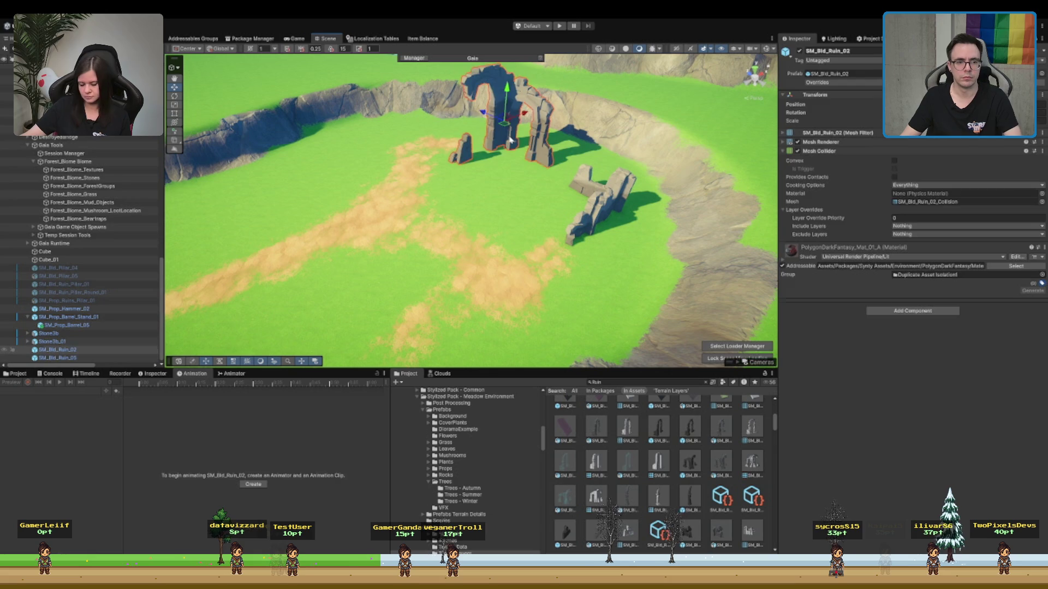
pyautogui.moveTo(505, 126)
pyautogui.mouseDown()
pyautogui.moveTo(420, 139)
pyautogui.moveTo(421, 124)
pyautogui.mouseUp()
pyautogui.press('e')
pyautogui.press('w')
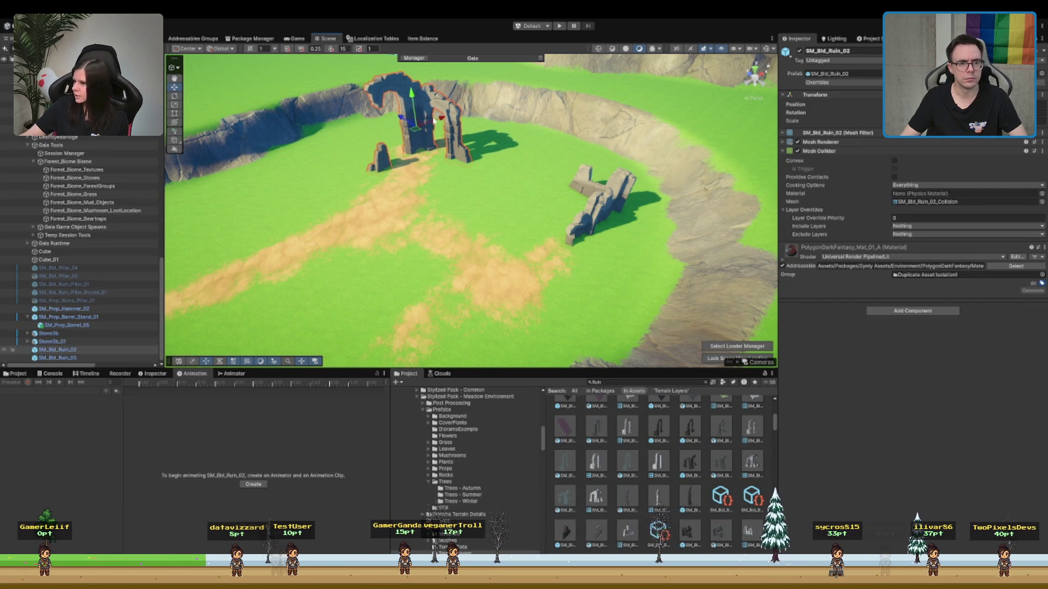
# - Move the SM_Bld_Ruin_05 broken wall onto the sand path, then reselect the Terrain
pyautogui.click(603, 203)
pyautogui.press('f')
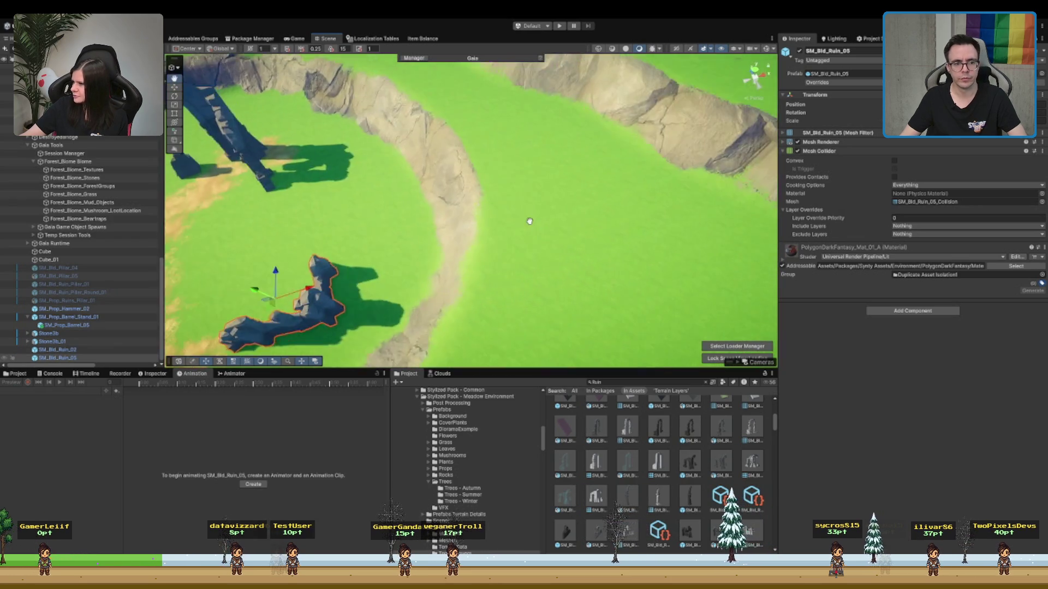
pyautogui.moveTo(493, 235); pyautogui.dragTo(406, 232)
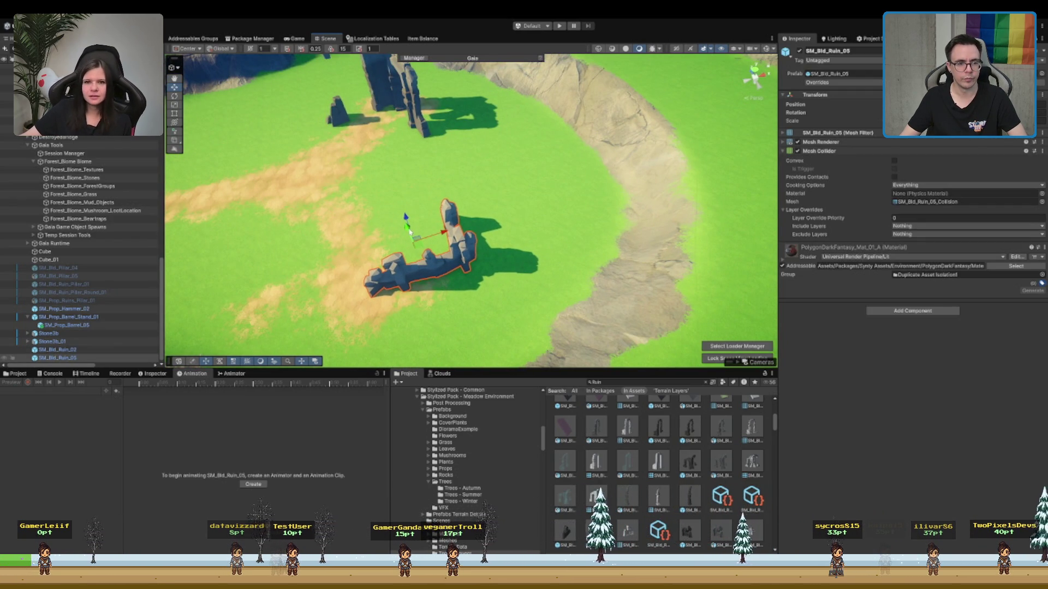
pyautogui.click(461, 148)
pyautogui.press('f')
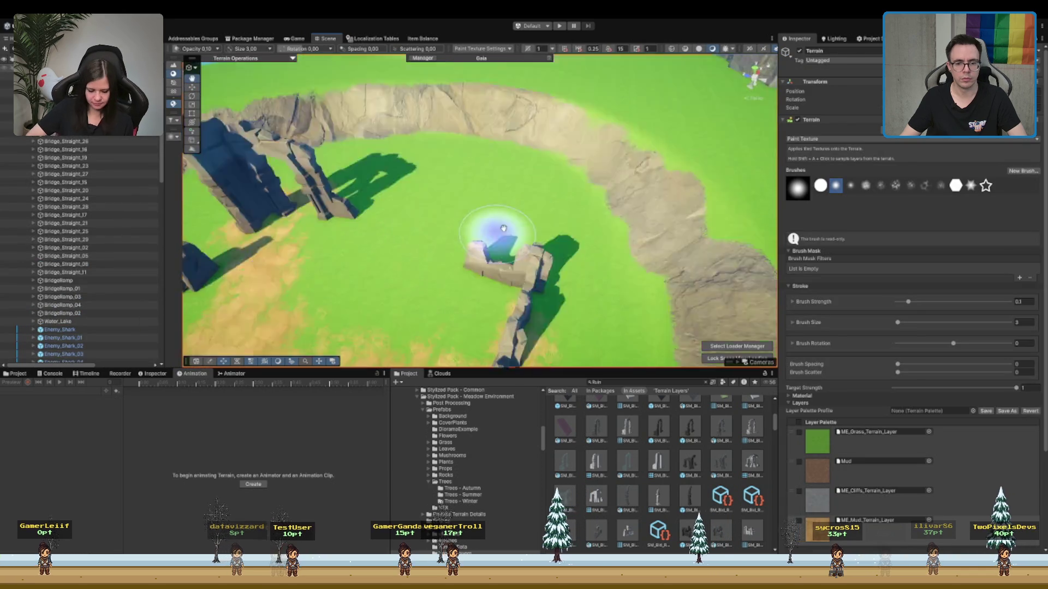
pyautogui.scroll(-3, 603, 188)
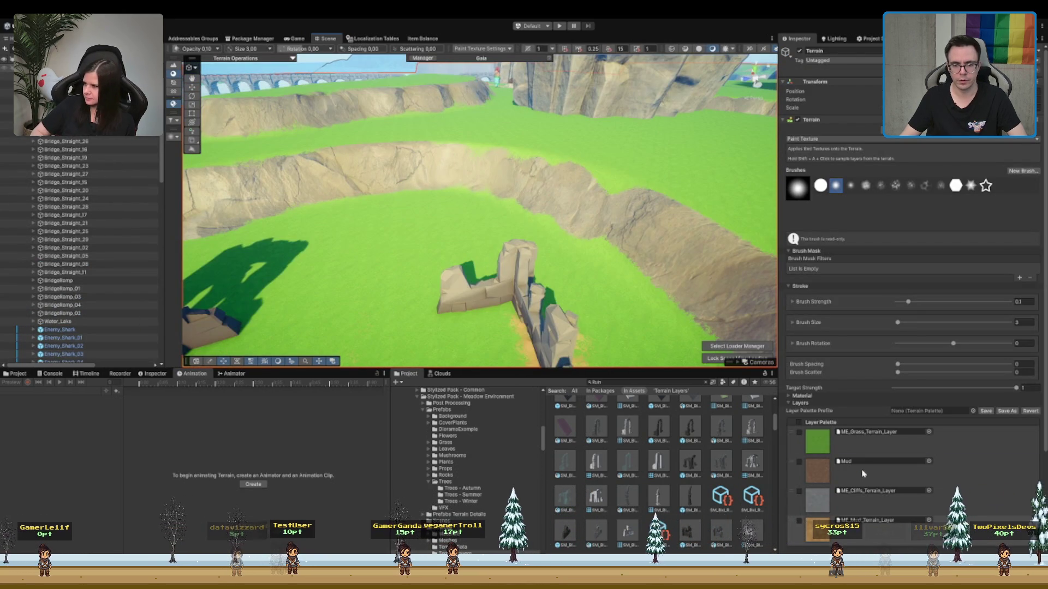
pyautogui.scroll(-3, 496, 239)
pyautogui.scroll(5, 497, 239)
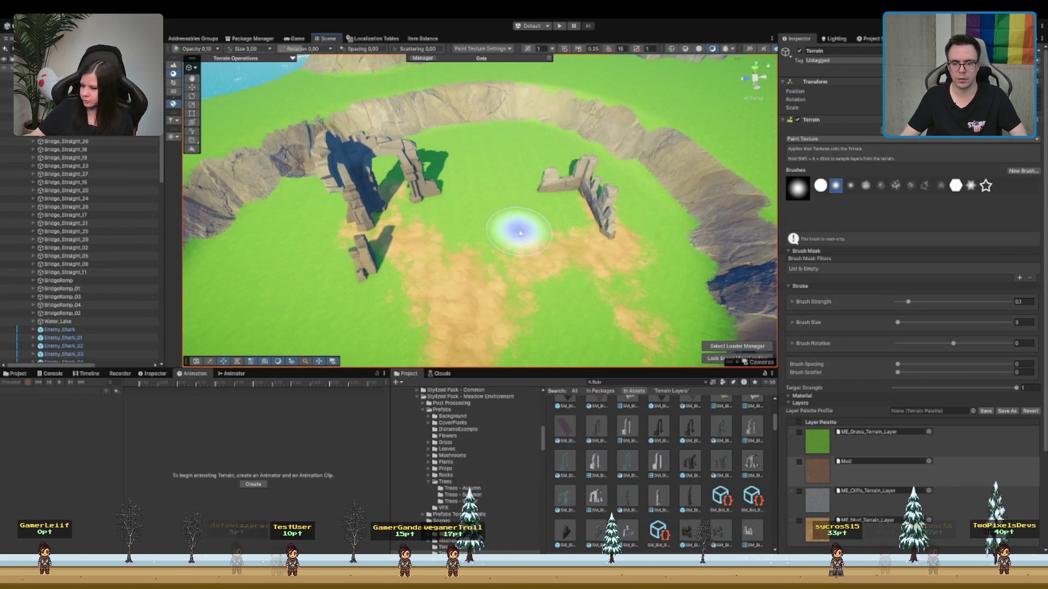
pyautogui.scroll(-2, 564, 243)
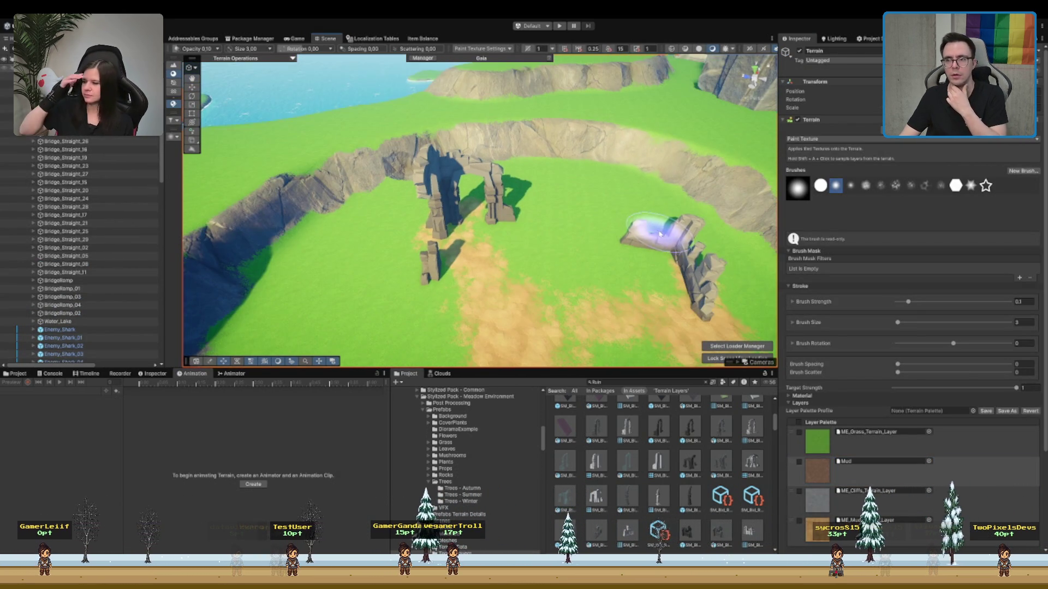
pyautogui.scroll(-2, 657, 232)
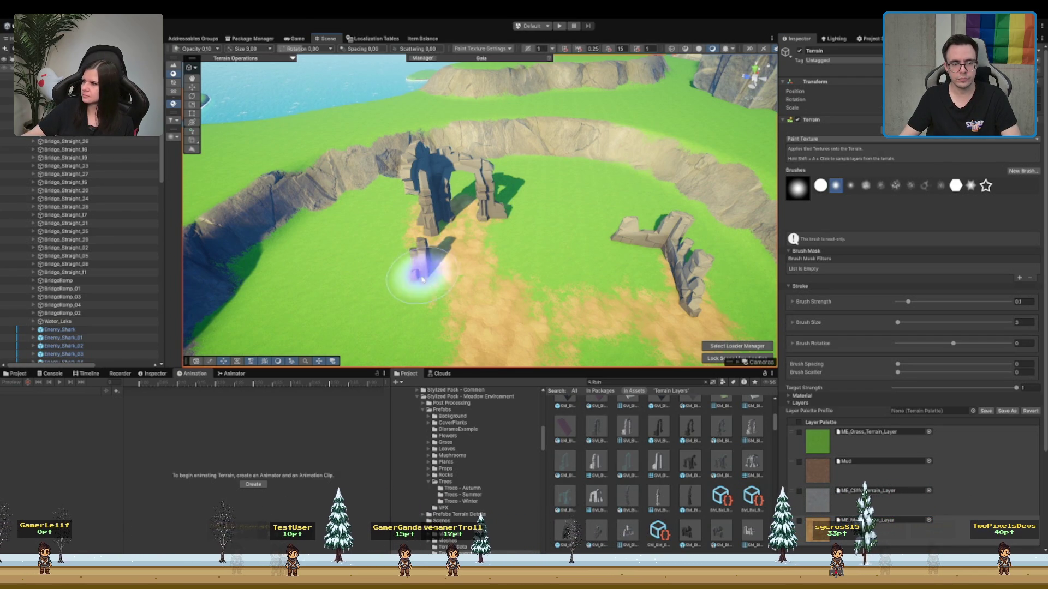
pyautogui.scroll(3, 611, 257)
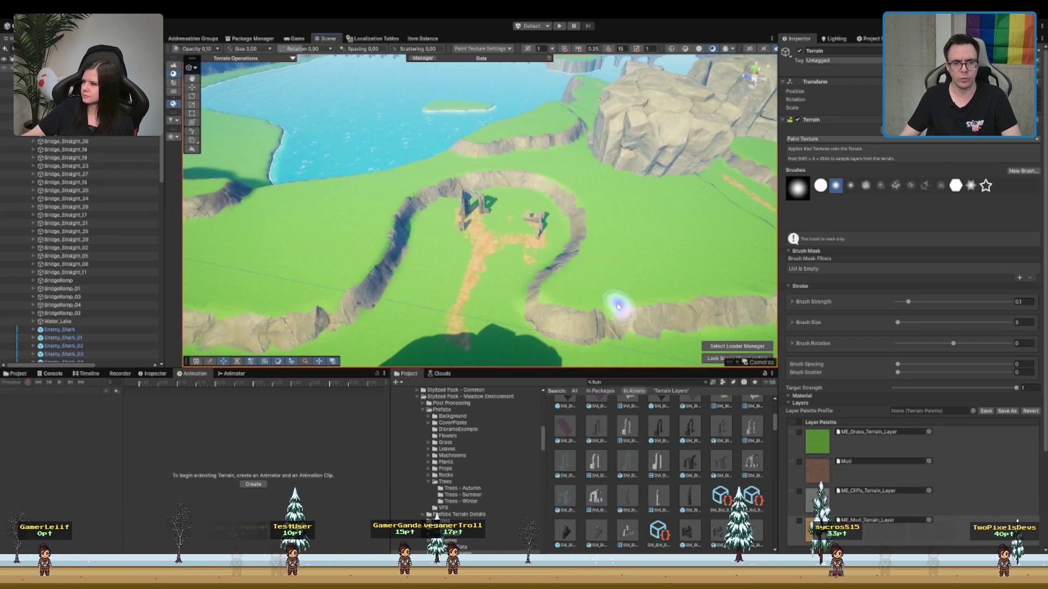
pyautogui.scroll(-3, 561, 239)
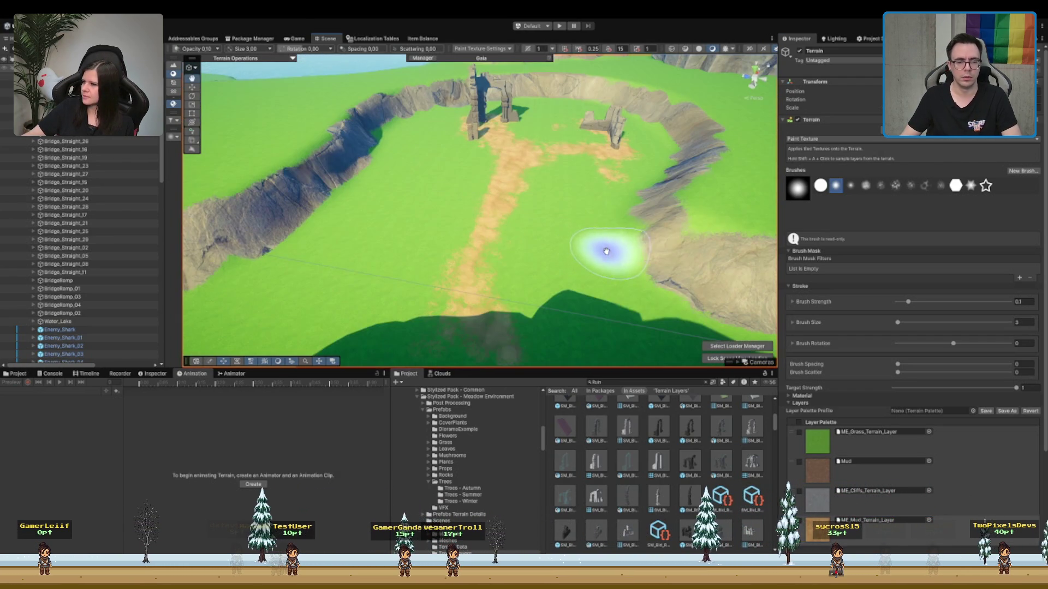
pyautogui.scroll(-5, 603, 246)
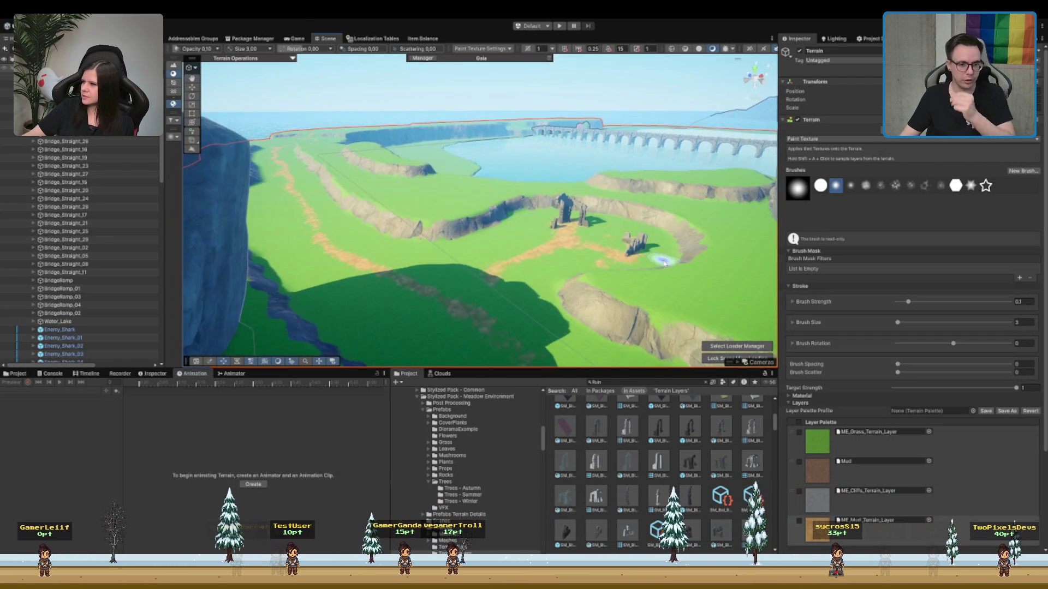
pyautogui.scroll(6, 662, 262)
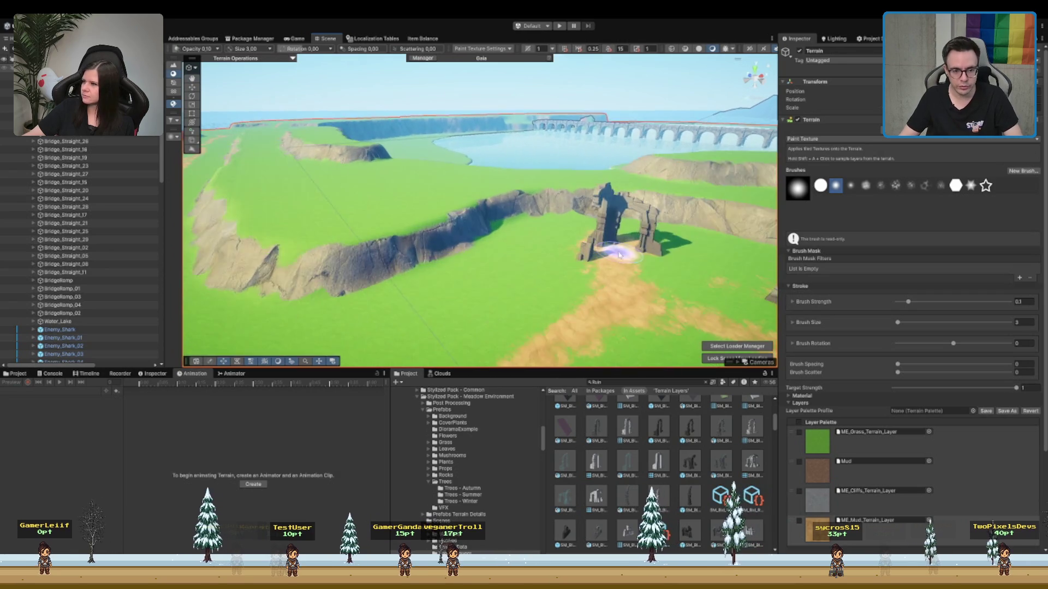
pyautogui.scroll(-4, 570, 254)
pyautogui.scroll(8, 584, 240)
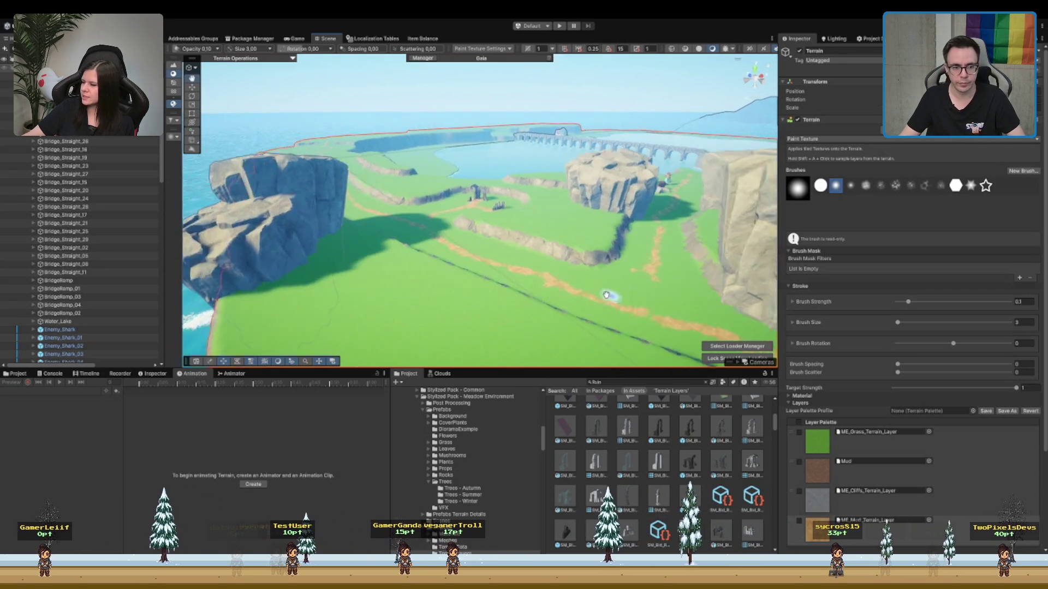
pyautogui.scroll(-3, 599, 234)
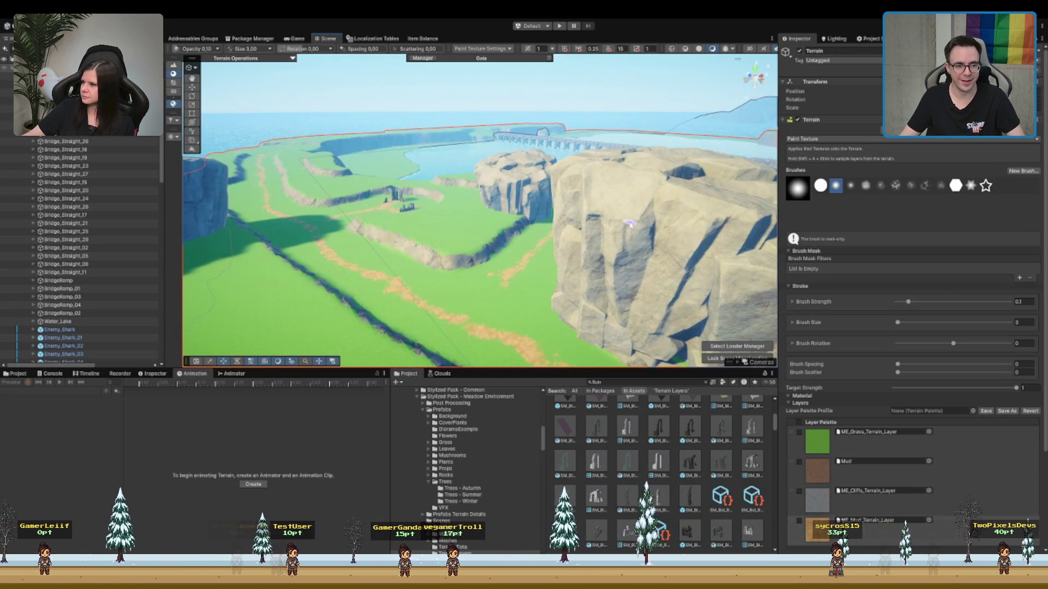
pyautogui.scroll(6, 562, 284)
pyautogui.scroll(-5, 561, 296)
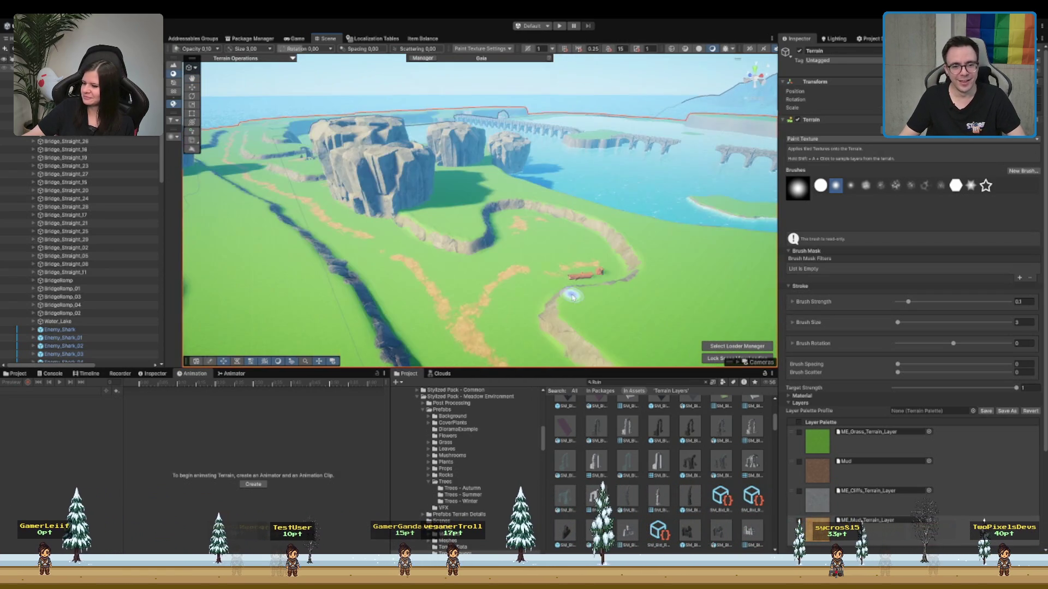
pyautogui.scroll(3, 560, 285)
pyautogui.scroll(5, 546, 278)
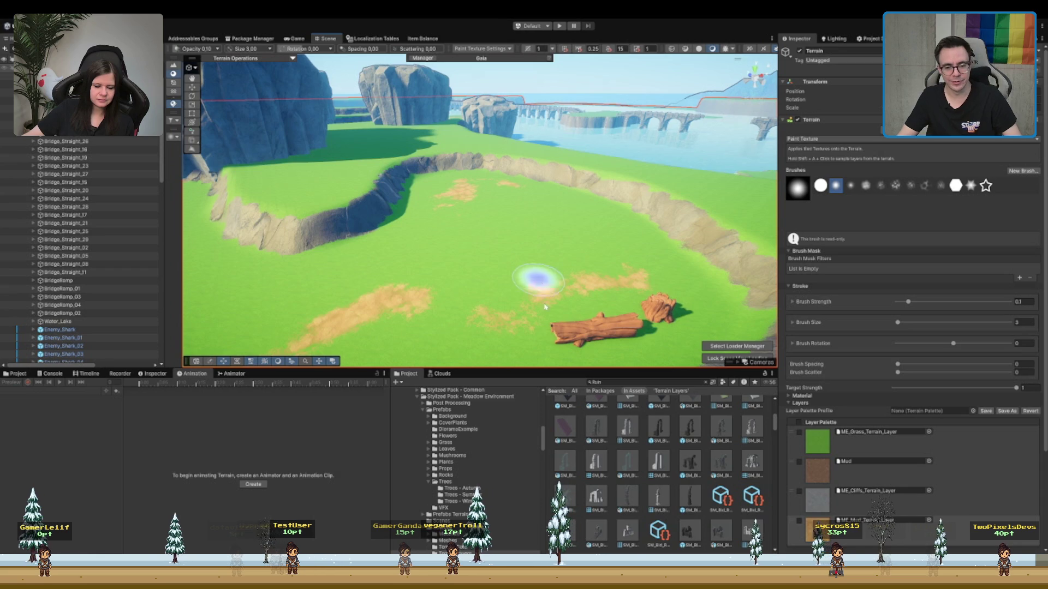
pyautogui.scroll(-3, 710, 518)
pyautogui.scroll(-4, 704, 502)
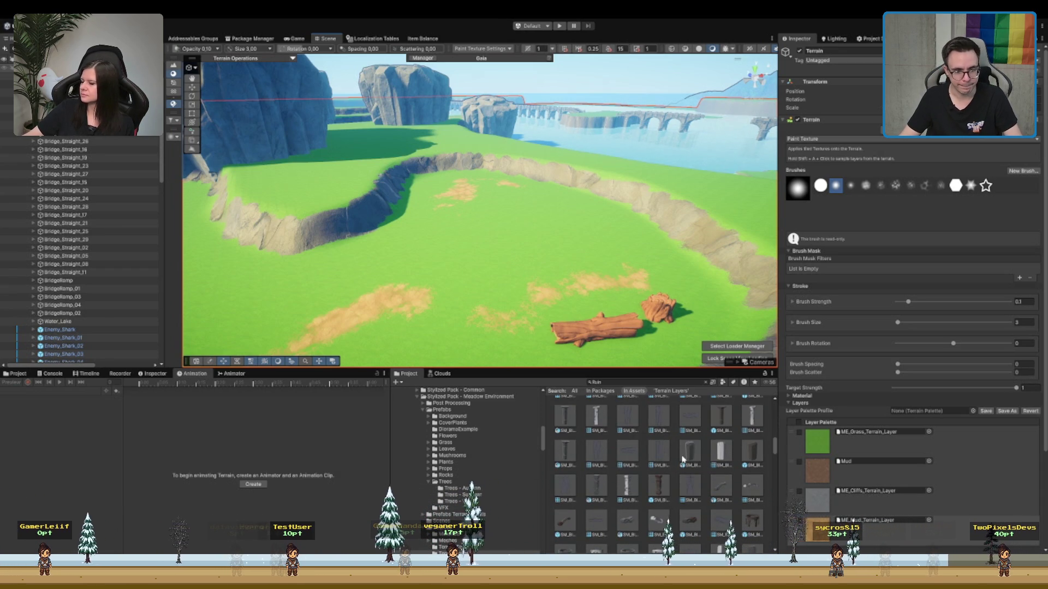
pyautogui.scroll(-3, 682, 460)
pyautogui.scroll(-3, 547, 199)
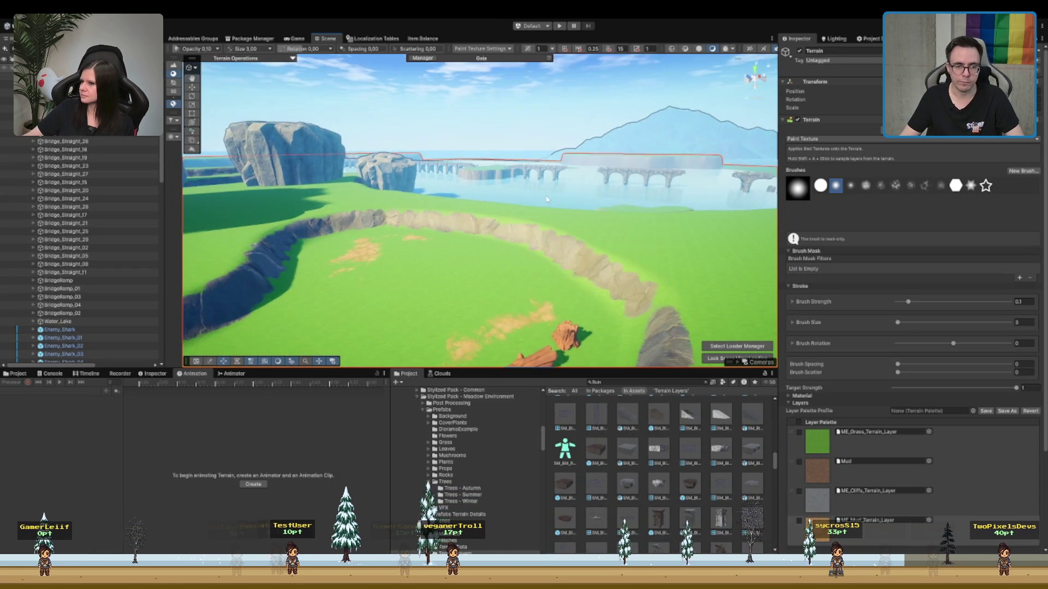
pyautogui.scroll(5, 546, 200)
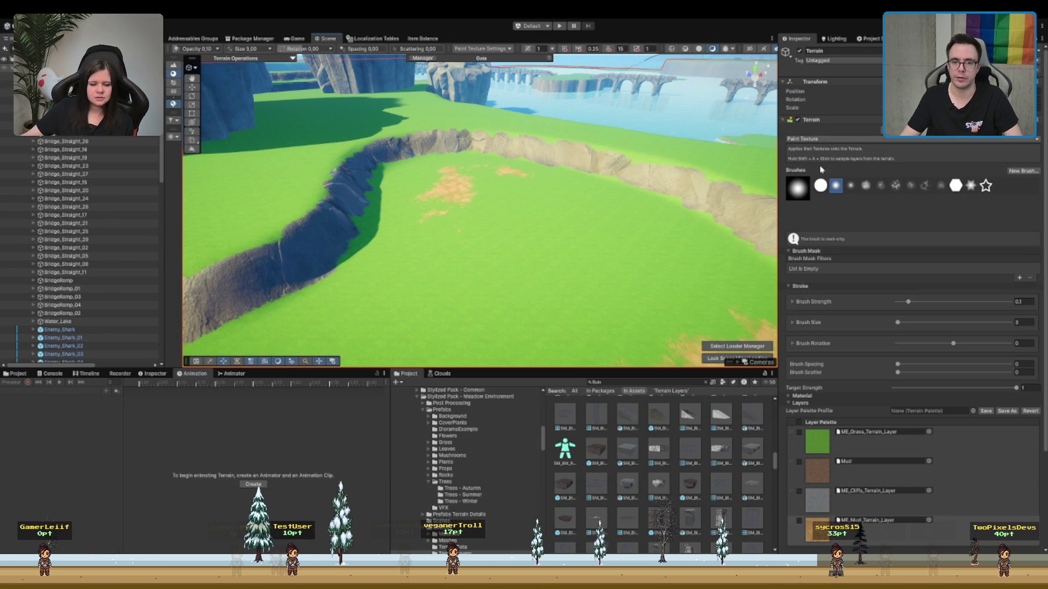
# - Flatten a stretch of the crater floor to height 47 with Set Height
pyautogui.press('F3')
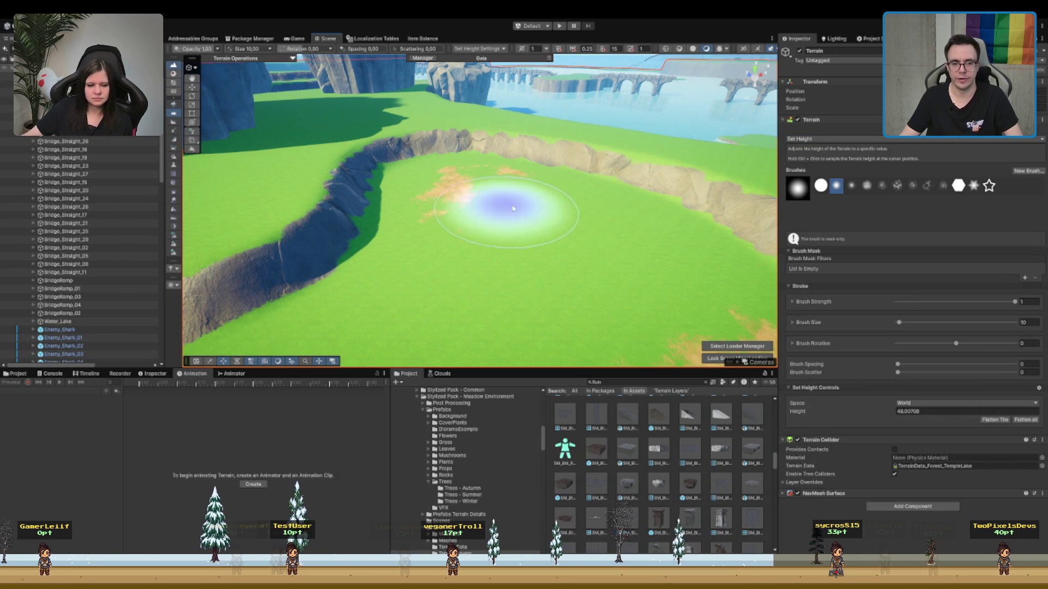
pyautogui.scroll(2, 543, 241)
pyautogui.scroll(-4, 544, 241)
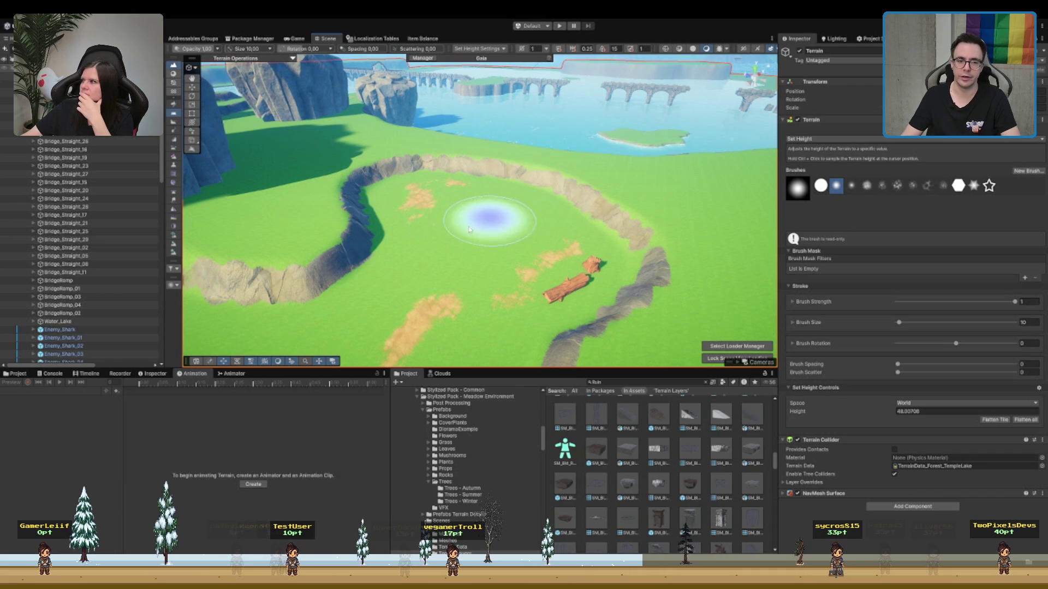
pyautogui.scroll(3, 480, 218)
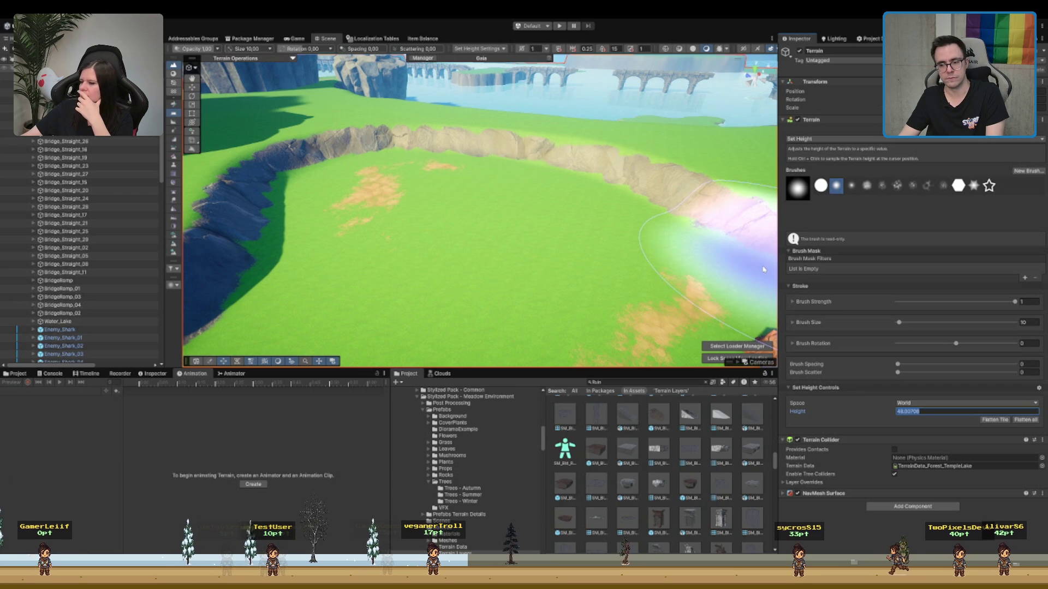
pyautogui.write('47')
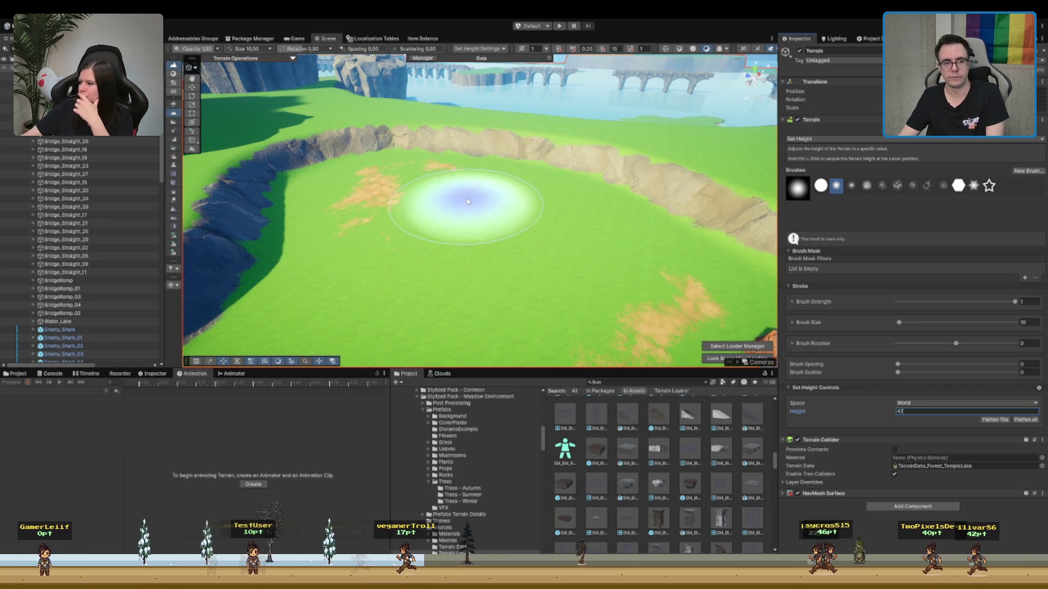
pyautogui.click(468, 199)
pyautogui.scroll(5, 491, 213)
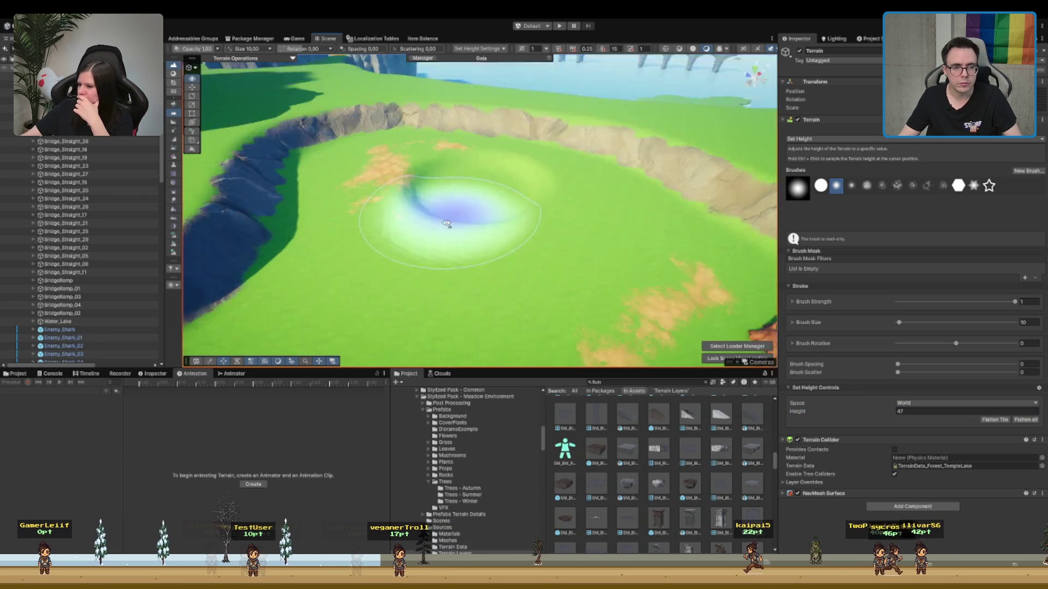
pyautogui.moveTo(509, 201)
pyautogui.mouseDown()
pyautogui.moveTo(421, 182)
pyautogui.moveTo(393, 191)
pyautogui.moveTo(398, 175)
pyautogui.moveTo(363, 162)
pyautogui.moveTo(468, 215)
pyautogui.moveTo(377, 221)
pyautogui.moveTo(351, 206)
pyautogui.moveTo(367, 187)
pyautogui.moveTo(350, 204)
pyautogui.mouseUp()
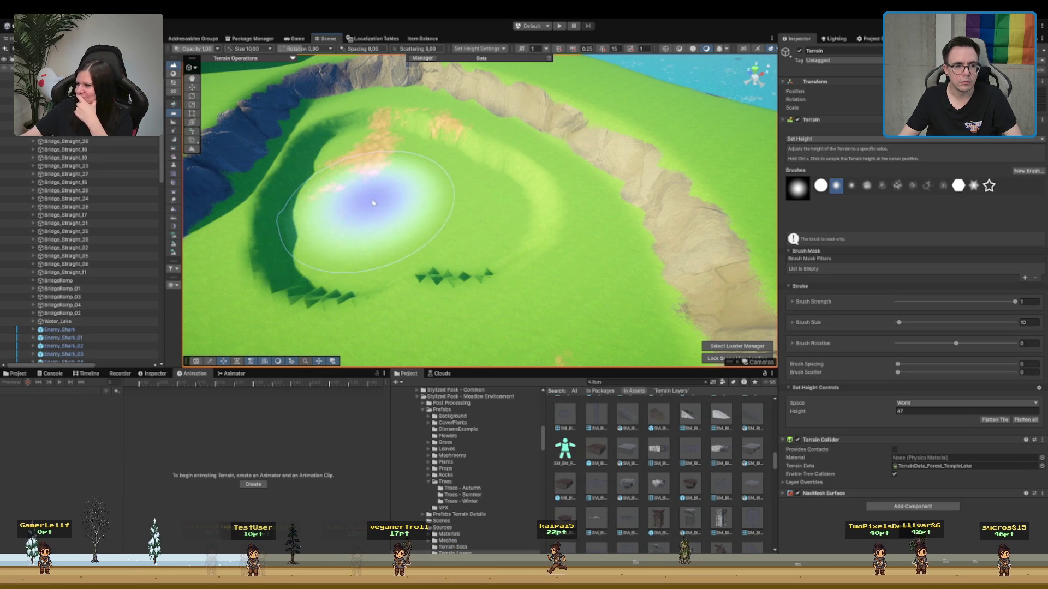
# - Adjust the view over the flattened basin and switch to Smooth Height
pyautogui.scroll(-5, 439, 208)
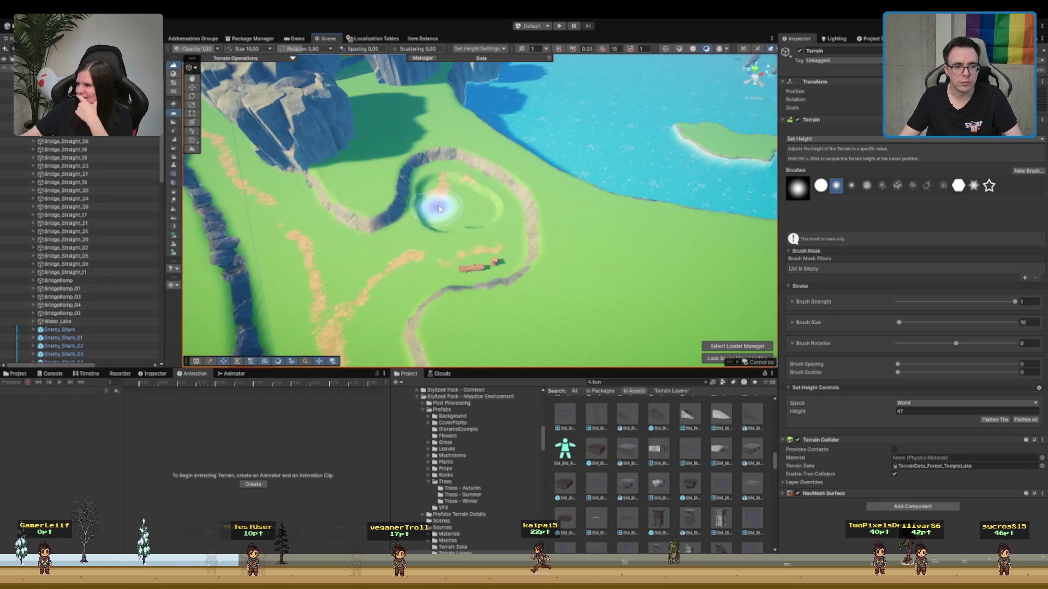
pyautogui.scroll(3, 439, 208)
pyautogui.scroll(3, 539, 138)
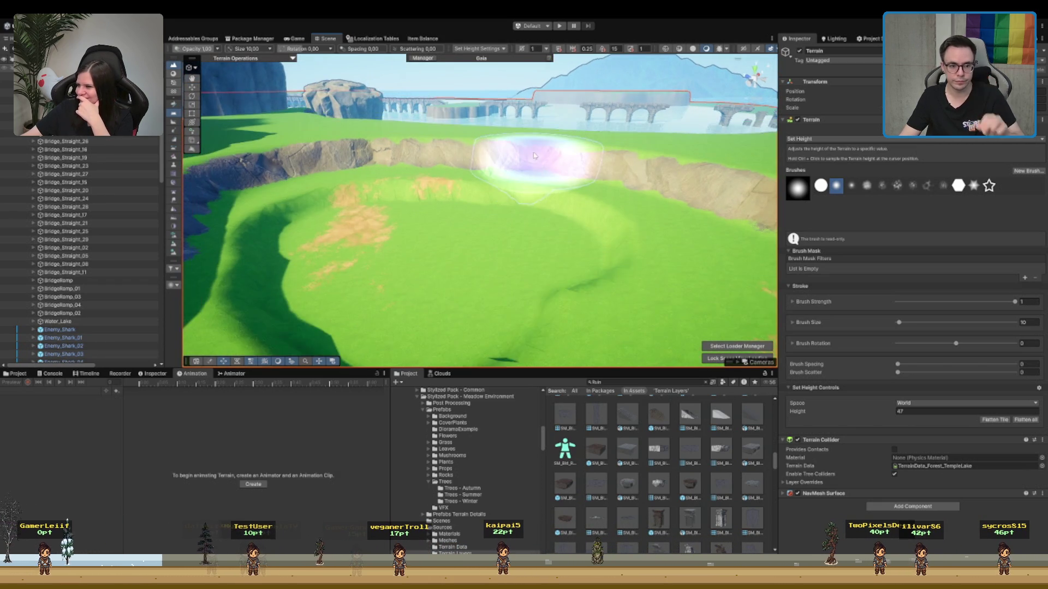
pyautogui.scroll(-3, 532, 164)
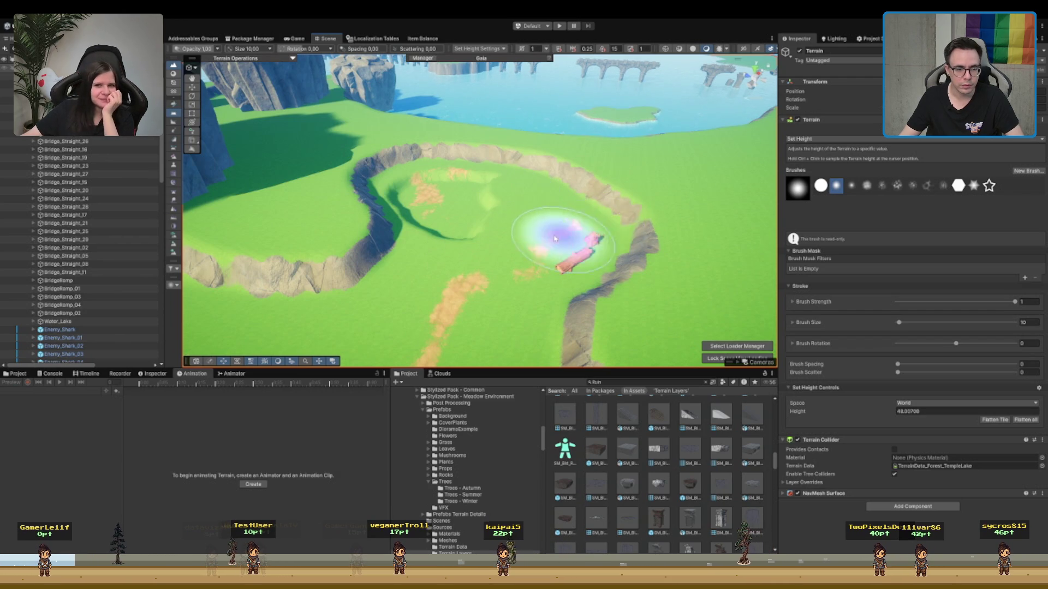
pyautogui.scroll(2, 584, 234)
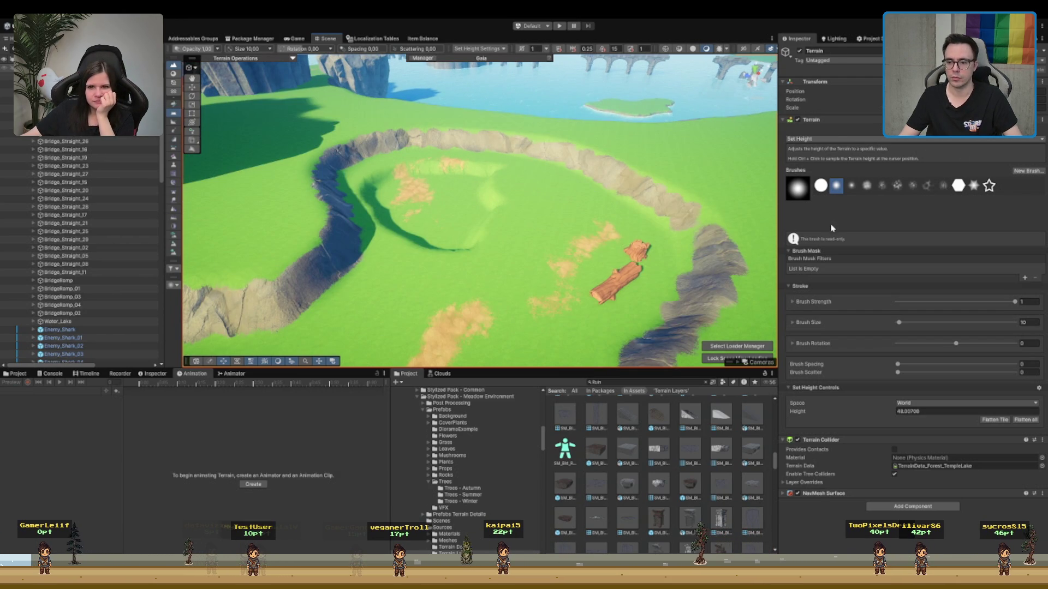
pyautogui.press('shift')
pyautogui.scroll(3, 621, 211)
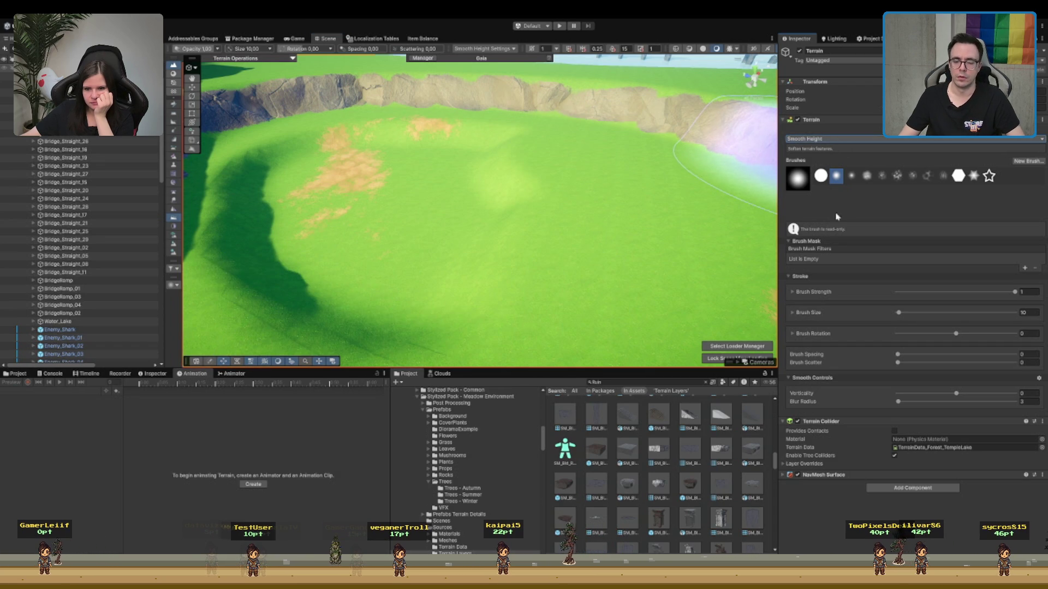
# - Paint Mud over the sunken basin and nearby crater floor, then return to the Move tool
pyautogui.click(873, 407)
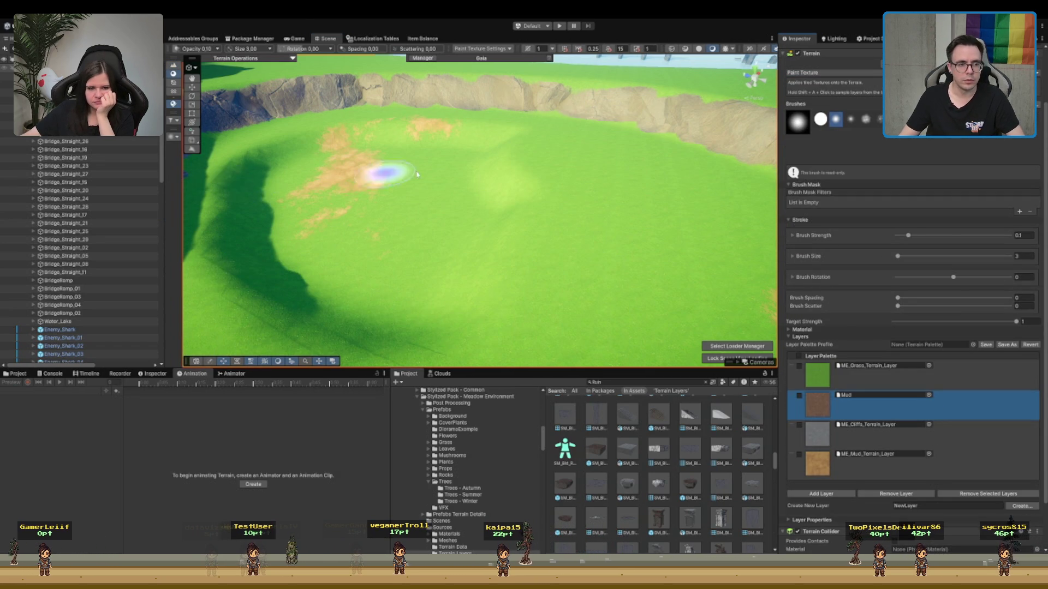
pyautogui.scroll(-2, 374, 175)
pyautogui.moveTo(419, 163); pyautogui.dragTo(360, 175)
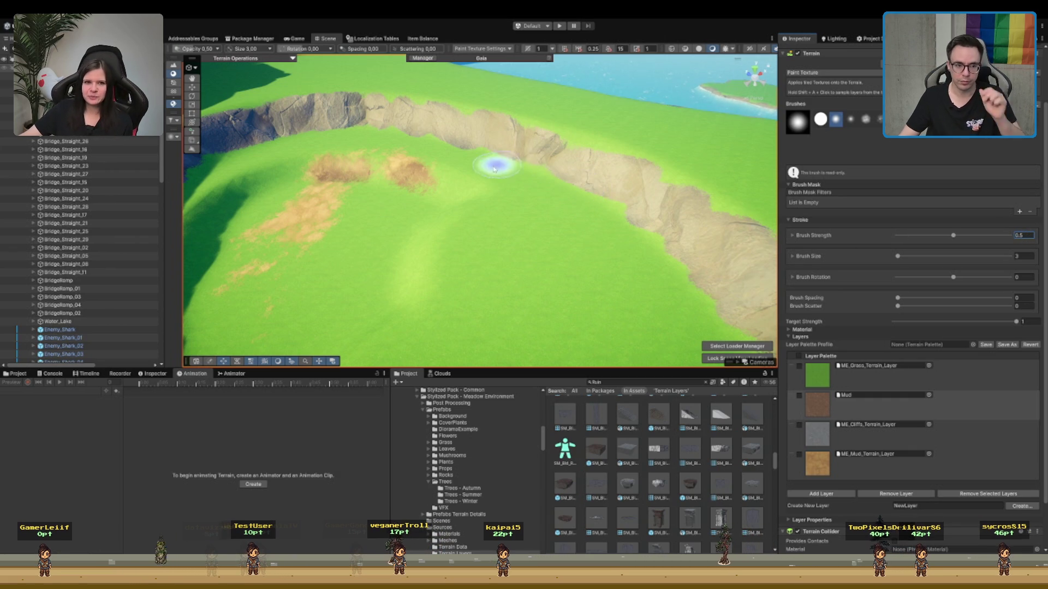
pyautogui.moveTo(496, 166); pyautogui.dragTo(402, 154)
pyautogui.moveTo(501, 123)
pyautogui.mouseDown()
pyautogui.moveTo(437, 98)
pyautogui.moveTo(355, 109)
pyautogui.moveTo(311, 187)
pyautogui.moveTo(295, 269)
pyautogui.mouseUp()
pyautogui.moveTo(374, 240); pyautogui.dragTo(486, 234)
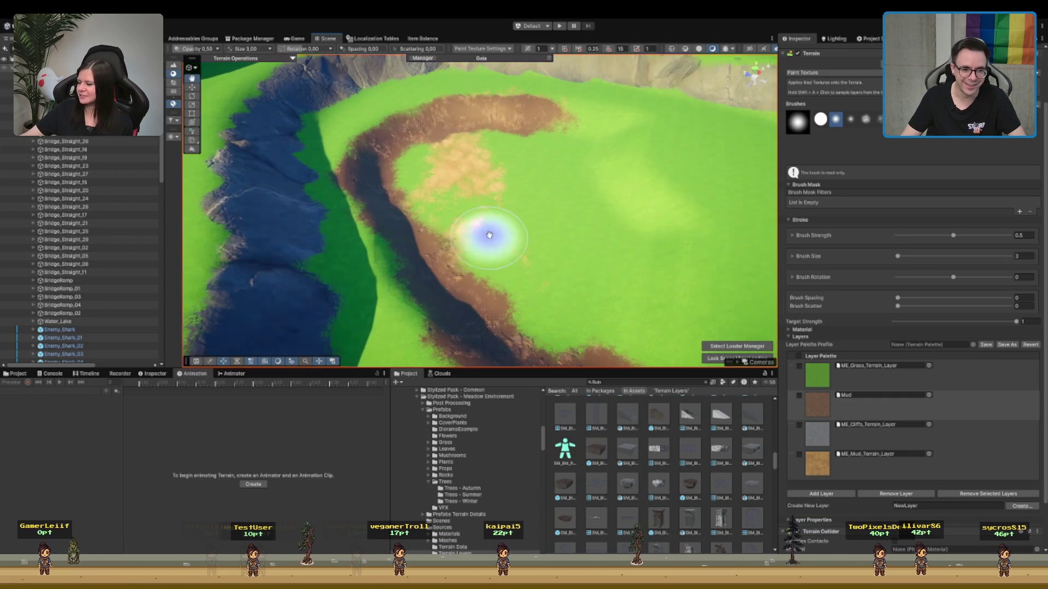
pyautogui.moveTo(678, 334)
pyautogui.mouseDown()
pyautogui.moveTo(650, 257)
pyautogui.moveTo(666, 293)
pyautogui.moveTo(655, 206)
pyautogui.moveTo(620, 153)
pyautogui.moveTo(573, 119)
pyautogui.moveTo(421, 175)
pyautogui.moveTo(545, 140)
pyautogui.moveTo(468, 159)
pyautogui.moveTo(543, 154)
pyautogui.moveTo(589, 170)
pyautogui.moveTo(568, 311)
pyautogui.moveTo(555, 163)
pyautogui.moveTo(523, 223)
pyautogui.moveTo(475, 218)
pyautogui.moveTo(428, 264)
pyautogui.moveTo(479, 309)
pyautogui.mouseUp()
pyautogui.scroll(-5, 559, 256)
pyautogui.scroll(-5, 560, 256)
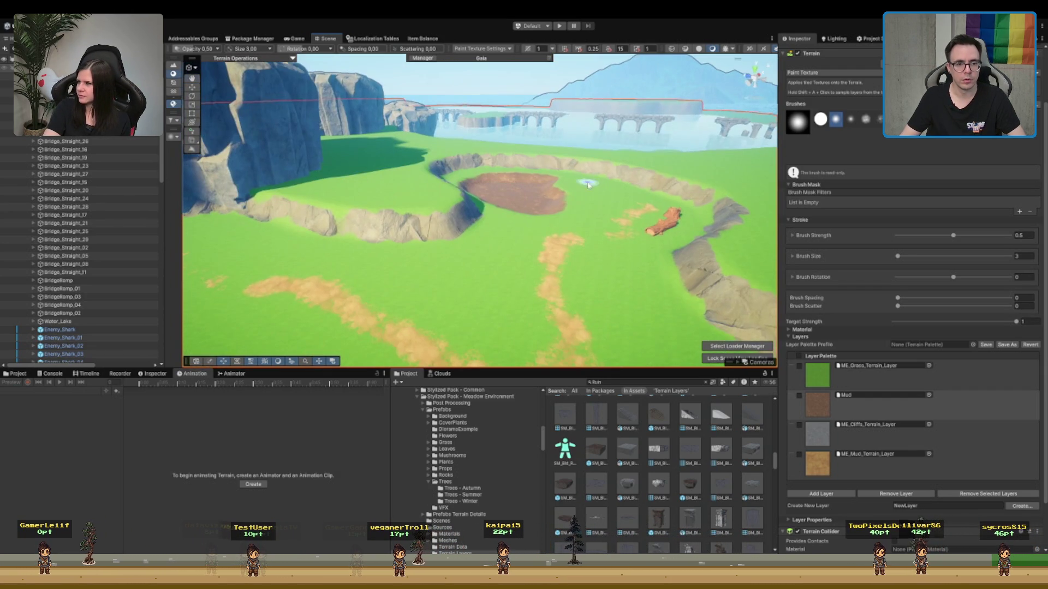
pyautogui.press('w')
pyautogui.scroll(-3, 82, 272)
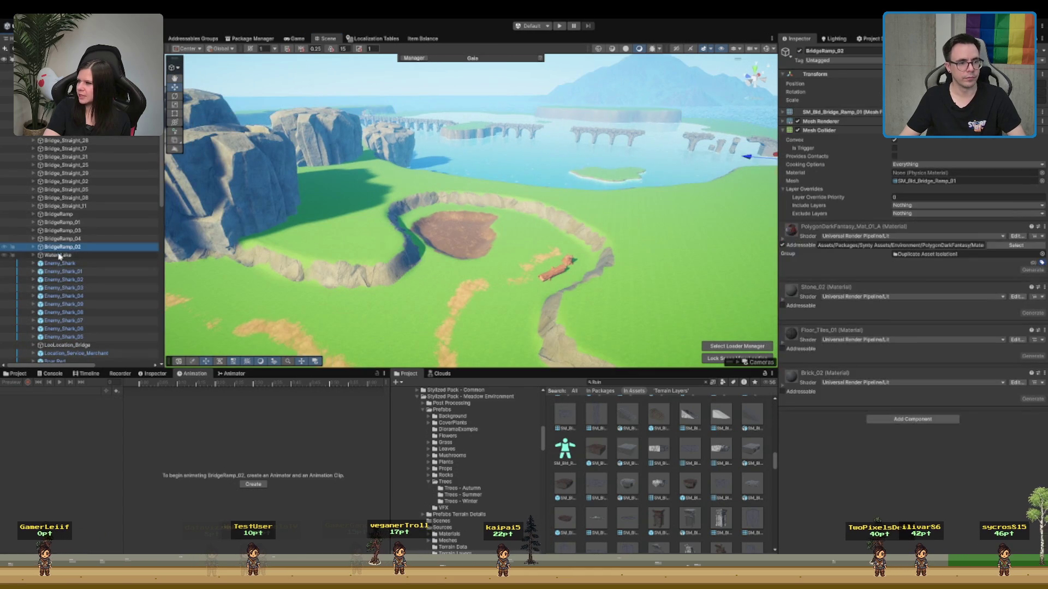
pyautogui.doubleClick(58, 255)
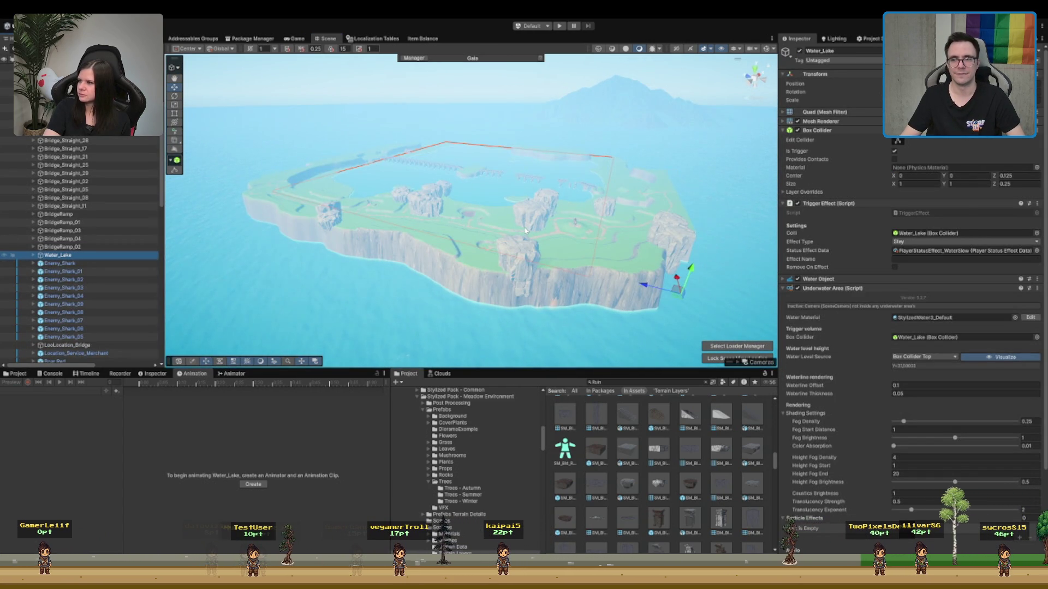
pyautogui.scroll(5, 526, 231)
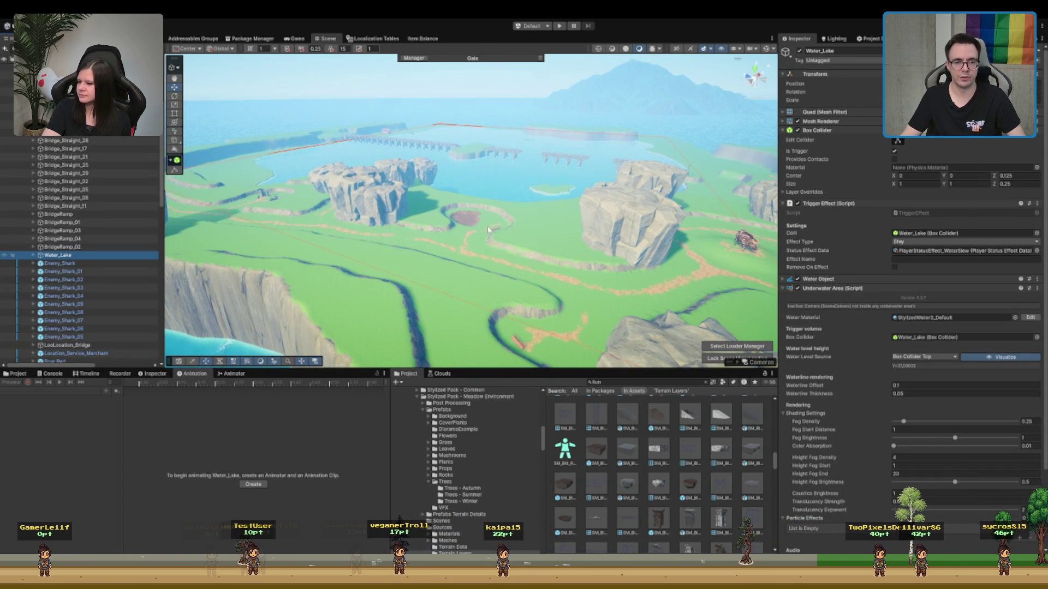
pyautogui.hotkey('ctrl', 'd')
pyautogui.scroll(-5, 599, 231)
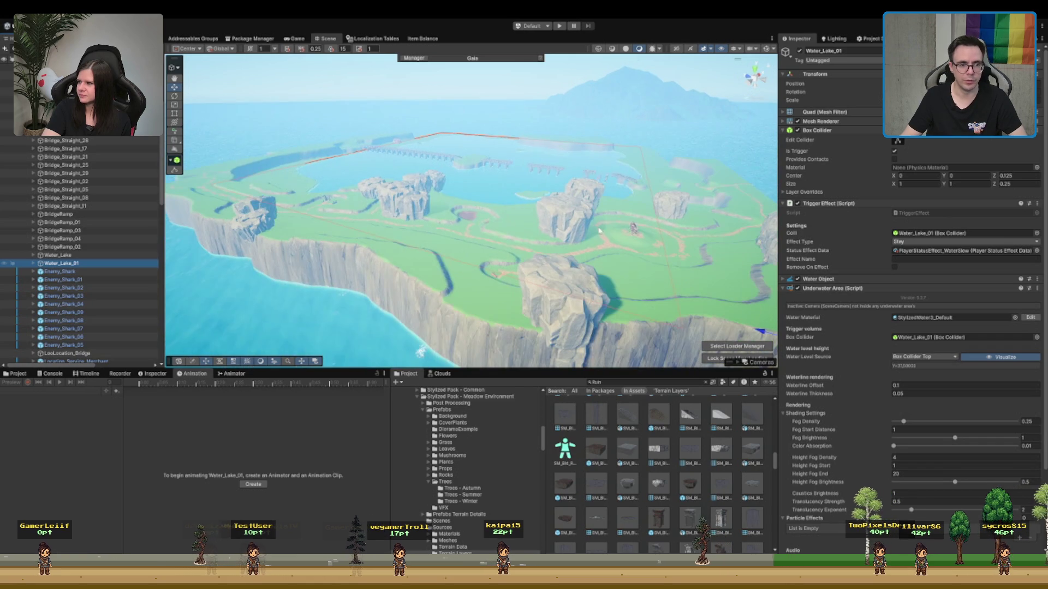
pyautogui.scroll(-3, 476, 174)
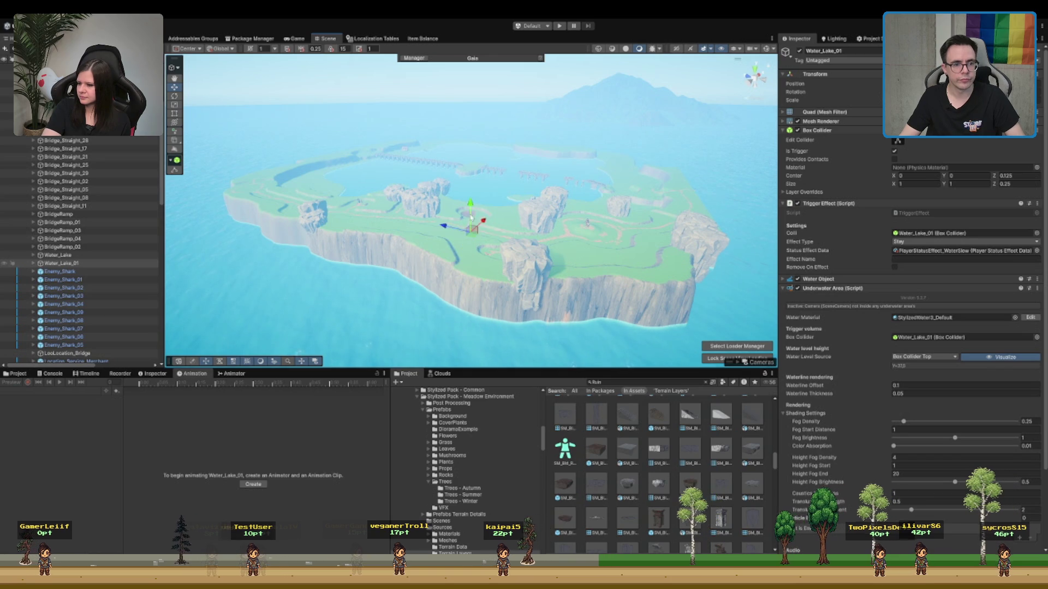
pyautogui.press('f')
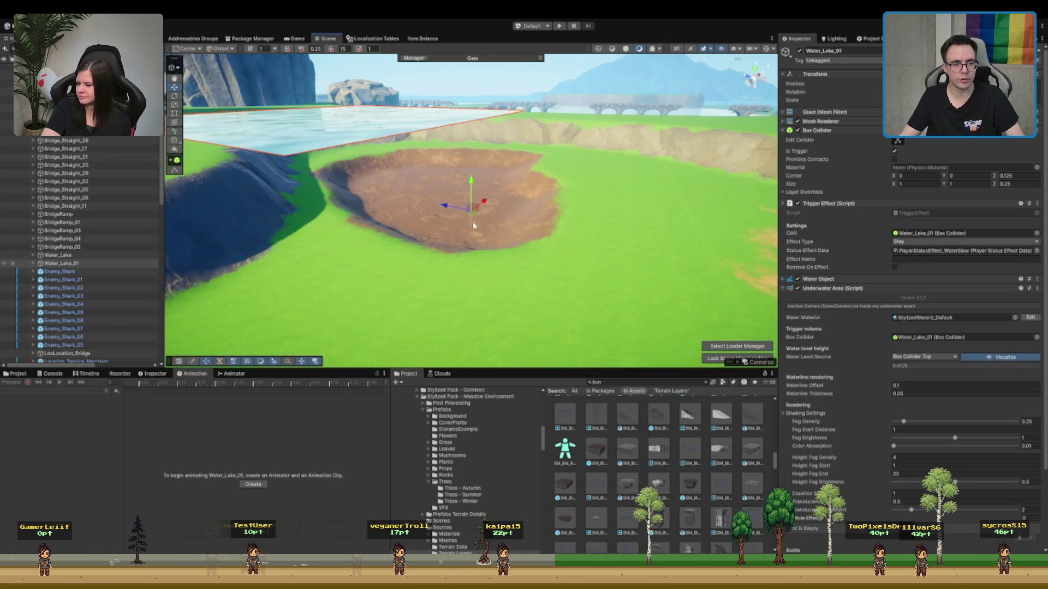
pyautogui.moveTo(471, 208); pyautogui.dragTo(468, 327)
pyautogui.press('f')
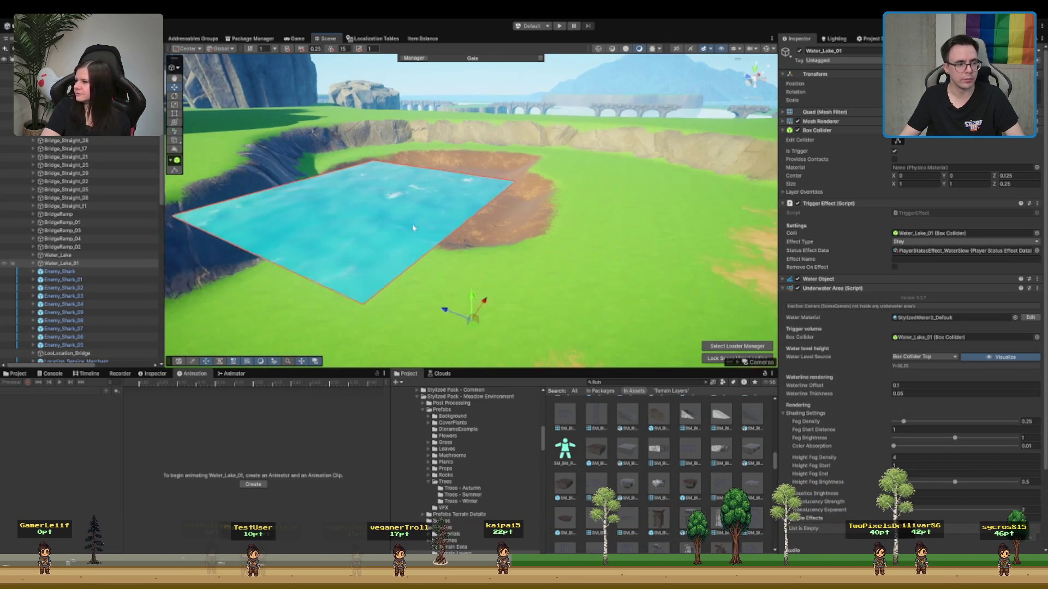
pyautogui.click(64, 255)
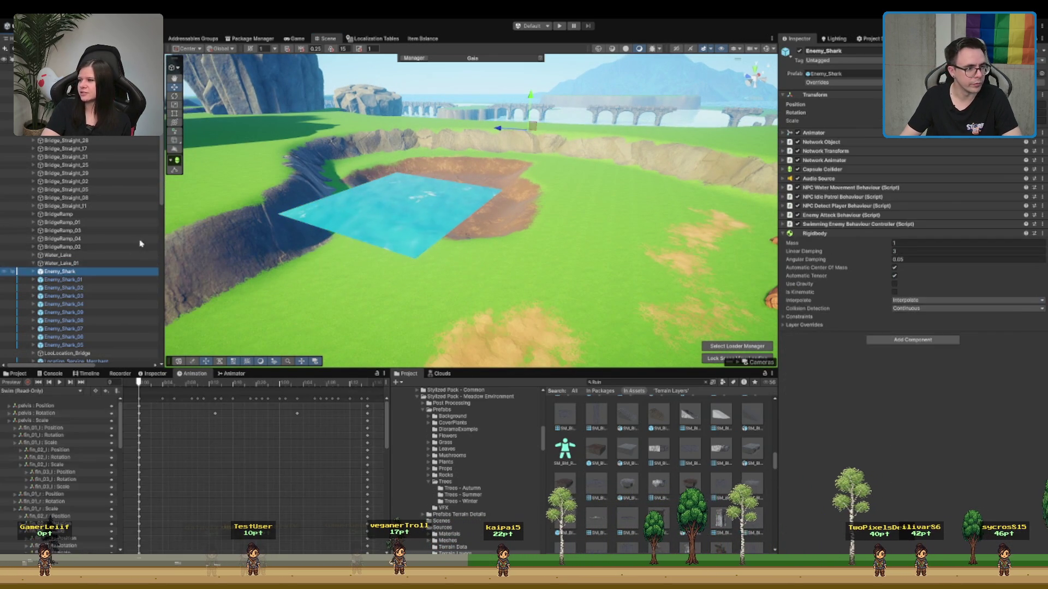
pyautogui.click(66, 263)
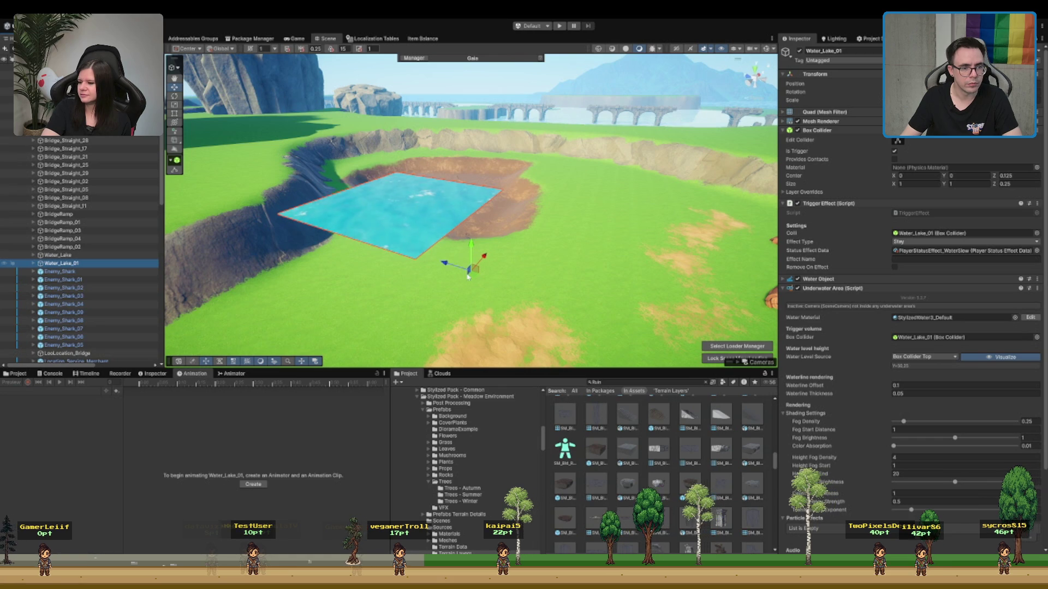
pyautogui.moveTo(467, 276); pyautogui.dragTo(498, 223)
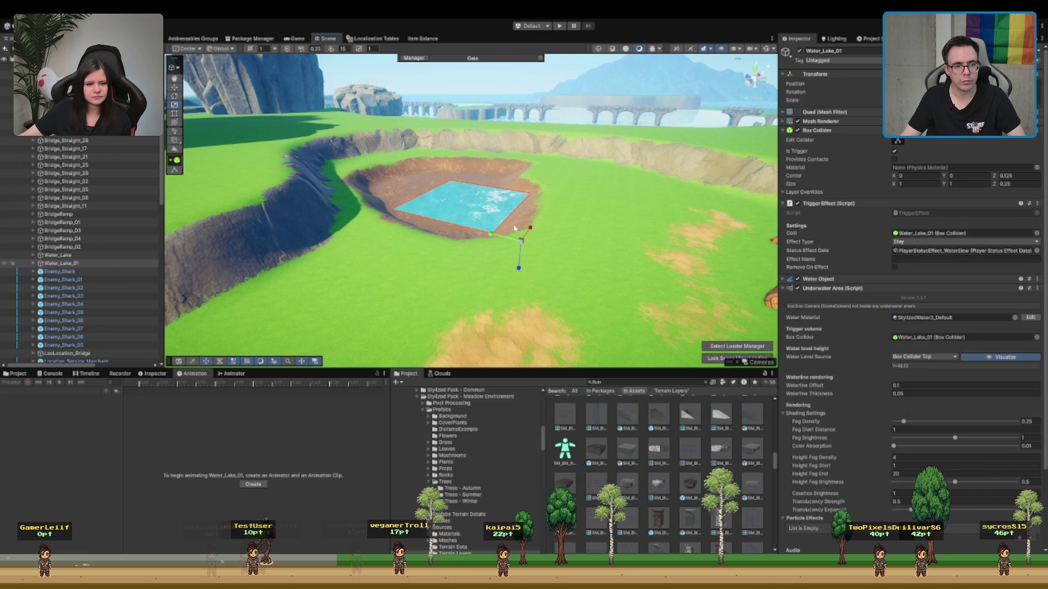
pyautogui.moveTo(619, 246); pyautogui.dragTo(478, 225)
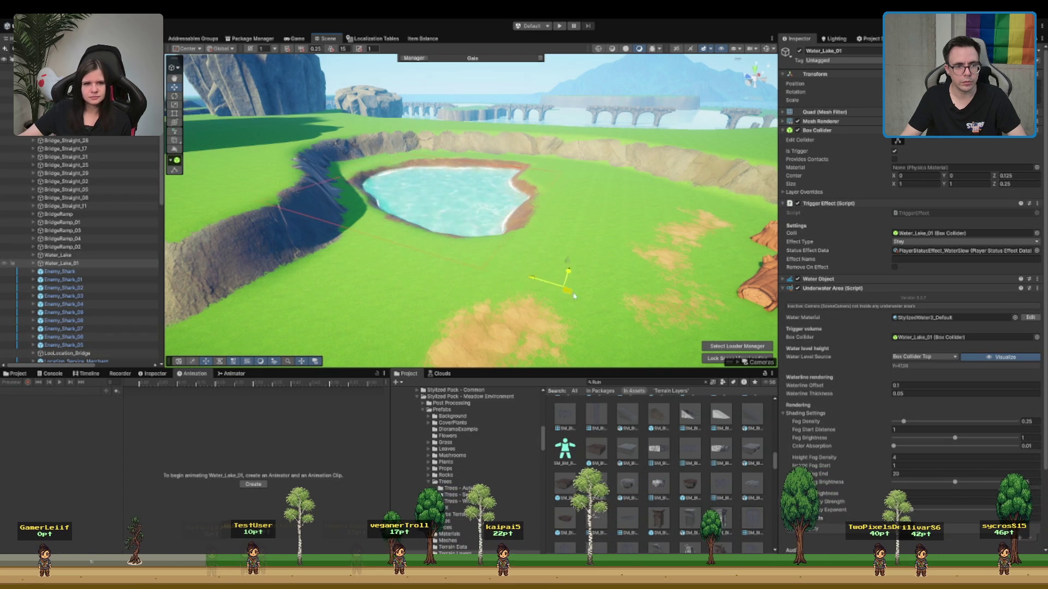
pyautogui.moveTo(615, 300); pyautogui.dragTo(472, 184)
pyautogui.scroll(-5, 472, 184)
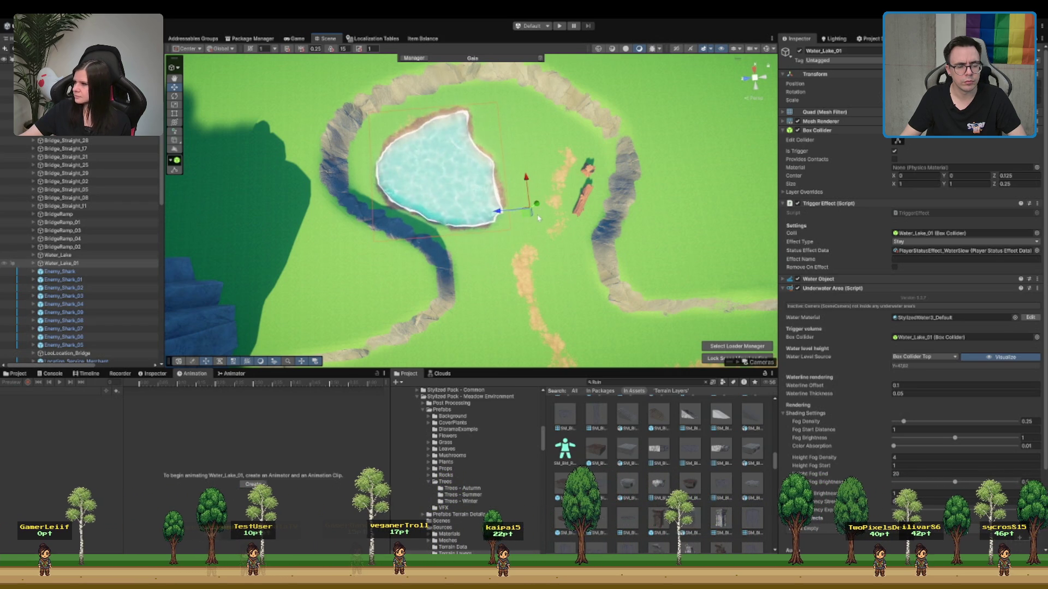
pyautogui.moveTo(538, 217)
pyautogui.mouseDown()
pyautogui.moveTo(495, 22)
pyautogui.moveTo(599, 217)
pyautogui.moveTo(526, 250)
pyautogui.mouseUp()
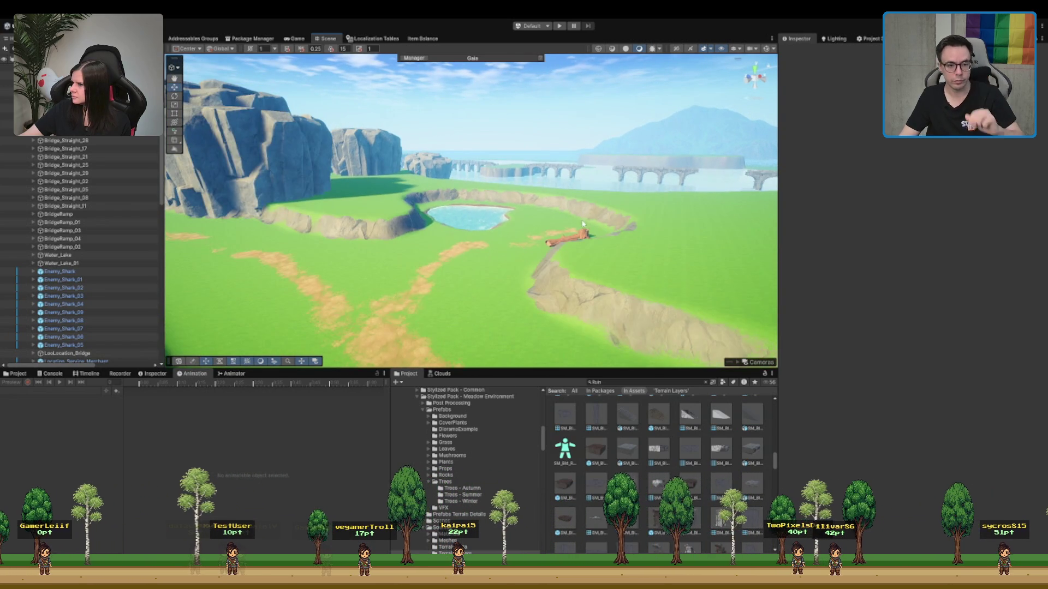
pyautogui.moveTo(583, 224)
pyautogui.mouseDown()
pyautogui.moveTo(464, 222)
pyautogui.moveTo(539, 198)
pyautogui.moveTo(520, 224)
pyautogui.moveTo(515, 290)
pyautogui.mouseUp()
# - Select the Terrain and set up the Set Height tool with brush size 3
pyautogui.click(513, 321)
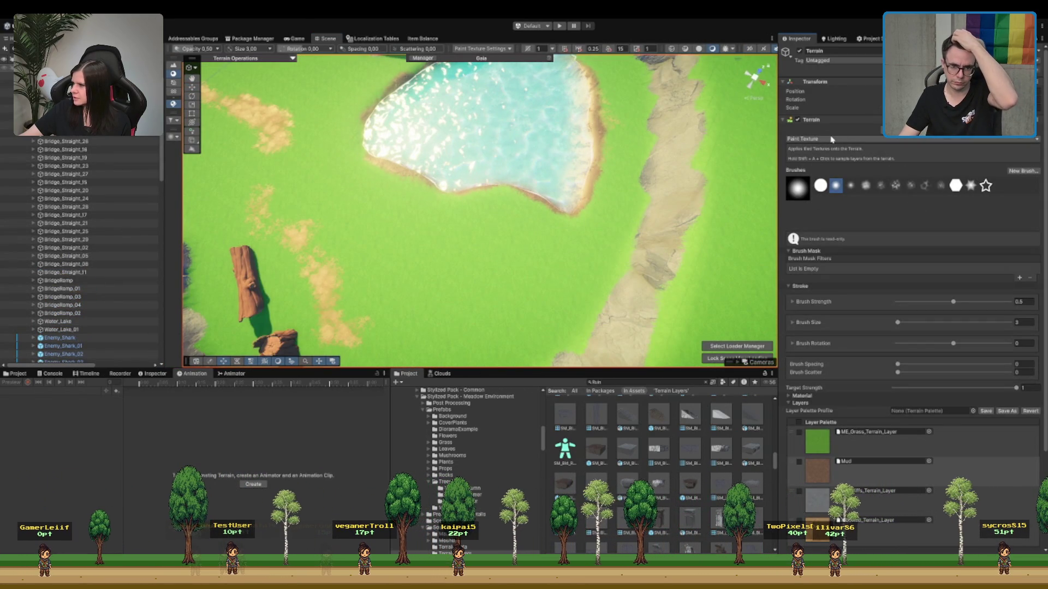
pyautogui.hotkey('shift', 'w')
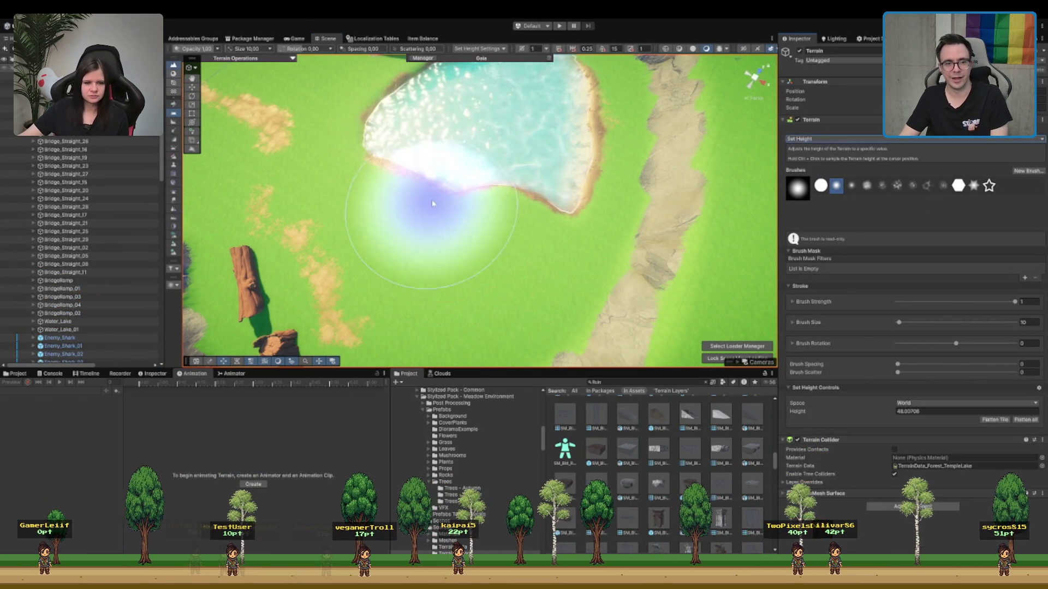
pyautogui.doubleClick(1023, 322)
pyautogui.write('3')
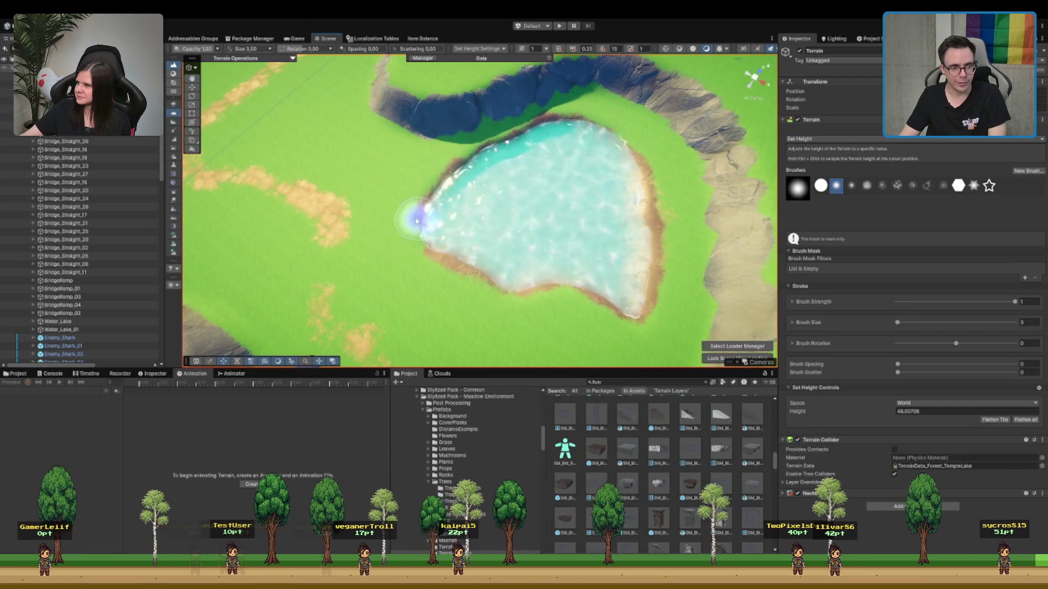
# - Build up terrain along the lake's left shore, pushing the sandy shore over the water
pyautogui.moveTo(420, 231)
pyautogui.mouseDown()
pyautogui.moveTo(480, 241)
pyautogui.moveTo(460, 242)
pyautogui.mouseUp()
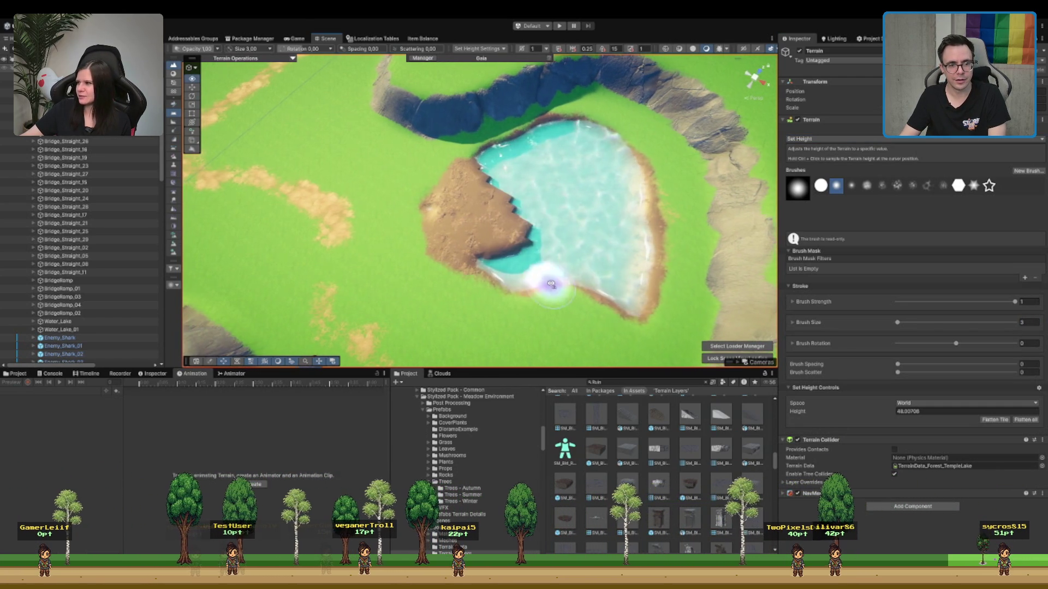
pyautogui.moveTo(544, 280)
pyautogui.mouseDown()
pyautogui.moveTo(579, 226)
pyautogui.moveTo(495, 206)
pyautogui.mouseUp()
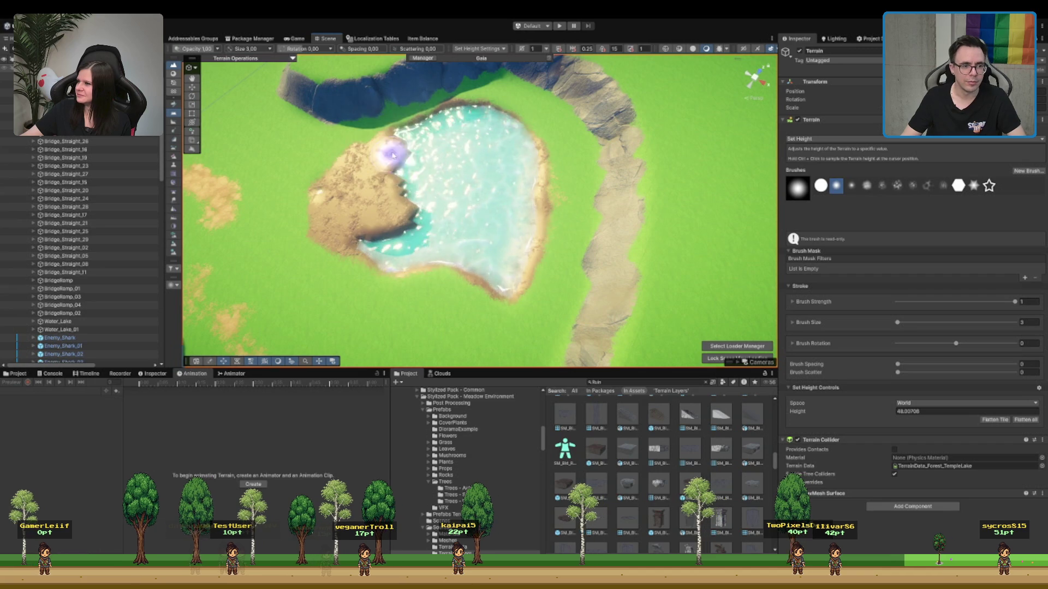
pyautogui.moveTo(425, 165); pyautogui.dragTo(421, 192)
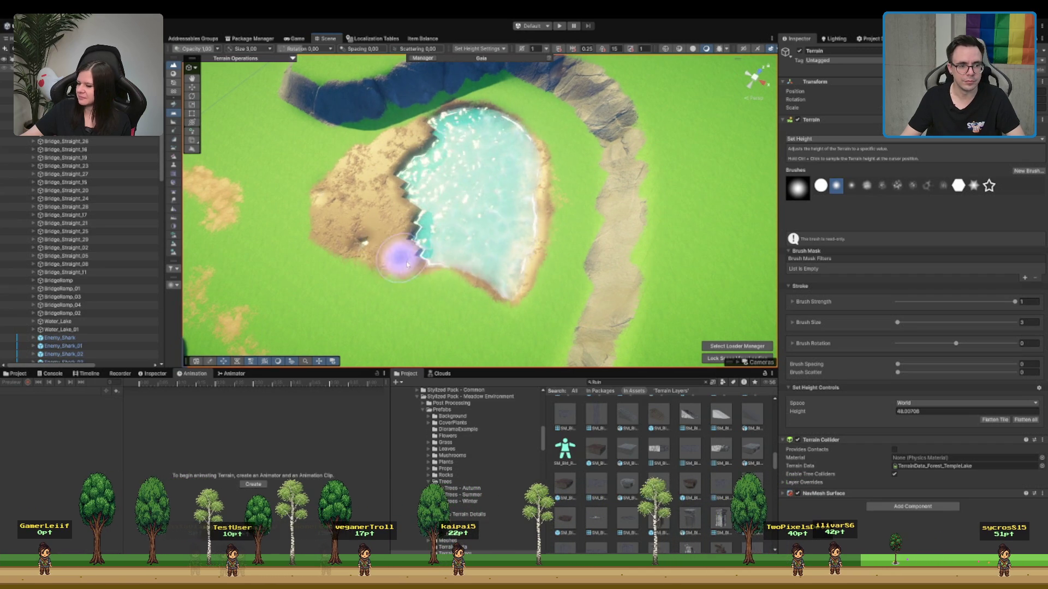
pyautogui.moveTo(366, 244)
pyautogui.mouseDown()
pyautogui.moveTo(416, 155)
pyautogui.moveTo(402, 235)
pyautogui.mouseUp()
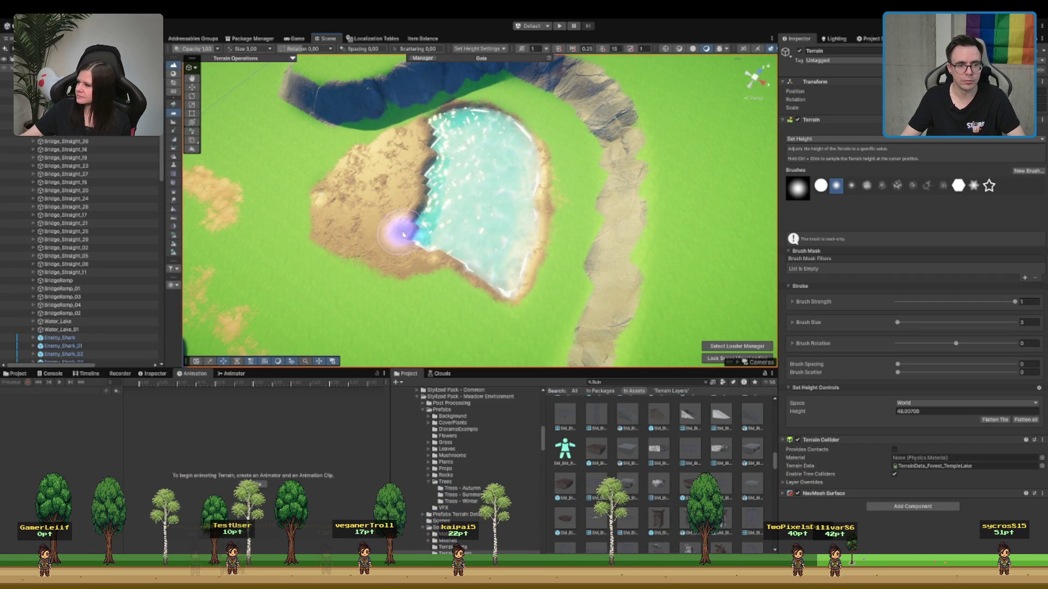
pyautogui.moveTo(480, 164); pyautogui.dragTo(440, 203)
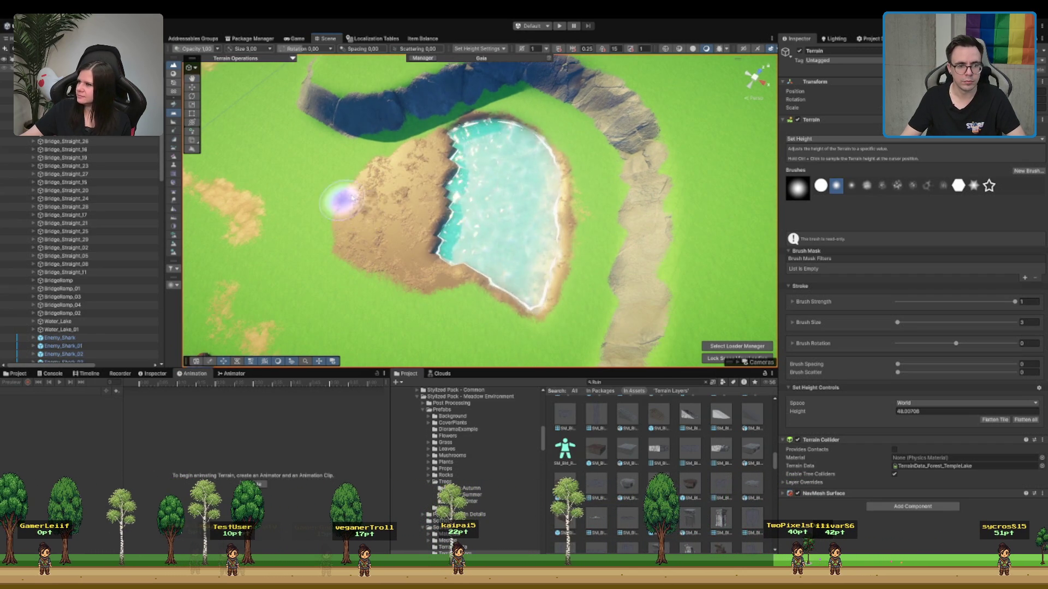
pyautogui.keyDown('ctrl'); pyautogui.click(489, 184); pyautogui.keyUp('ctrl')
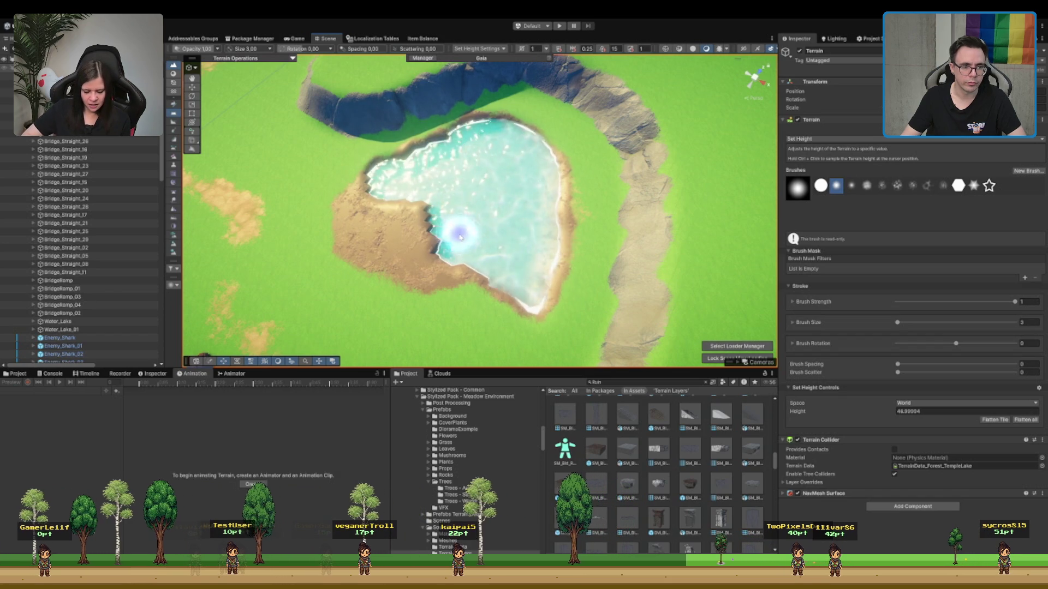
pyautogui.scroll(-1, 586, 180)
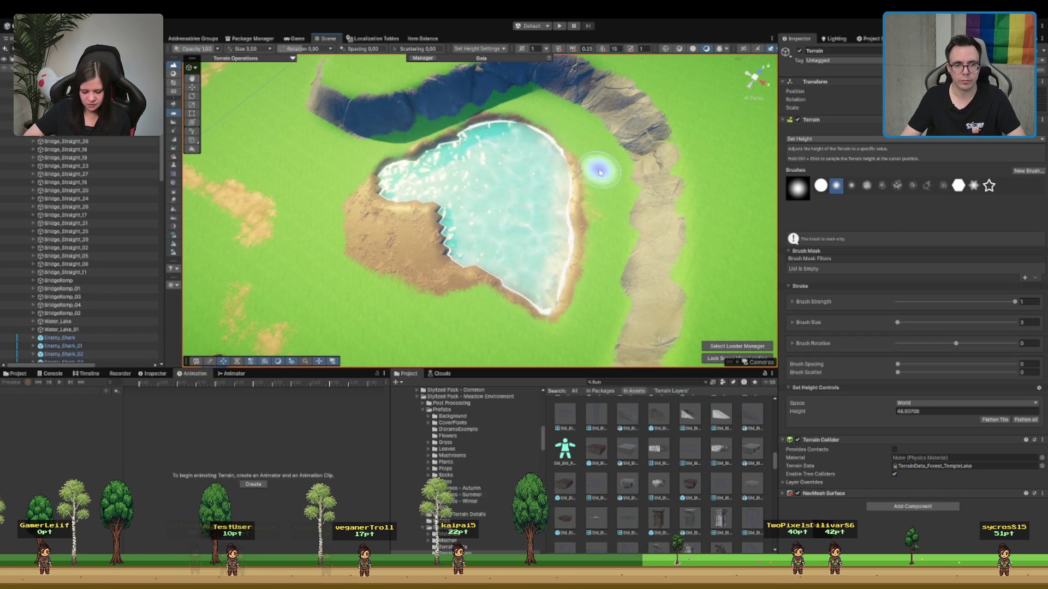
pyautogui.click(823, 139)
pyautogui.click(824, 151)
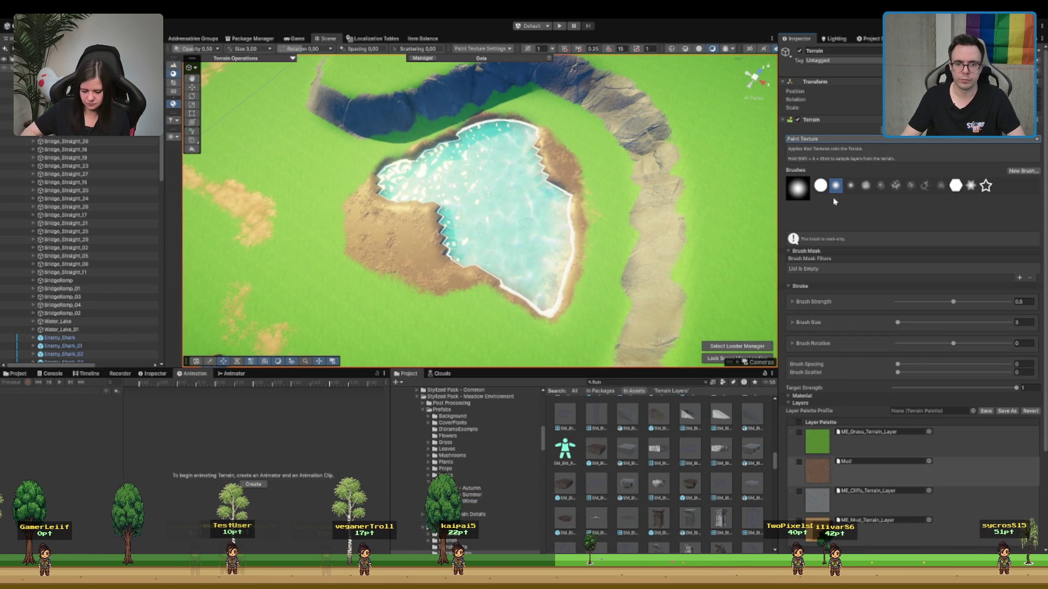
# - Smooth the raised shore and paint the grass layer over the mud strip below the lake
pyautogui.press('F5')
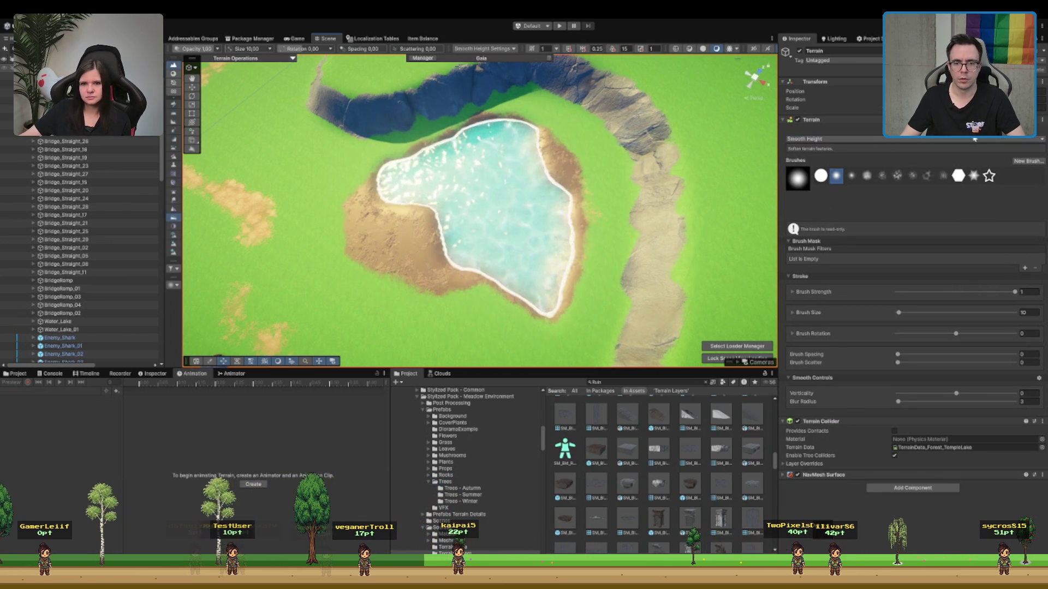
pyautogui.press('F4')
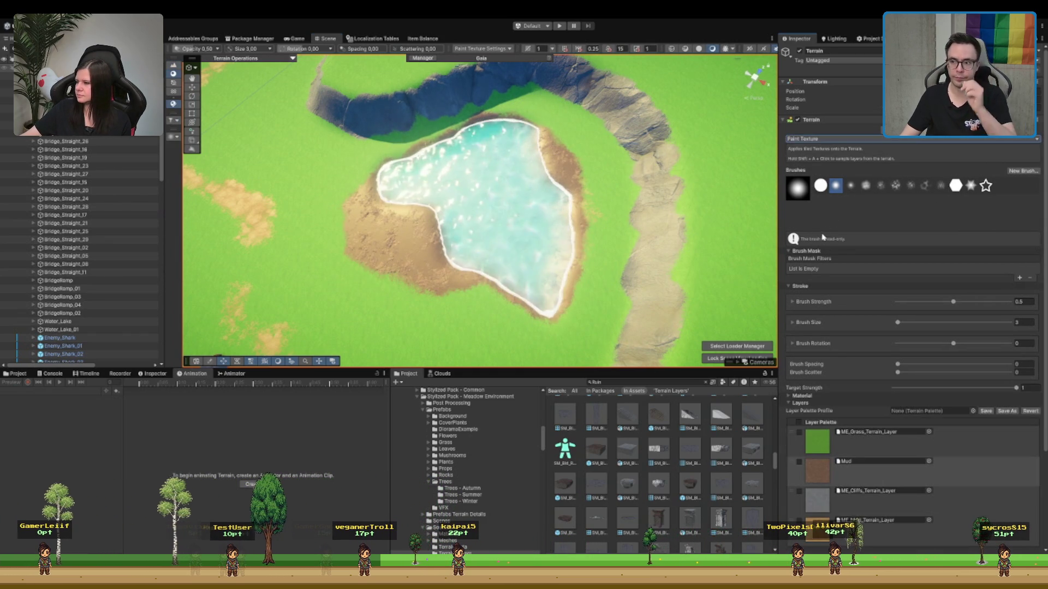
pyautogui.click(960, 444)
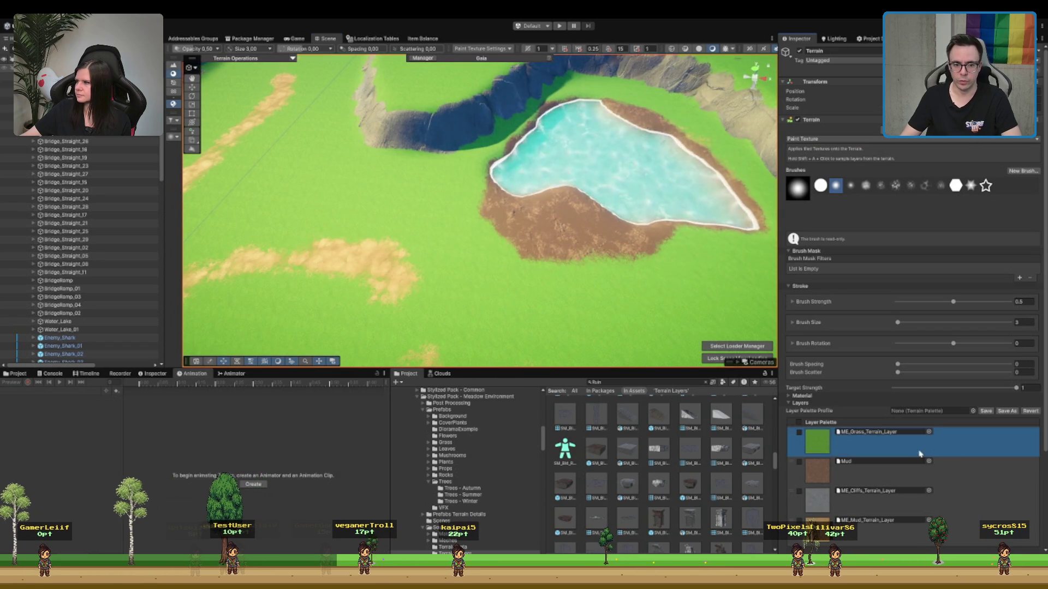
pyautogui.moveTo(678, 250)
pyautogui.mouseDown()
pyautogui.moveTo(597, 242)
pyautogui.moveTo(567, 220)
pyautogui.moveTo(519, 222)
pyautogui.moveTo(486, 205)
pyautogui.moveTo(564, 247)
pyautogui.mouseUp()
pyautogui.scroll(5, 583, 128)
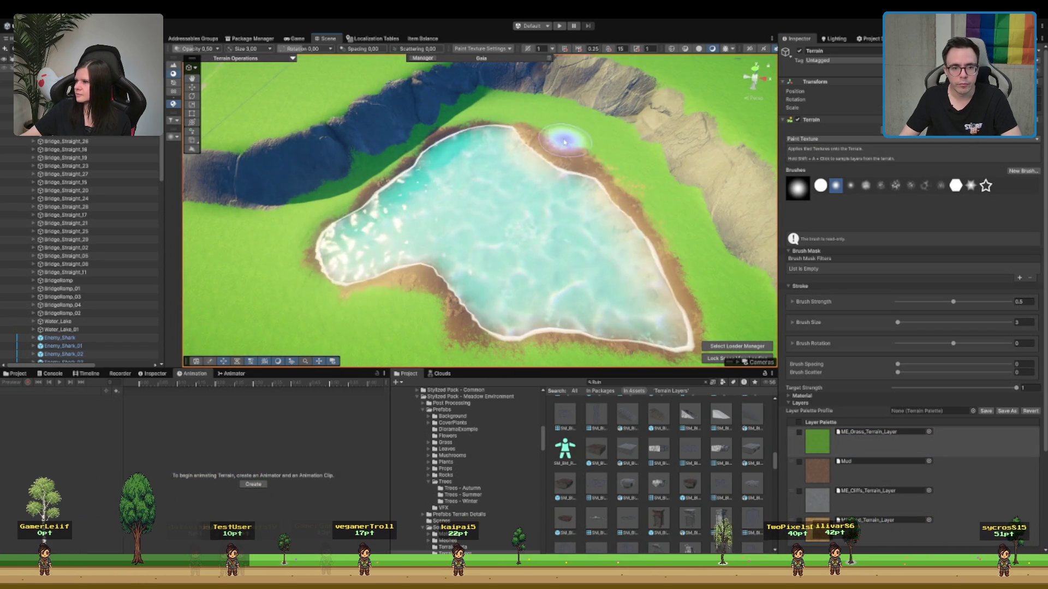
pyautogui.scroll(-5, 672, 244)
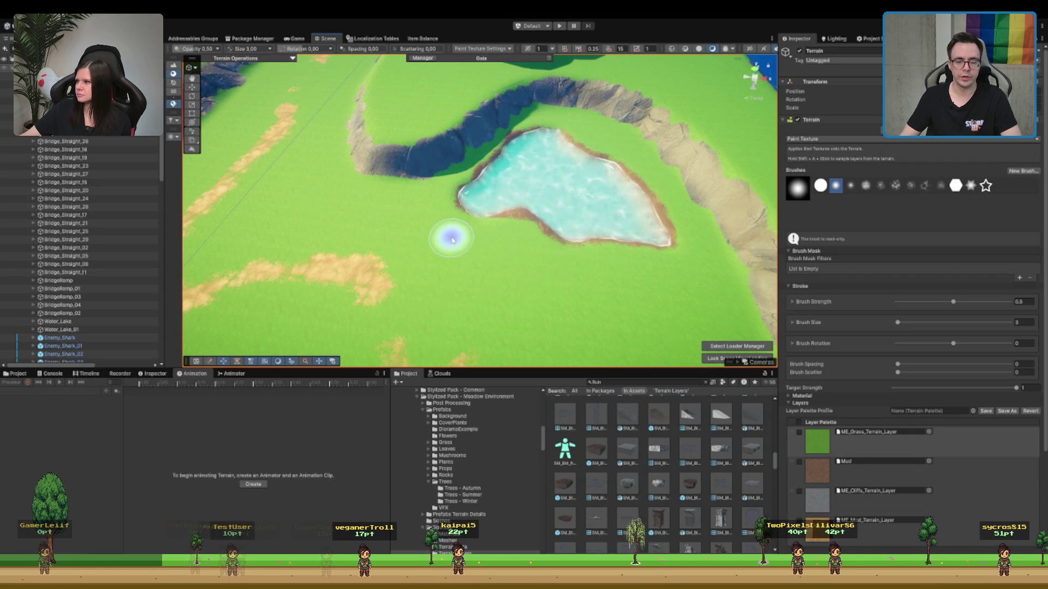
# - Tilt the view toward the cliffs and bridge and leave terrain editing
pyautogui.moveTo(449, 236)
pyautogui.mouseDown()
pyautogui.moveTo(545, 241)
pyautogui.moveTo(522, 222)
pyautogui.mouseUp()
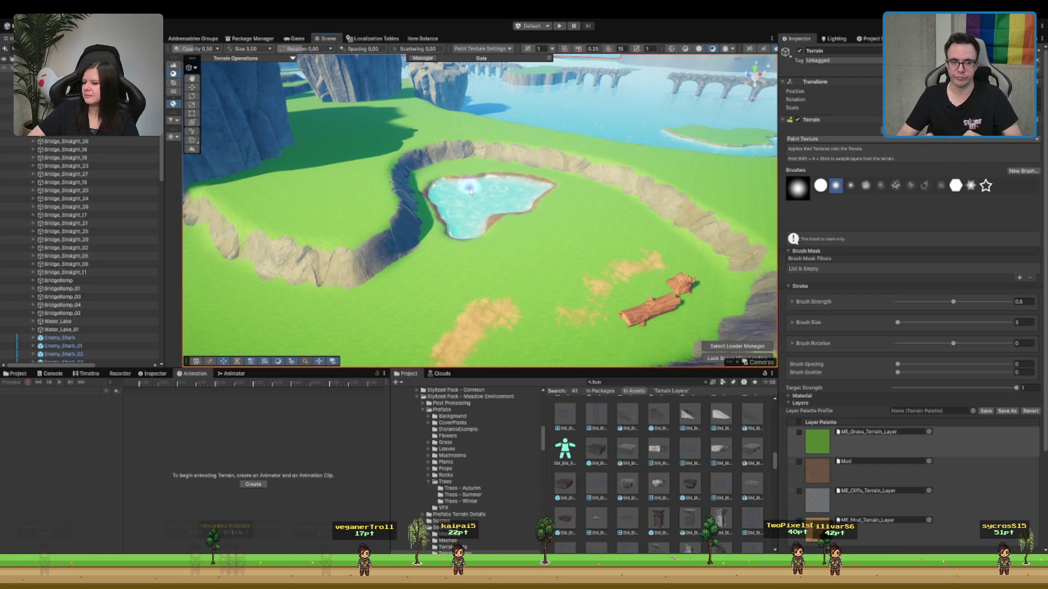
pyautogui.press('w')
pyautogui.scroll(3, 470, 190)
pyautogui.scroll(-1, 470, 190)
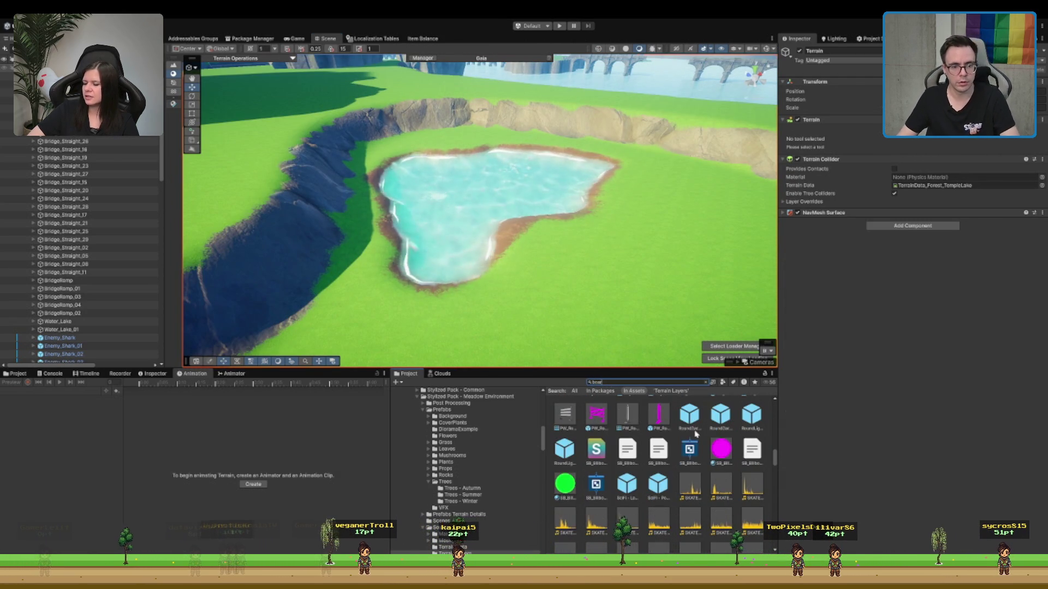
# - Select the boar standing in the pond and frame it in the view
pyautogui.scroll(-3, 658, 468)
pyautogui.scroll(-2, 648, 467)
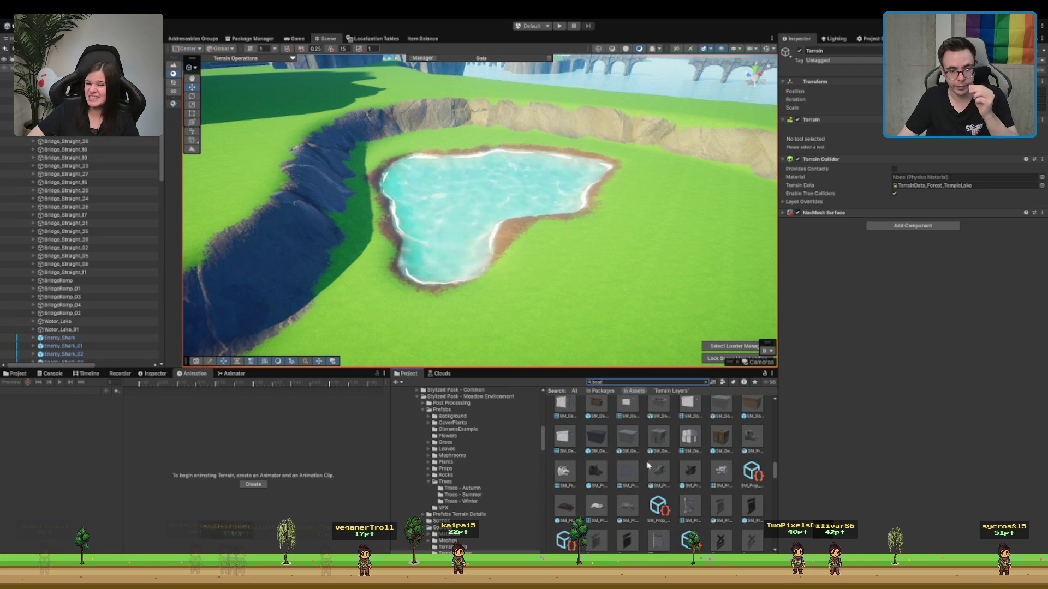
pyautogui.scroll(6, 574, 512)
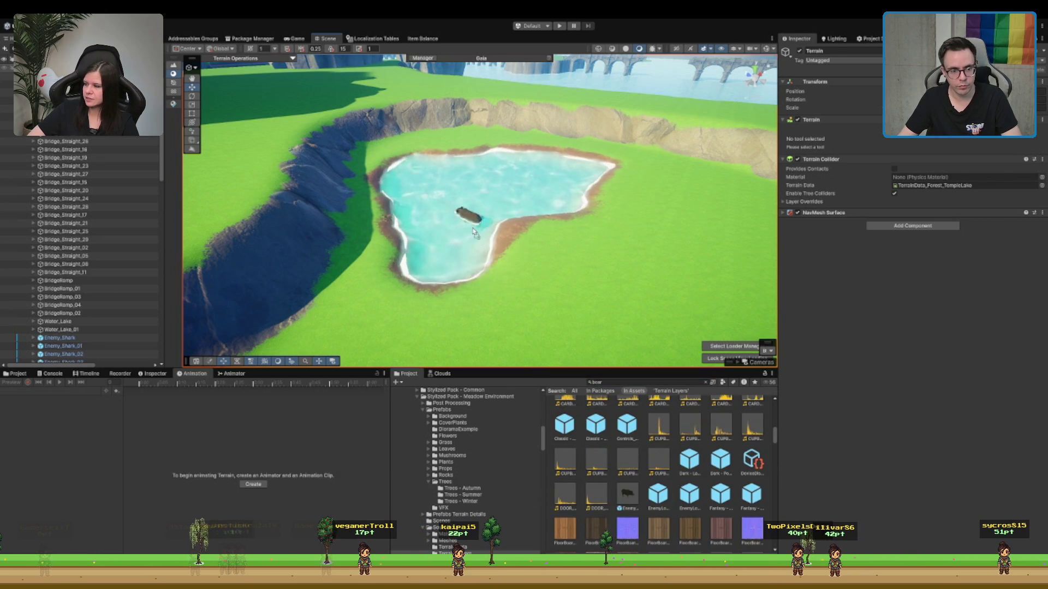
pyautogui.click(457, 192)
pyautogui.press('f')
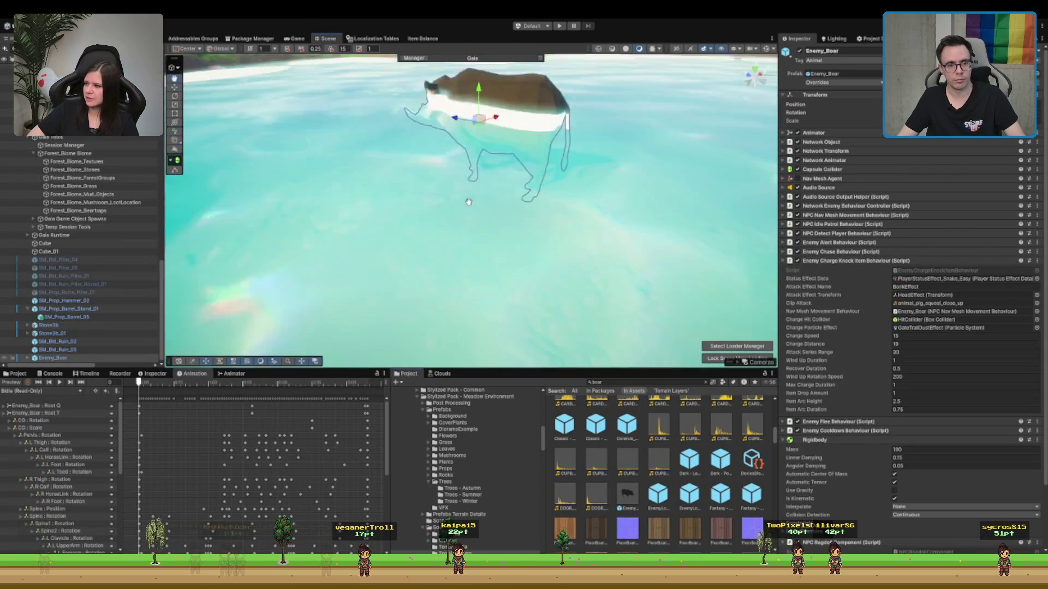
# - Orbit down to a low angle around the boar, then clear the selection
pyautogui.moveTo(504, 194)
pyautogui.mouseDown()
pyautogui.moveTo(415, 201)
pyautogui.moveTo(437, 180)
pyautogui.moveTo(431, 207)
pyautogui.moveTo(447, 198)
pyautogui.moveTo(456, 156)
pyautogui.mouseUp()
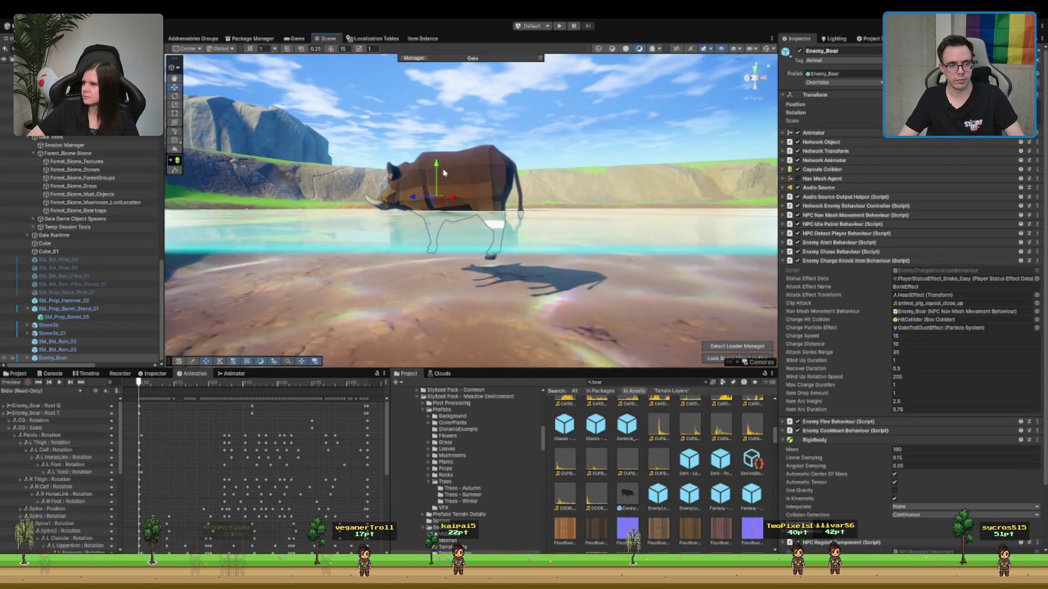
pyautogui.moveTo(442, 173)
pyautogui.mouseDown()
pyautogui.moveTo(490, 162)
pyautogui.moveTo(488, 185)
pyautogui.mouseUp()
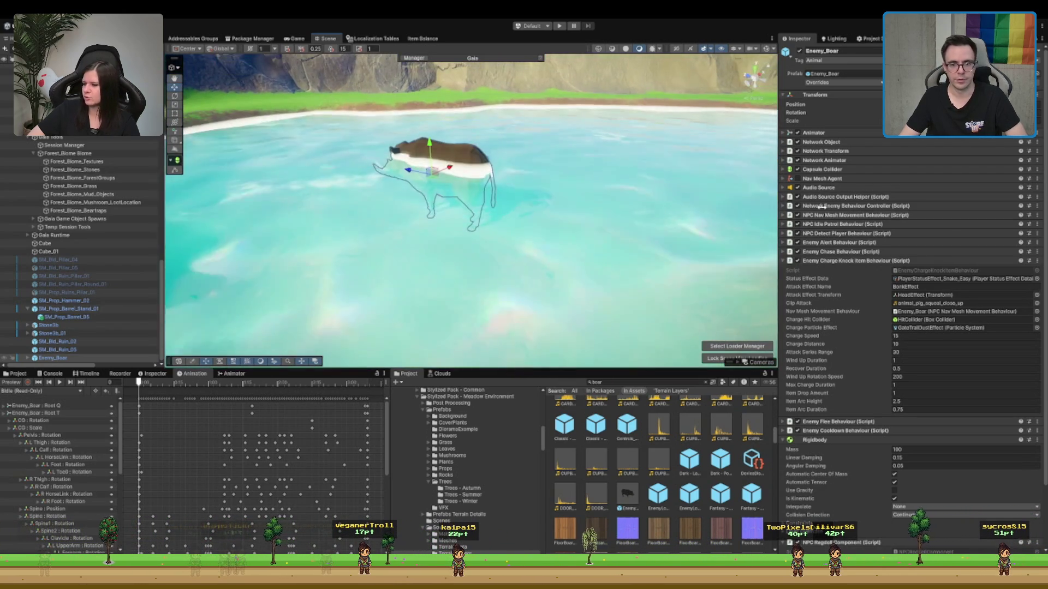
pyautogui.scroll(-3, 862, 235)
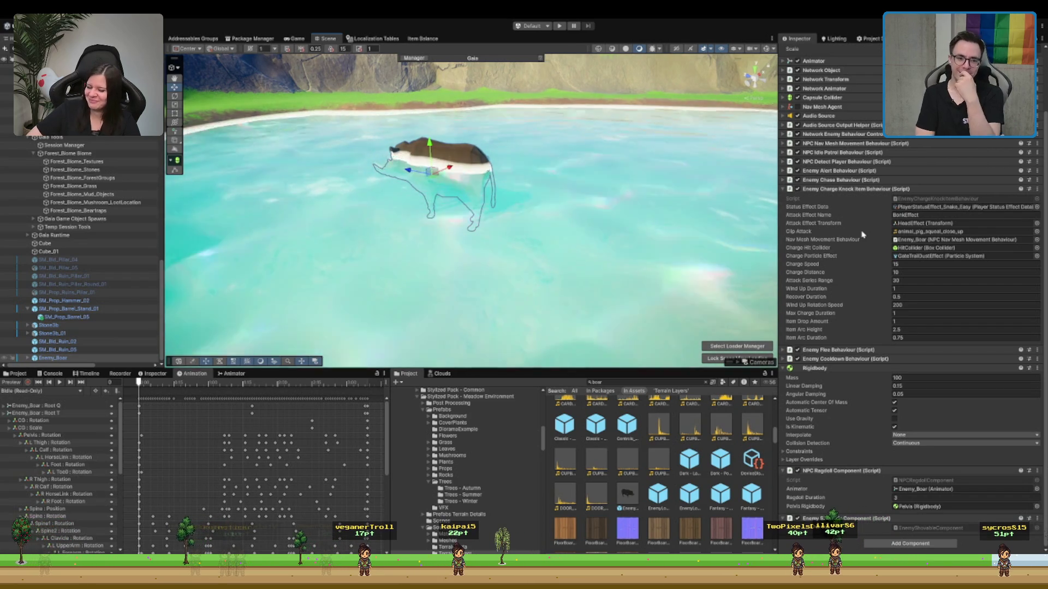
pyautogui.scroll(-10, 762, 251)
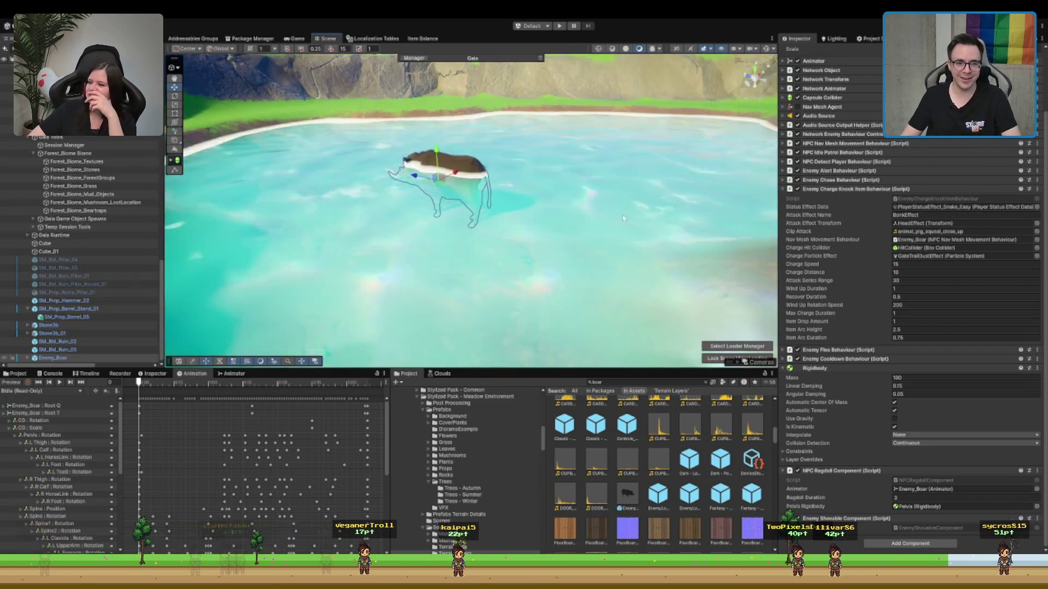
pyautogui.click(582, 171)
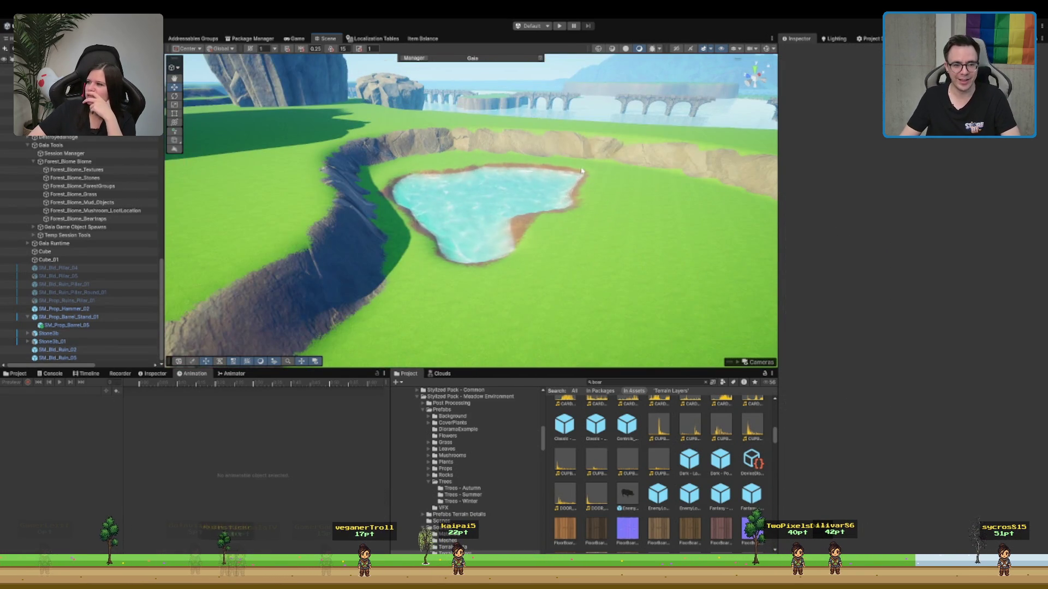
pyautogui.scroll(-5, 572, 175)
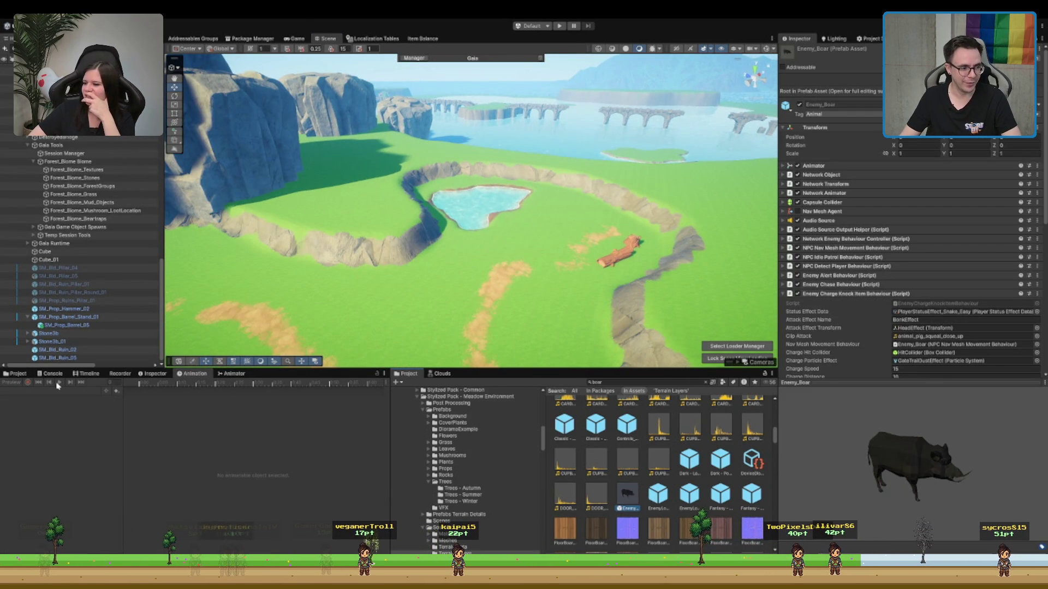
# - Collapse the Enemy Charge Knock Item Behaviour component and select the Boar Red character on the meadow
pyautogui.click(868, 294)
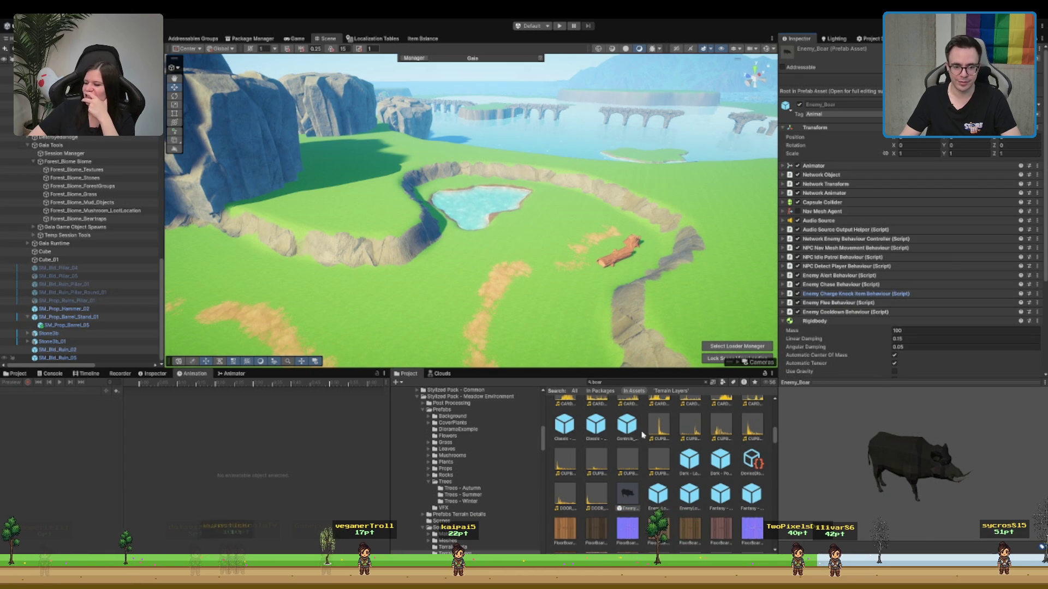
pyautogui.scroll(-3, 607, 480)
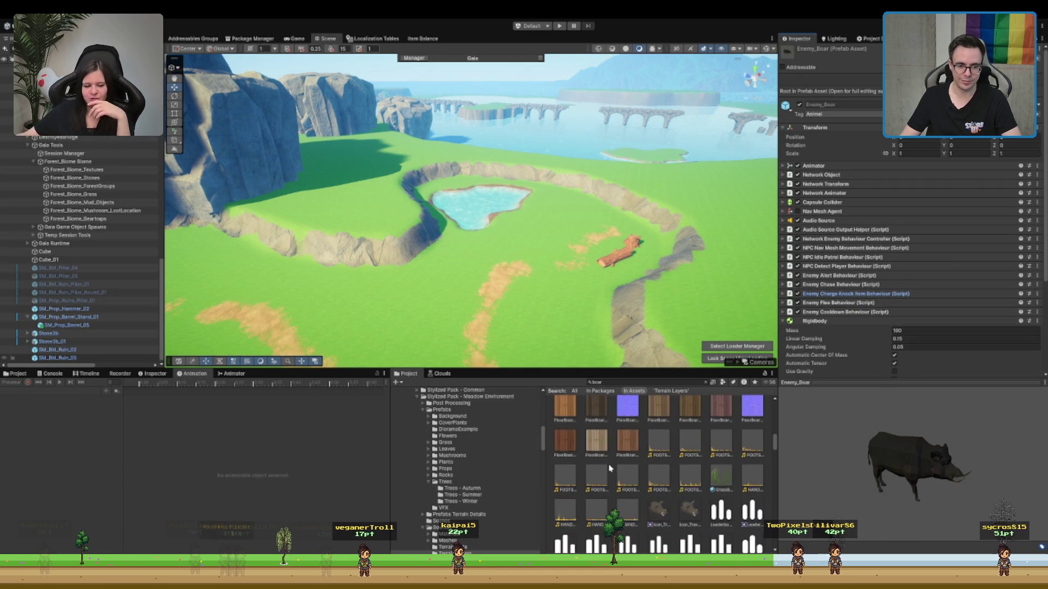
pyautogui.press('f')
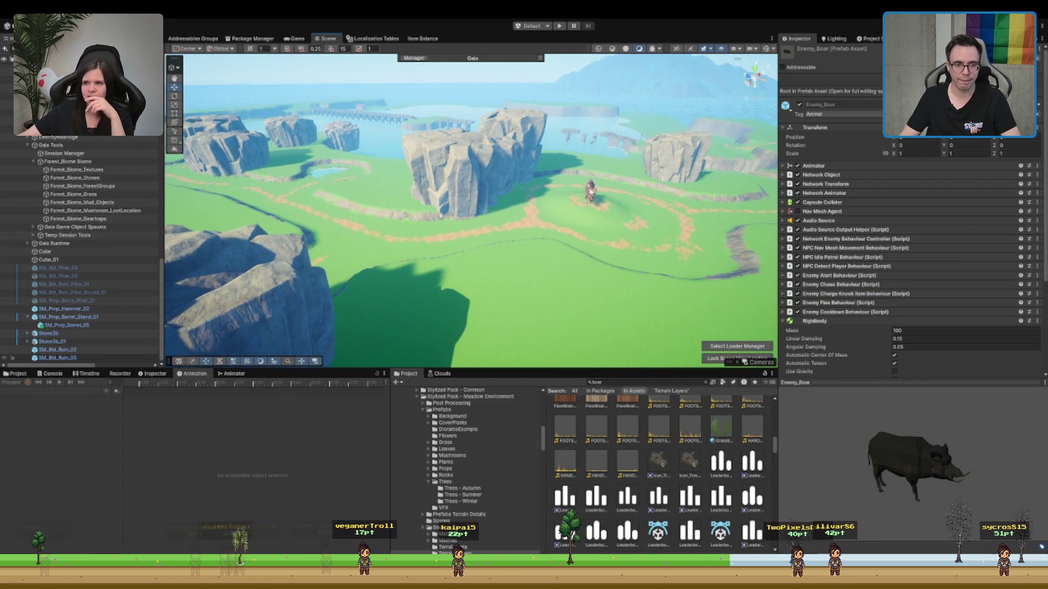
pyautogui.click(591, 203)
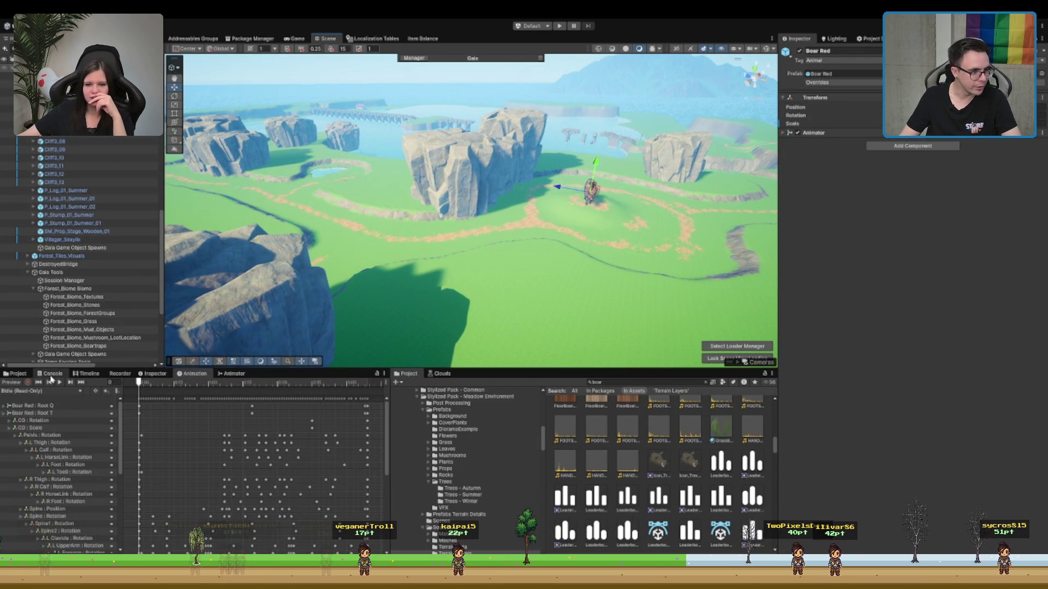
# - Show Boar Red's animator graph in an enlarged panel and inspect its BIdle, BEat, BGetHit and BAttack states
pyautogui.click(233, 373)
pyautogui.moveTo(296, 371); pyautogui.dragTo(296, 293)
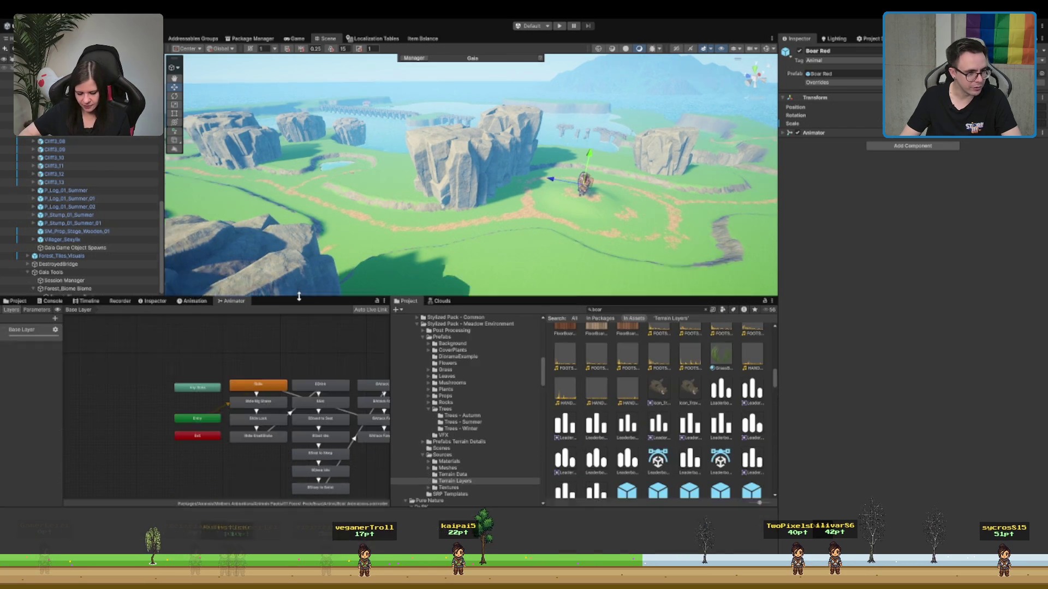
pyautogui.scroll(3, 321, 437)
pyautogui.scroll(-3, 321, 436)
pyautogui.scroll(2, 320, 451)
pyautogui.moveTo(321, 452)
pyautogui.mouseDown()
pyautogui.moveTo(292, 474)
pyautogui.moveTo(76, 477)
pyautogui.mouseUp()
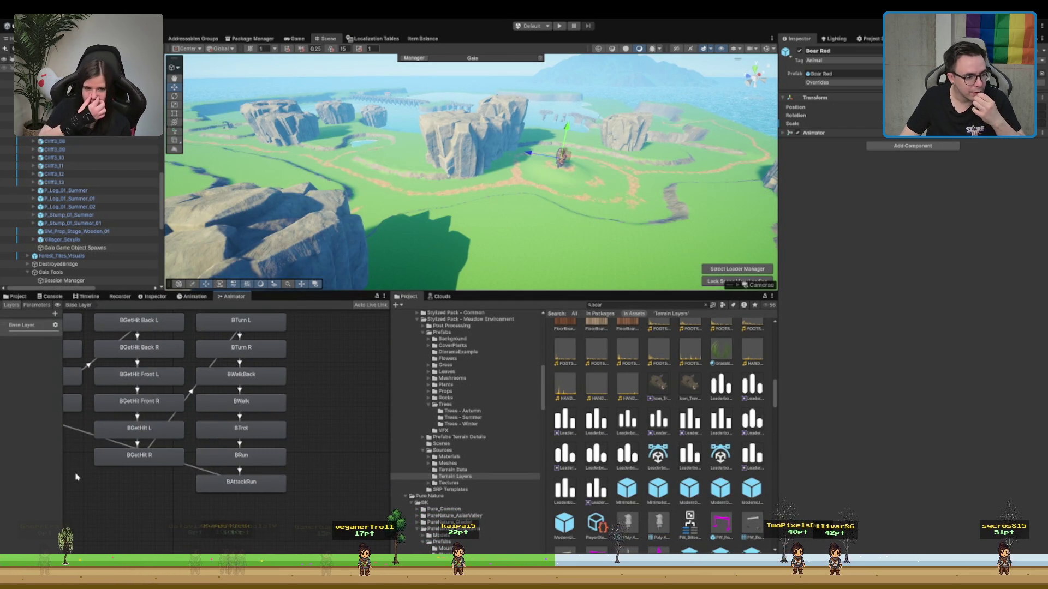
pyautogui.moveTo(145, 434); pyautogui.dragTo(609, 453)
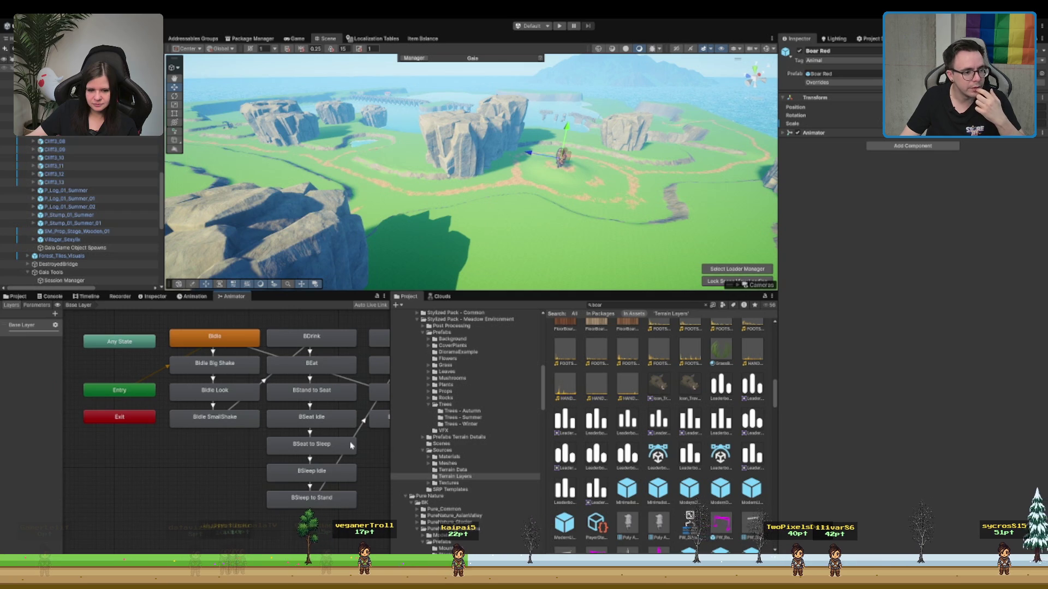
pyautogui.moveTo(351, 446)
pyautogui.mouseDown()
pyautogui.moveTo(302, 442)
pyautogui.moveTo(204, 464)
pyautogui.mouseUp()
pyautogui.scroll(2, 557, 170)
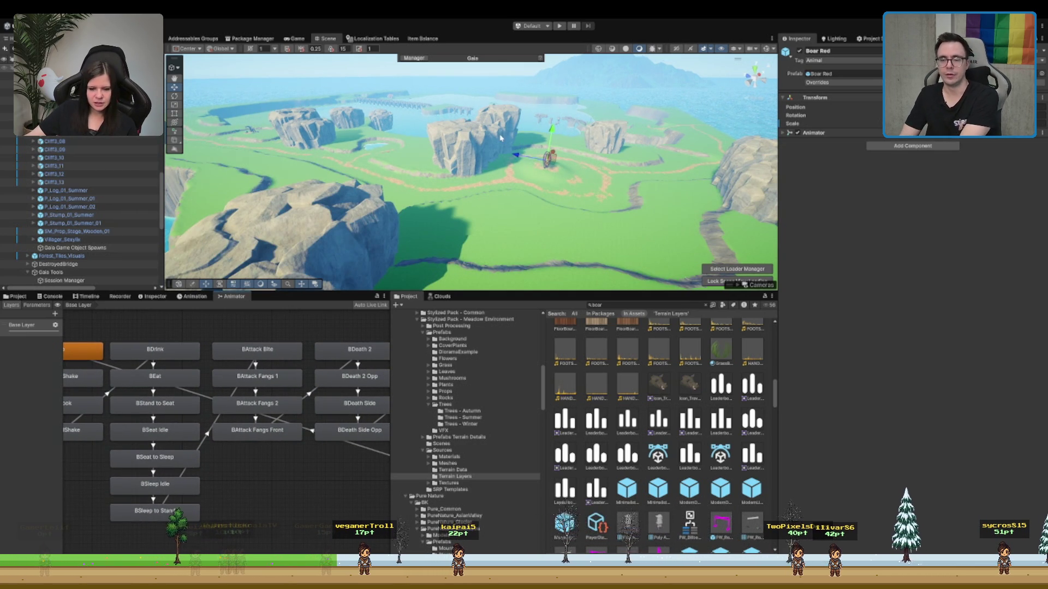
pyautogui.scroll(-3, 504, 152)
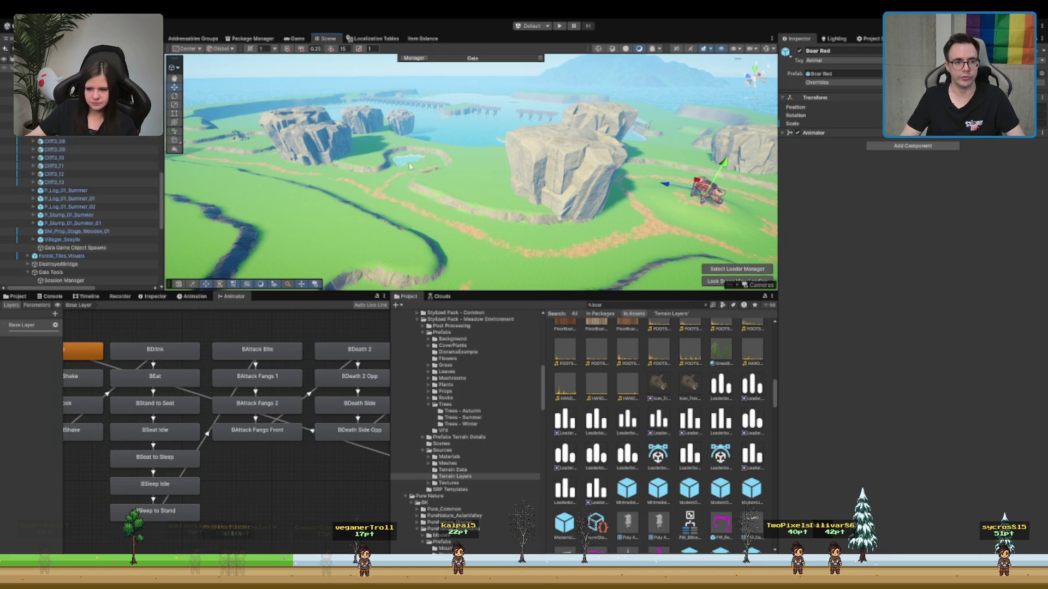
# - Select the lake water object and frame it in the Scene view
pyautogui.click(476, 191)
pyautogui.press('f')
pyautogui.scroll(5, 464, 180)
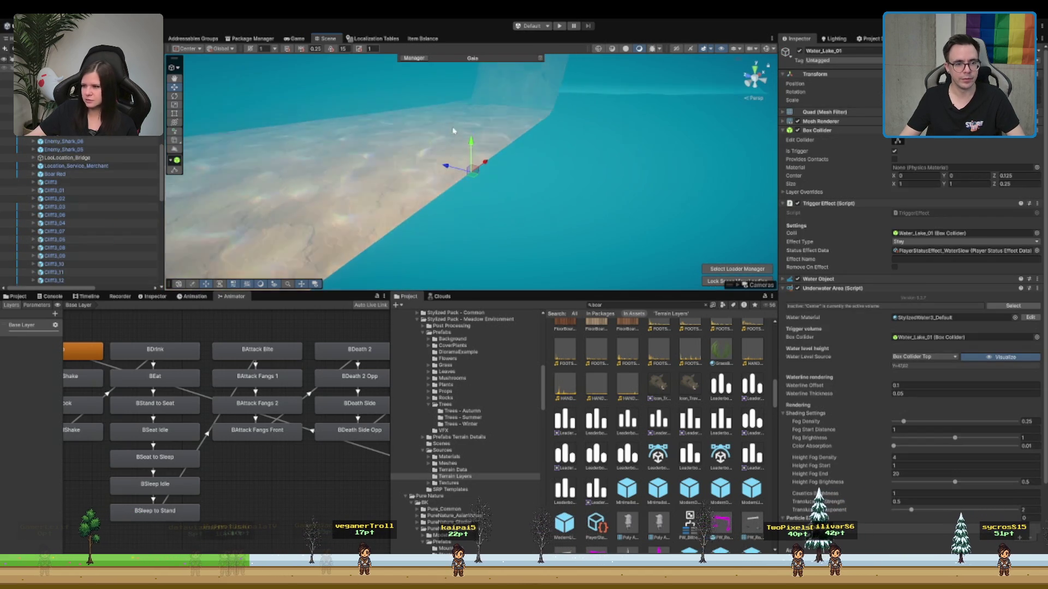
# - Select the small lake Water_Lake_01 and switch the gizmo to local orientation
pyautogui.scroll(-10, 450, 171)
pyautogui.scroll(3, 503, 233)
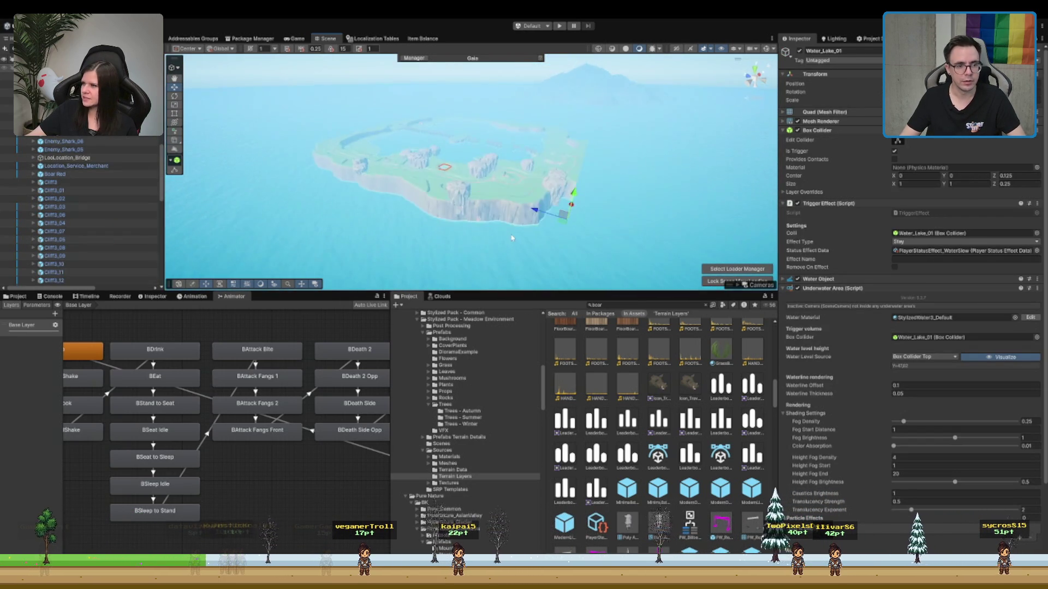
pyautogui.scroll(2, 461, 182)
pyautogui.scroll(3, 111, 161)
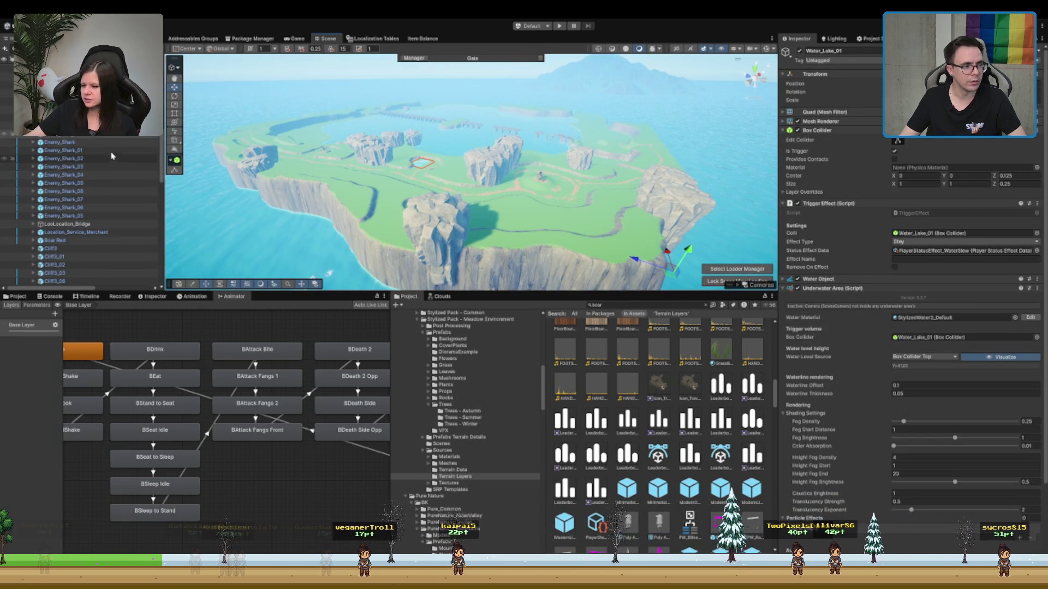
pyautogui.click(73, 136)
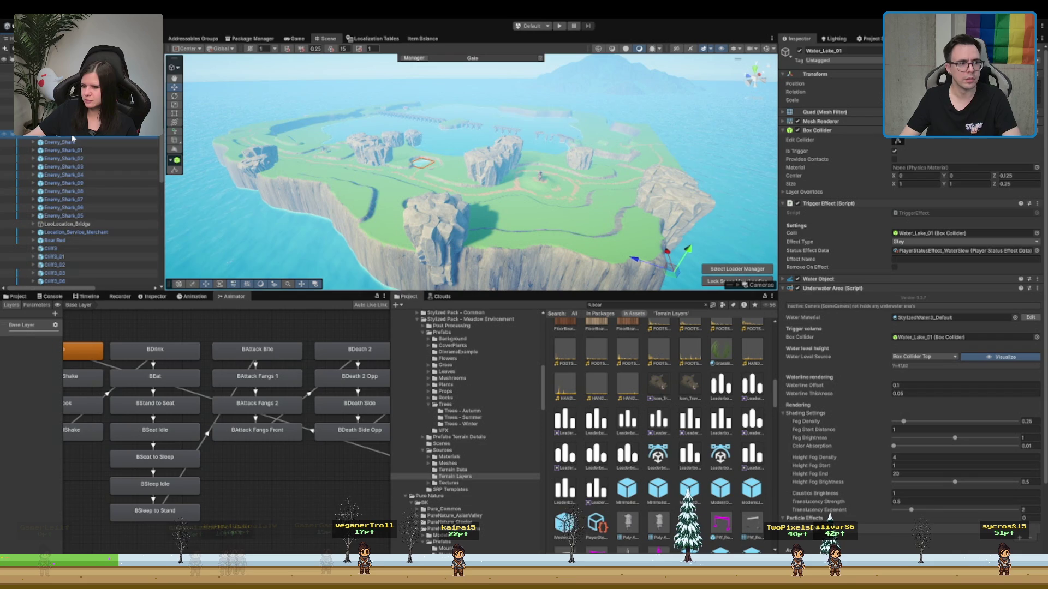
pyautogui.press('x')
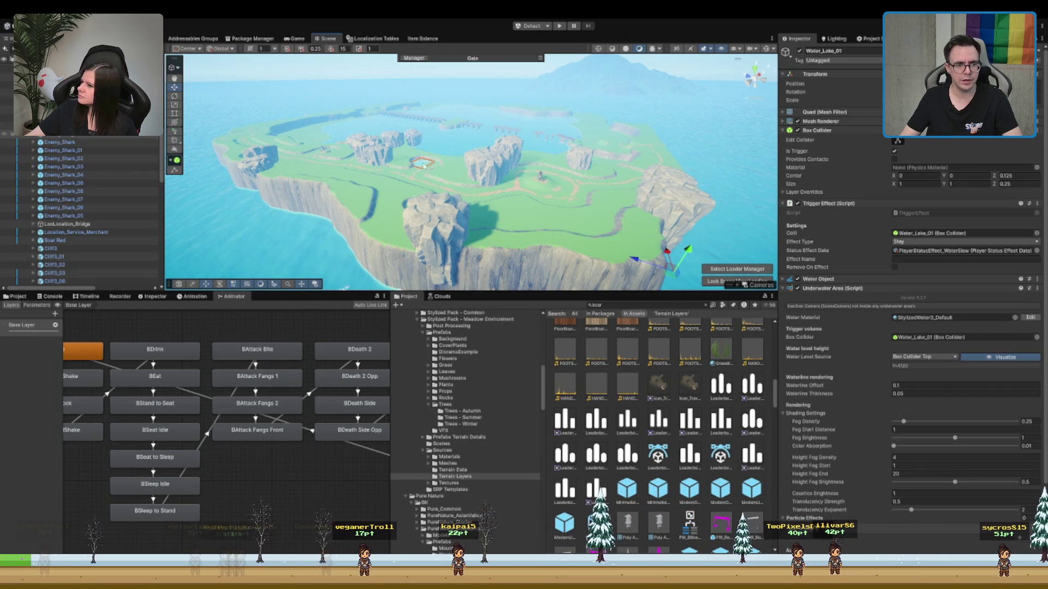
pyautogui.scroll(5, 425, 166)
# - Frame the ruin SM_Bld_Ruin_02 and select the Terrain with Set Height at brush size 5
pyautogui.click(482, 210)
pyautogui.scroll(2, 483, 210)
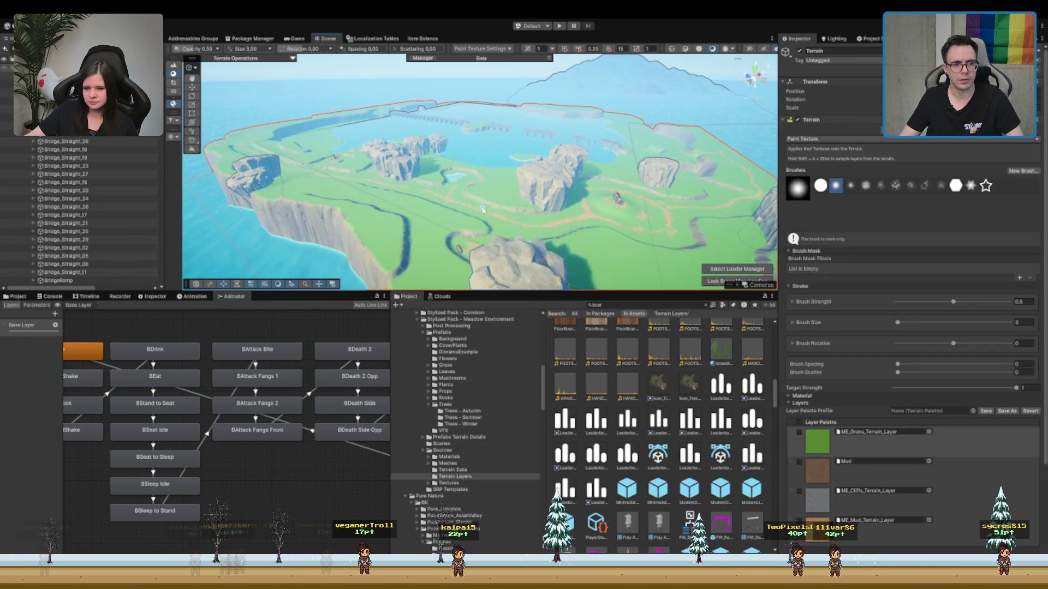
pyautogui.press('q')
pyautogui.moveTo(483, 210)
pyautogui.mouseDown()
pyautogui.moveTo(447, 238)
pyautogui.moveTo(450, 167)
pyautogui.mouseUp()
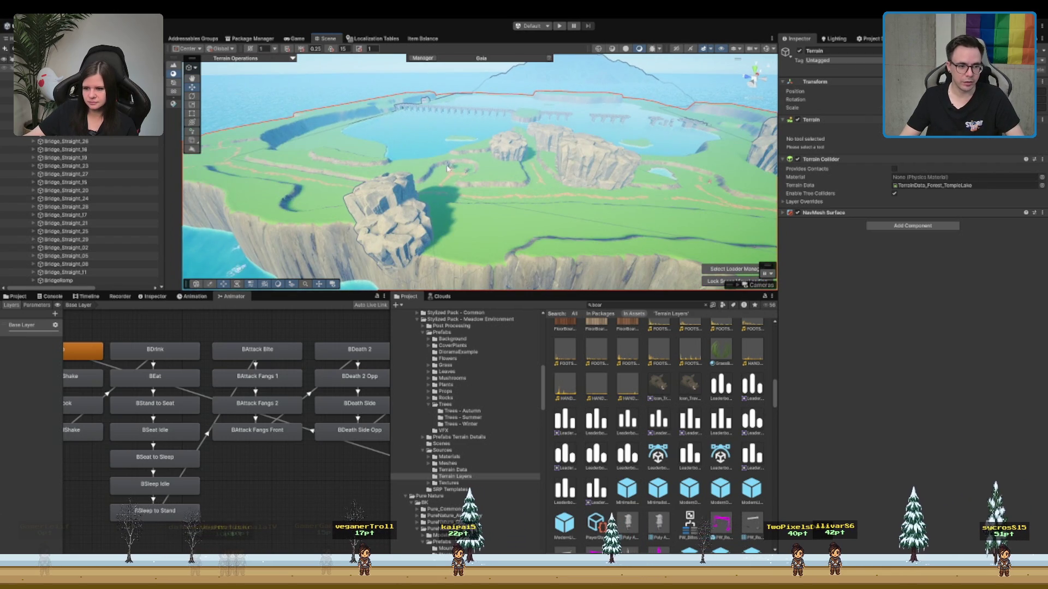
pyautogui.click(446, 169)
pyautogui.press('f')
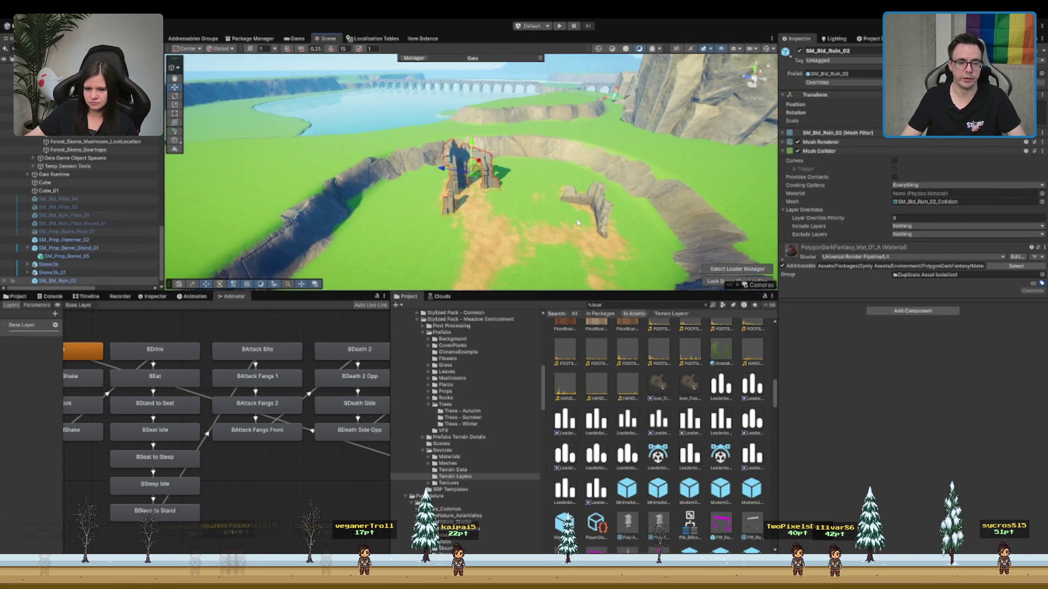
pyautogui.moveTo(578, 223); pyautogui.dragTo(463, 136)
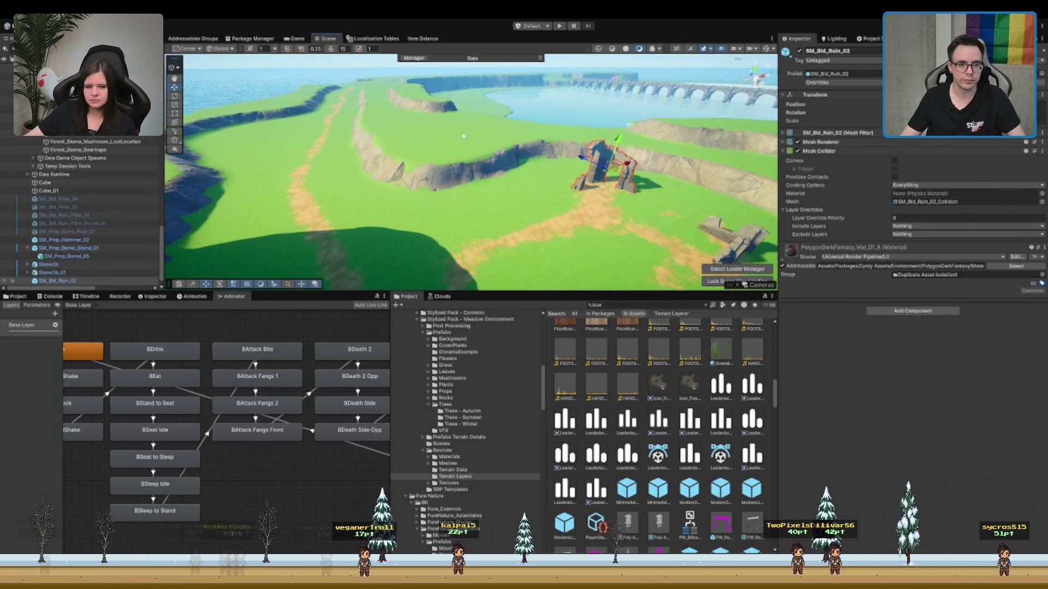
pyautogui.click(463, 136)
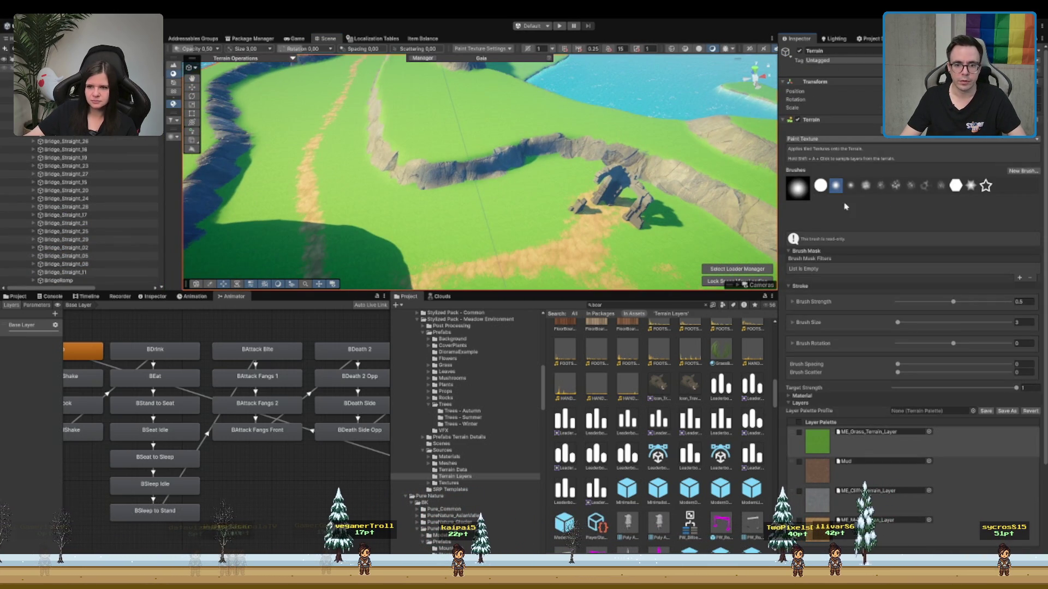
pyautogui.scroll(-3, 491, 175)
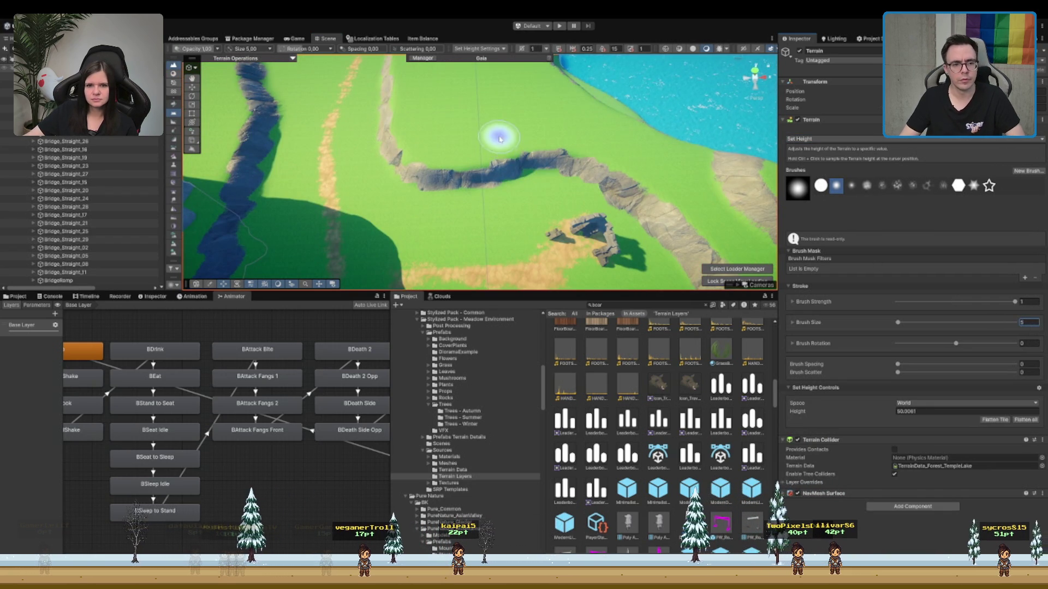
# - Raise a ridge strip down from the cliff by the lake and smooth its stepped edge
pyautogui.moveTo(498, 136)
pyautogui.mouseDown()
pyautogui.moveTo(435, 201)
pyautogui.moveTo(518, 155)
pyautogui.moveTo(426, 202)
pyautogui.moveTo(398, 177)
pyautogui.moveTo(410, 129)
pyautogui.moveTo(398, 164)
pyautogui.moveTo(444, 164)
pyautogui.moveTo(480, 148)
pyautogui.moveTo(442, 180)
pyautogui.mouseUp()
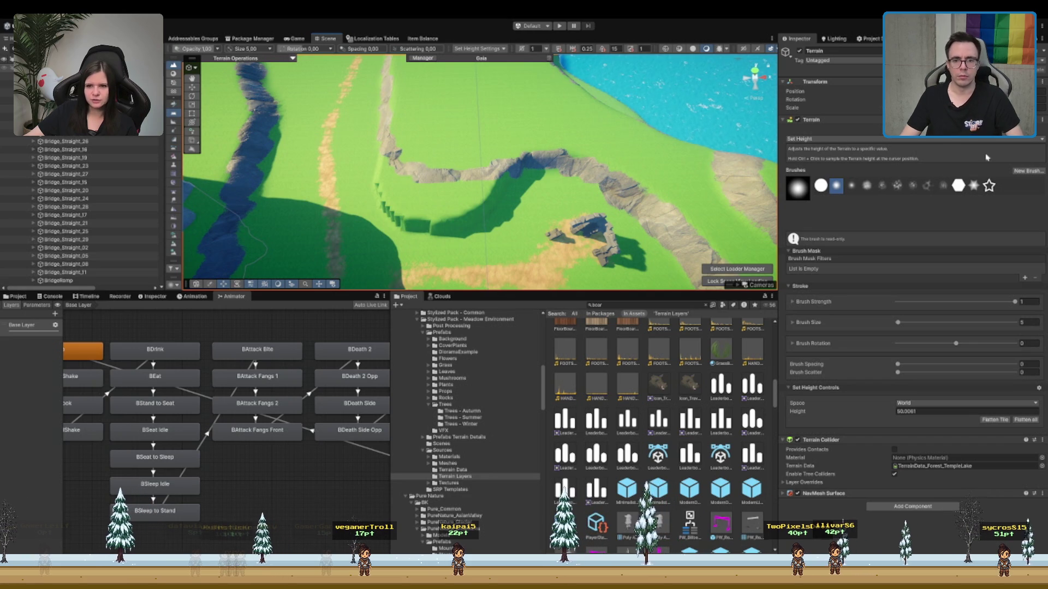
pyautogui.press('F4')
pyautogui.moveTo(453, 231)
pyautogui.mouseDown()
pyautogui.moveTo(503, 200)
pyautogui.moveTo(409, 182)
pyautogui.moveTo(382, 152)
pyautogui.moveTo(578, 143)
pyautogui.mouseUp()
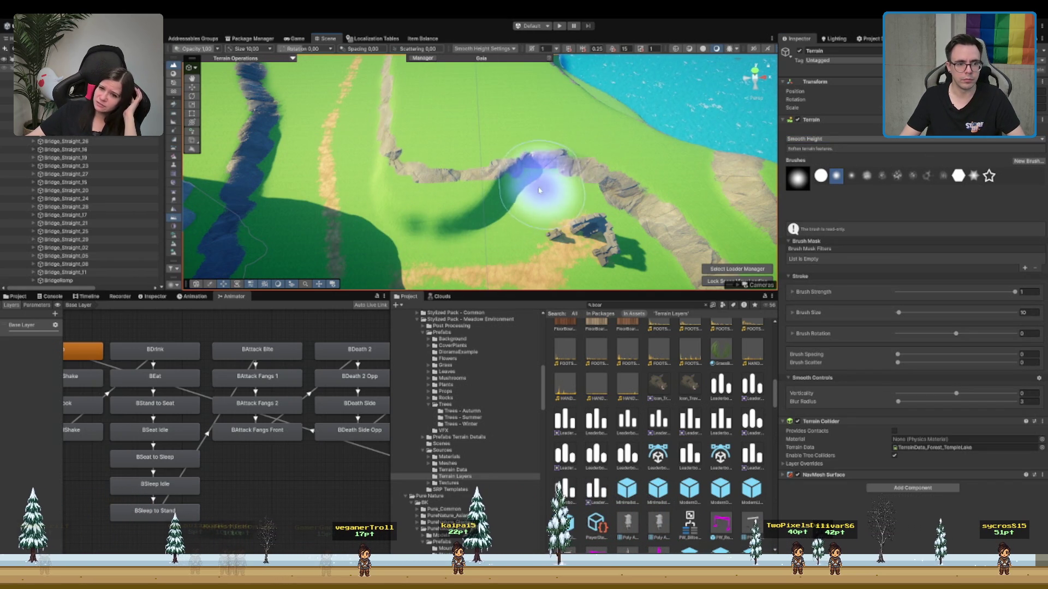
pyautogui.scroll(3, 577, 142)
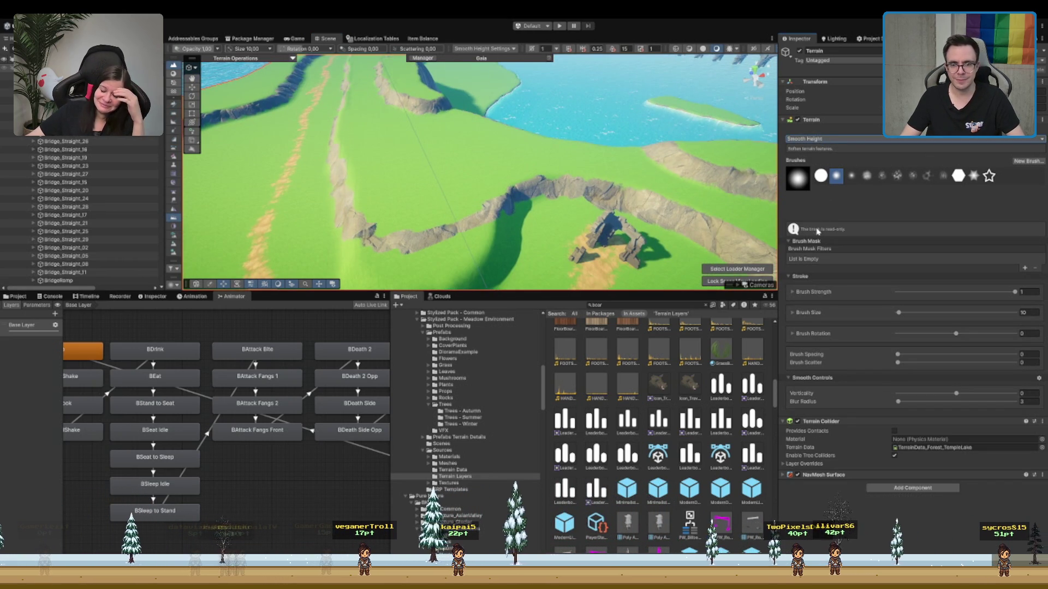
pyautogui.press('F2')
pyautogui.scroll(5, 412, 183)
# - Paint the ridge's rocky tip with the ME_Grass_Terrain_Layer
pyautogui.click(860, 446)
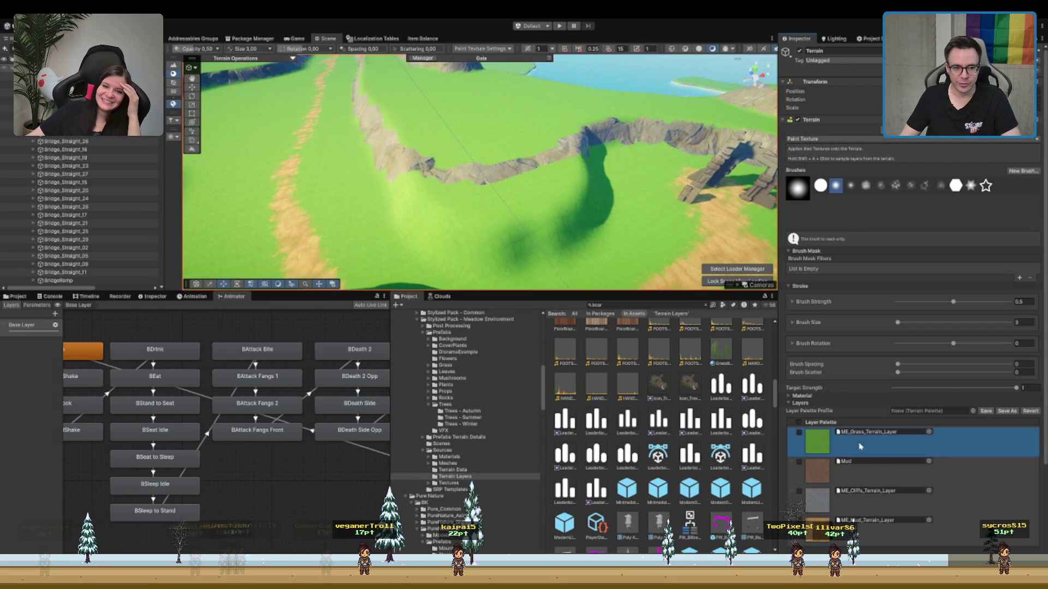
pyautogui.moveTo(432, 158); pyautogui.dragTo(427, 182)
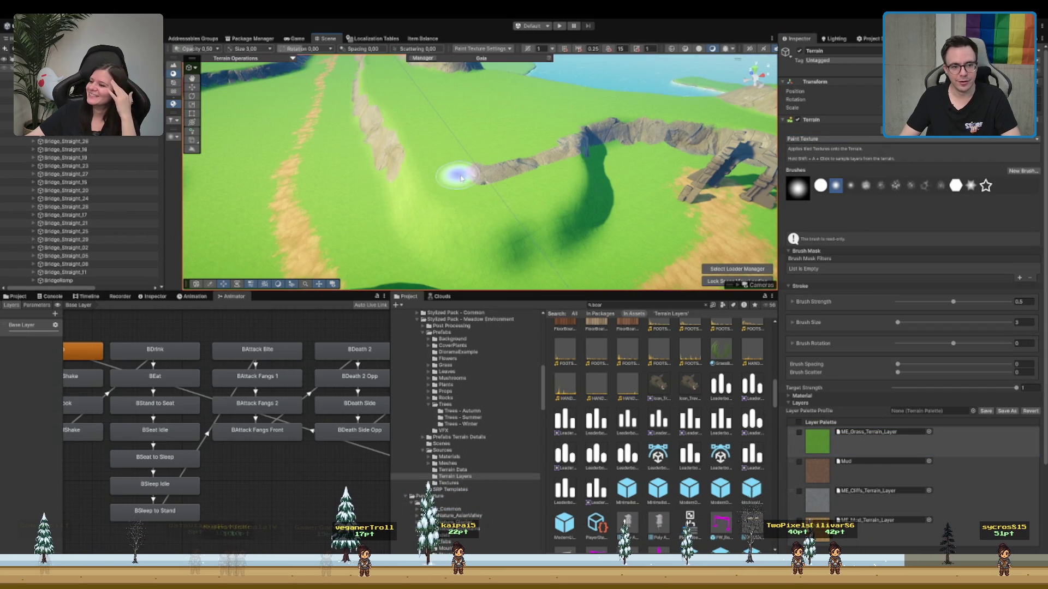
pyautogui.moveTo(515, 184)
pyautogui.mouseDown()
pyautogui.moveTo(554, 145)
pyautogui.moveTo(565, 154)
pyautogui.moveTo(525, 167)
pyautogui.mouseUp()
# - Open the Grass project folder and check the rocky crater, arch and tall cliff by the water
pyautogui.click(446, 365)
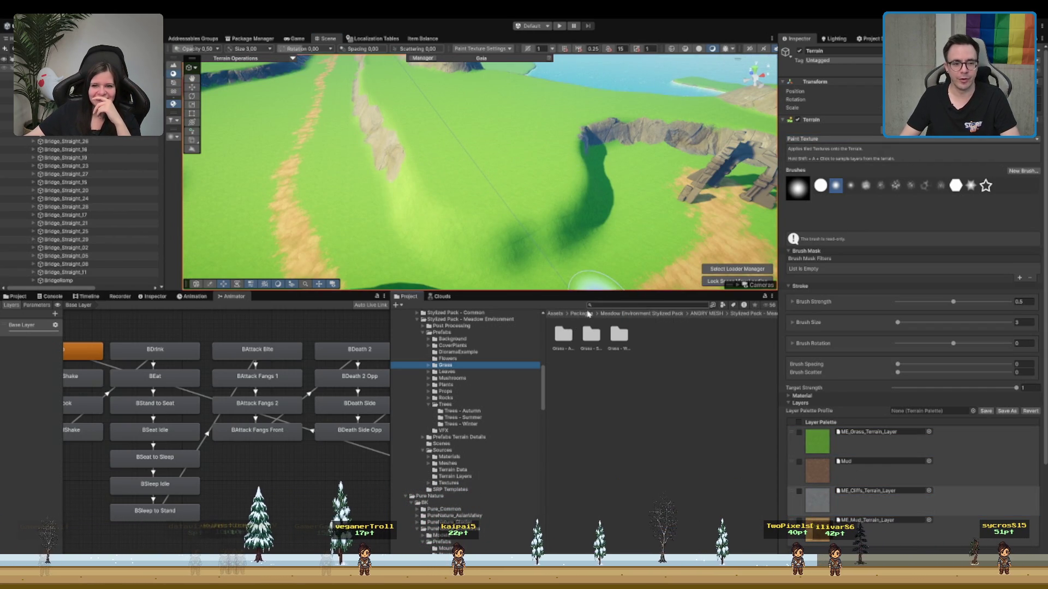
pyautogui.scroll(-5, 509, 176)
pyautogui.scroll(3, 509, 176)
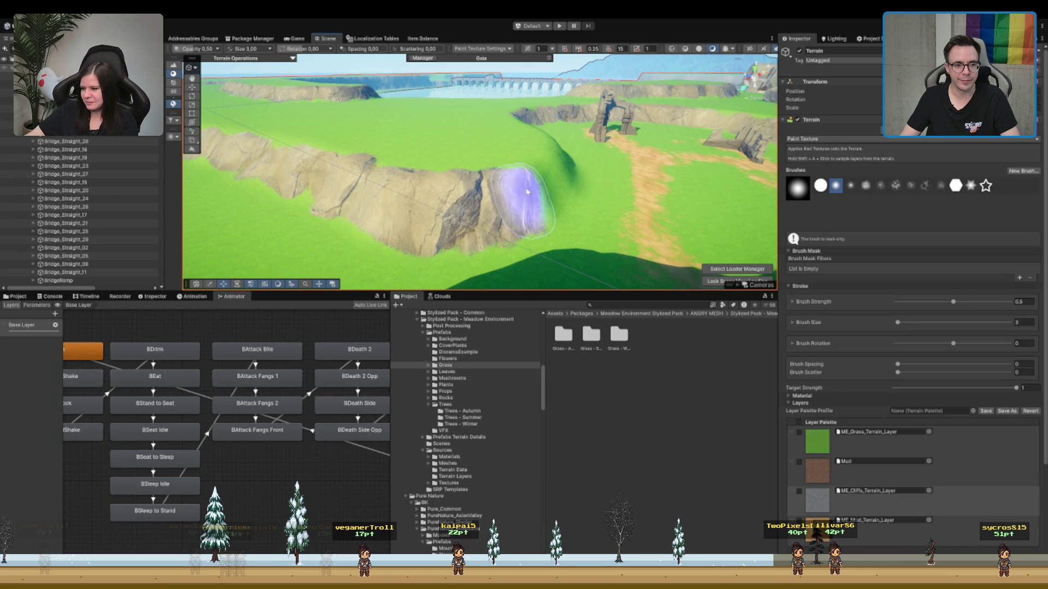
pyautogui.scroll(3, 662, 197)
pyautogui.moveTo(662, 196)
pyautogui.mouseDown()
pyautogui.moveTo(479, 198)
pyautogui.moveTo(528, 147)
pyautogui.mouseUp()
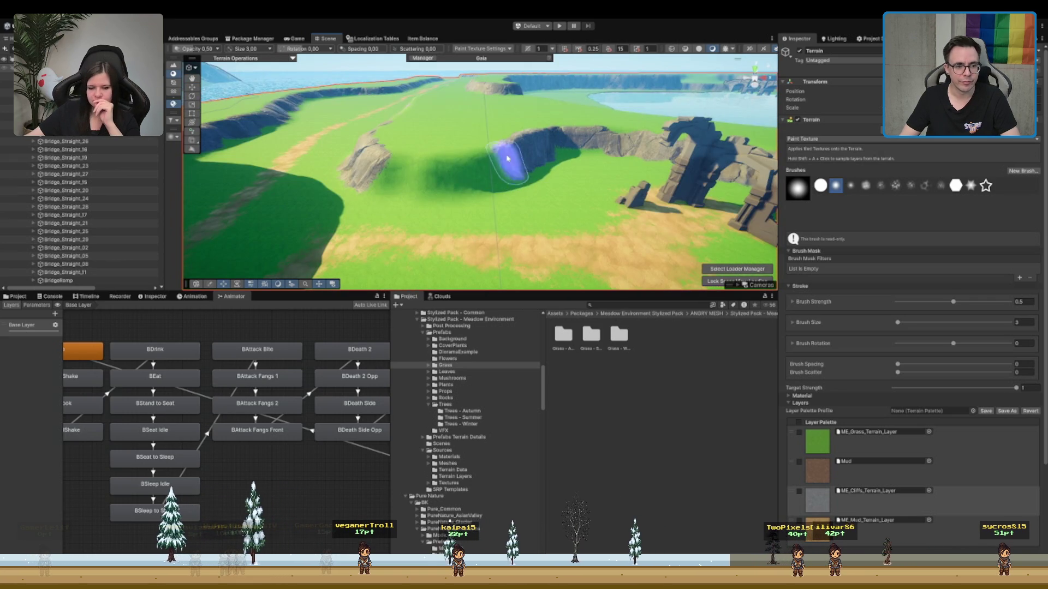
pyautogui.moveTo(384, 172)
pyautogui.mouseDown()
pyautogui.moveTo(592, 180)
pyautogui.moveTo(573, 168)
pyautogui.moveTo(623, 201)
pyautogui.moveTo(625, 229)
pyautogui.moveTo(540, 217)
pyautogui.moveTo(508, 198)
pyautogui.moveTo(453, 204)
pyautogui.moveTo(804, 145)
pyautogui.mouseUp()
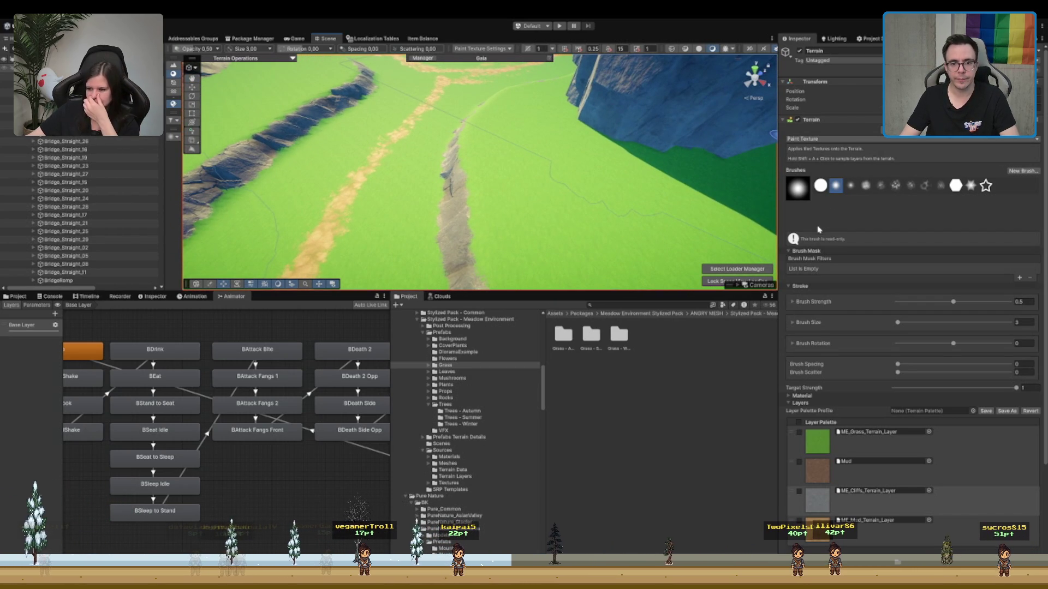
# - Put the Terrain back in Set Height mode and position the view over the cliffs
pyautogui.click(819, 229)
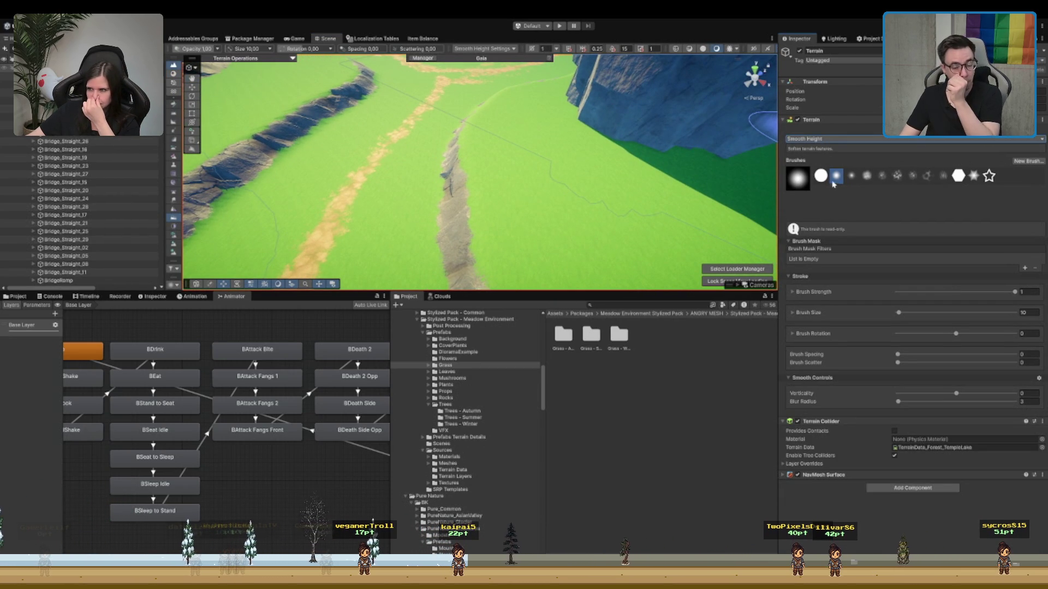
pyautogui.press('F2')
pyautogui.moveTo(479, 175); pyautogui.dragTo(254, 98)
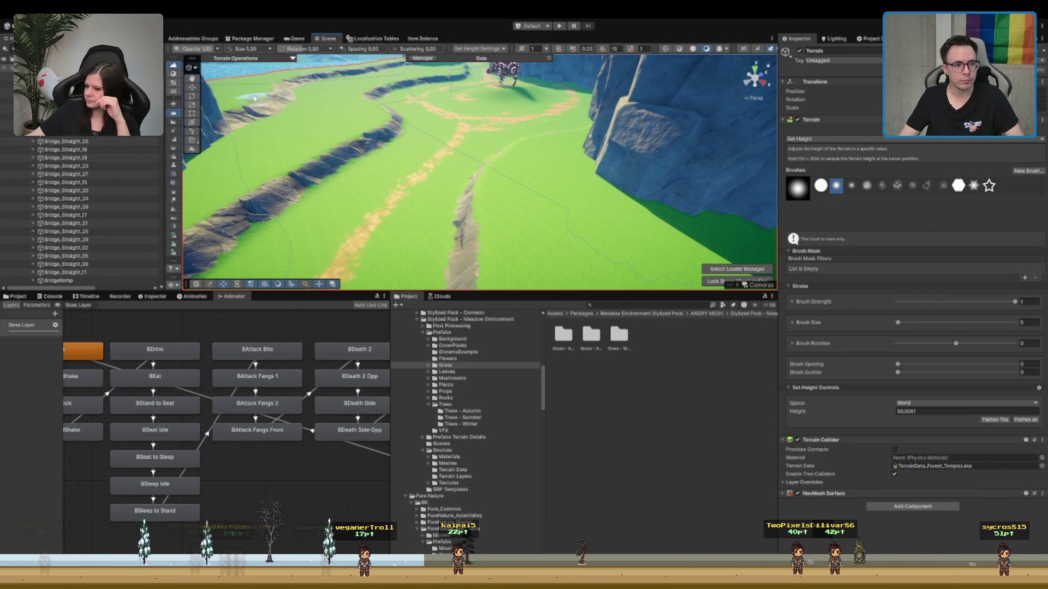
pyautogui.click(228, 90)
pyautogui.click(472, 179)
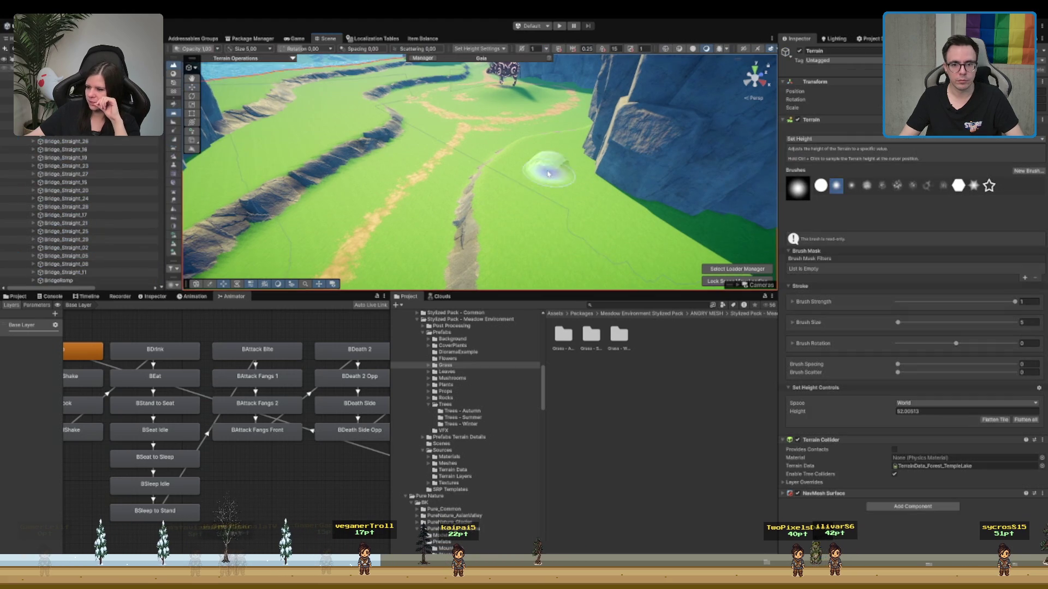
pyautogui.moveTo(543, 164)
pyautogui.mouseDown()
pyautogui.moveTo(604, 241)
pyautogui.moveTo(510, 257)
pyautogui.moveTo(494, 203)
pyautogui.moveTo(526, 164)
pyautogui.moveTo(476, 136)
pyautogui.mouseUp()
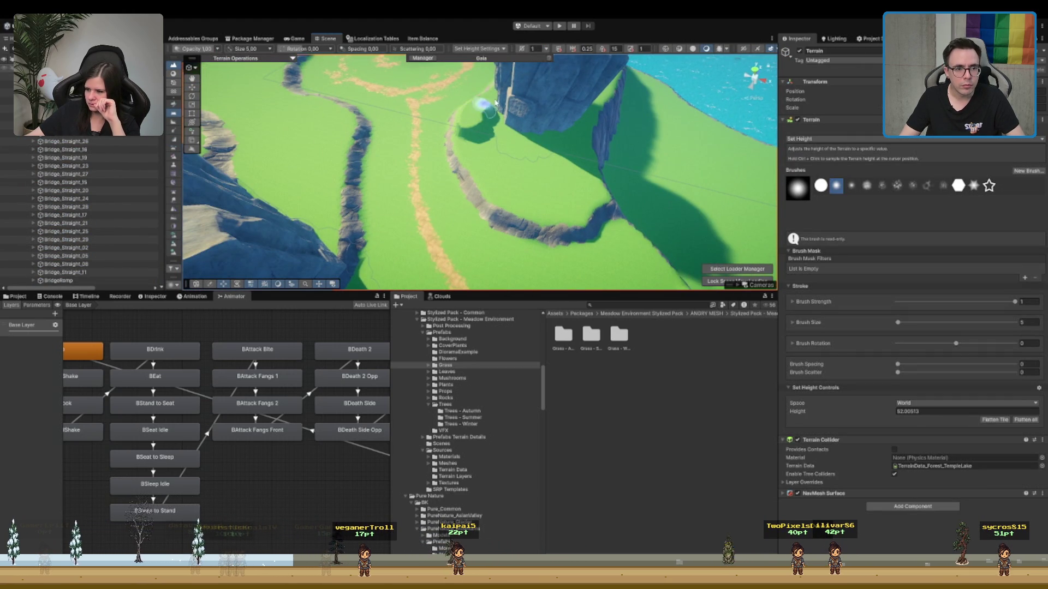
pyautogui.moveTo(510, 93)
pyautogui.mouseDown()
pyautogui.moveTo(484, 145)
pyautogui.moveTo(426, 115)
pyautogui.mouseUp()
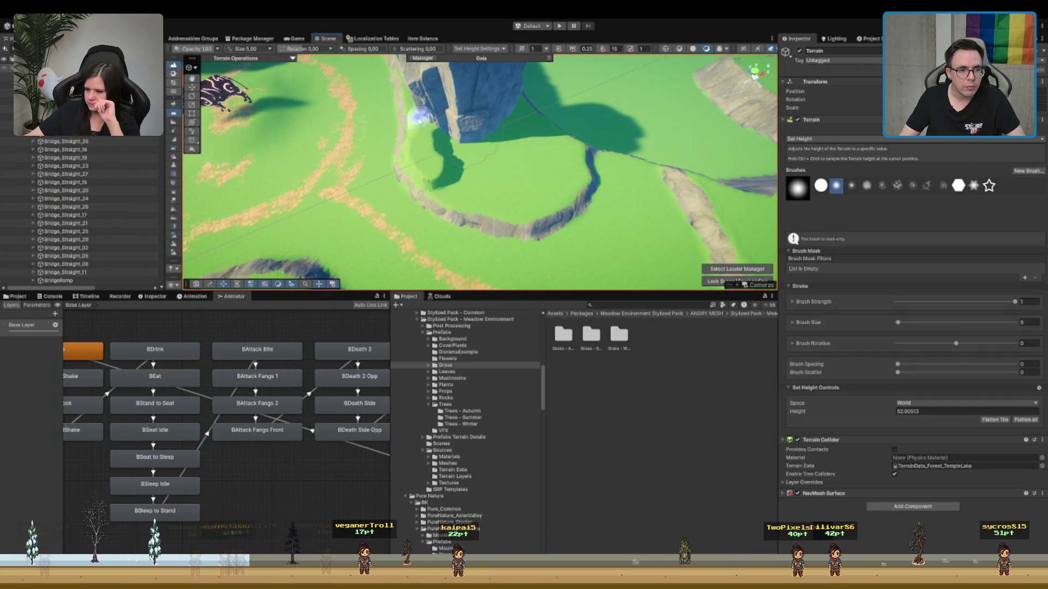
# - Raise level terraced blocks at height about 50 beside the path, then orbit to inspect them
pyautogui.moveTo(412, 160); pyautogui.dragTo(425, 201)
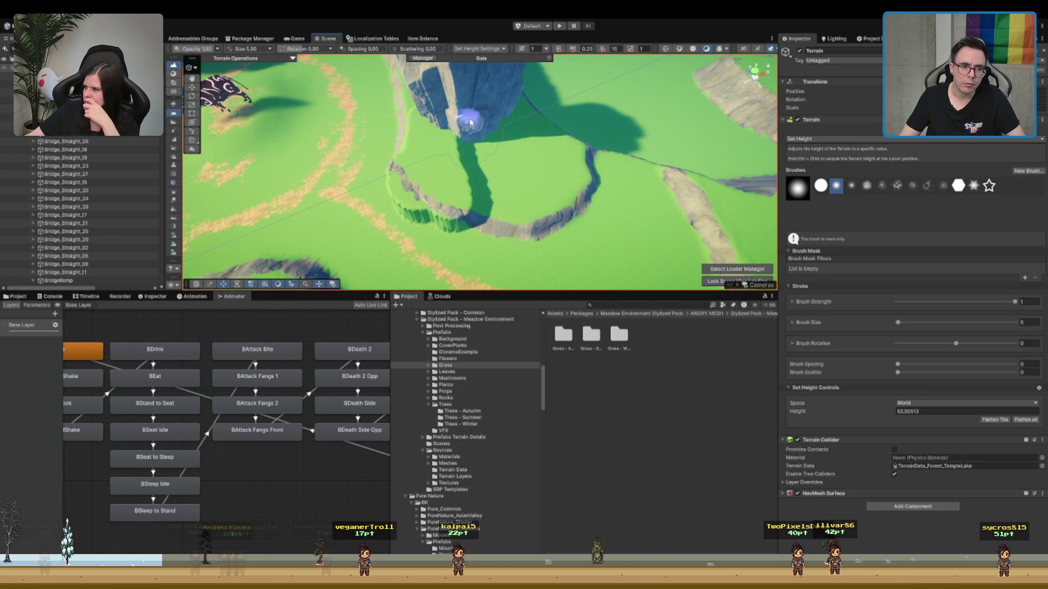
pyautogui.moveTo(468, 199)
pyautogui.mouseDown()
pyautogui.moveTo(453, 222)
pyautogui.moveTo(346, 206)
pyautogui.moveTo(514, 121)
pyautogui.moveTo(472, 150)
pyautogui.moveTo(358, 110)
pyautogui.moveTo(433, 161)
pyautogui.moveTo(416, 208)
pyautogui.moveTo(428, 172)
pyautogui.moveTo(442, 186)
pyautogui.mouseUp()
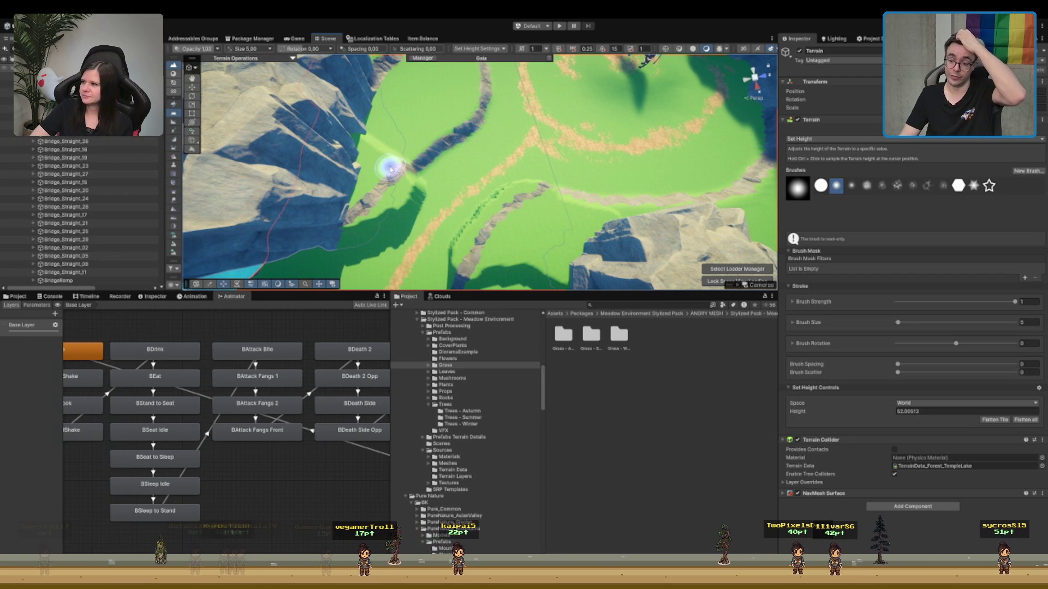
pyautogui.moveTo(538, 165)
pyautogui.mouseDown()
pyautogui.moveTo(481, 172)
pyautogui.moveTo(392, 208)
pyautogui.moveTo(519, 169)
pyautogui.moveTo(518, 138)
pyautogui.mouseUp()
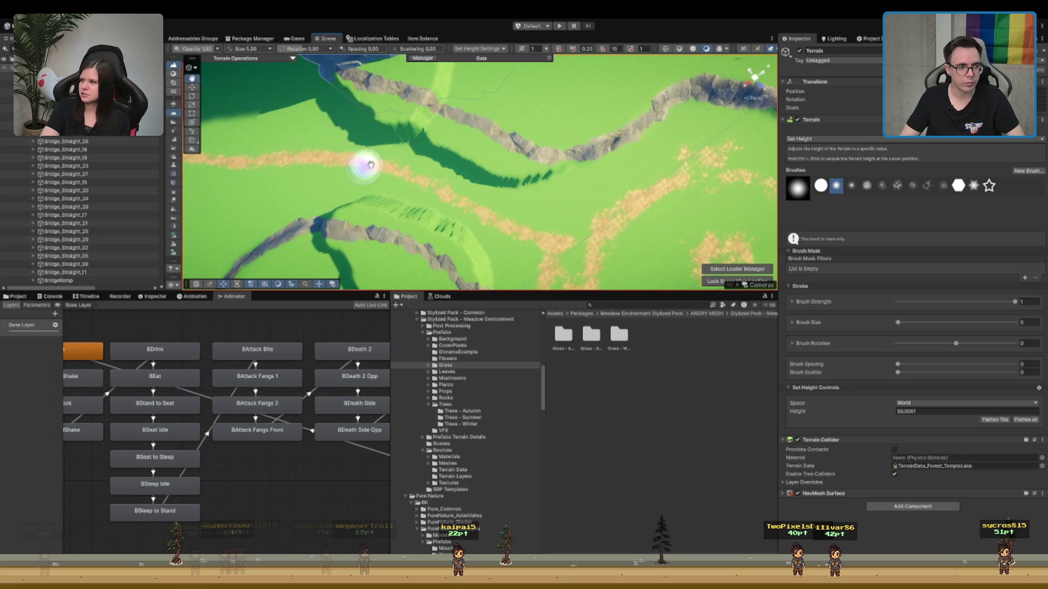
pyautogui.moveTo(370, 165)
pyautogui.mouseDown()
pyautogui.moveTo(543, 171)
pyautogui.moveTo(529, 156)
pyautogui.moveTo(586, 217)
pyautogui.mouseUp()
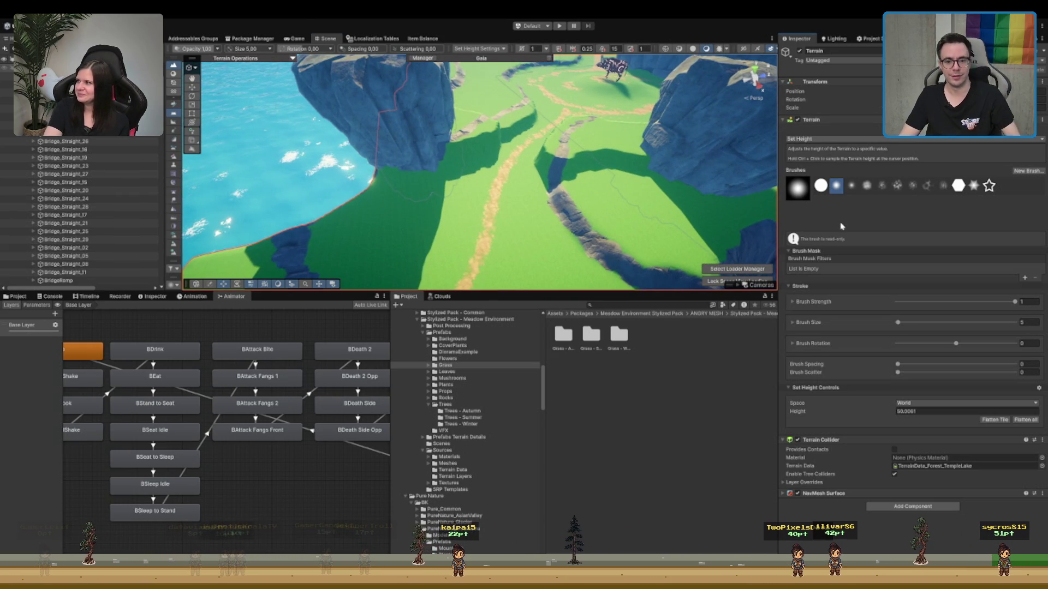
# - Use Smooth Height at size 10 to round the raised block's cliff faces into a slope
pyautogui.moveTo(524, 164)
pyautogui.mouseDown()
pyautogui.moveTo(421, 187)
pyautogui.moveTo(454, 204)
pyautogui.mouseUp()
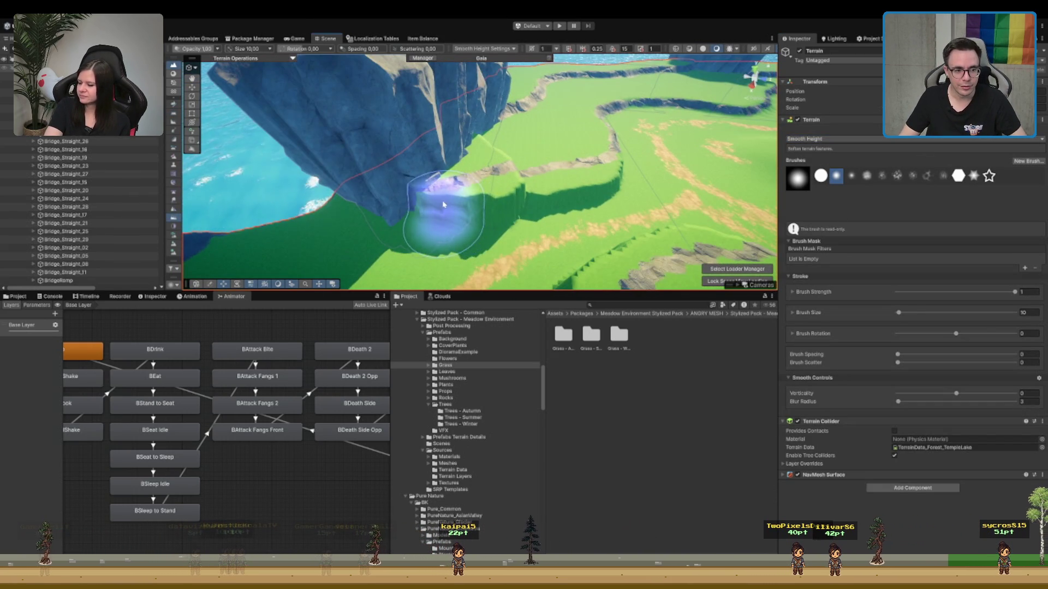
pyautogui.moveTo(660, 186)
pyautogui.mouseDown()
pyautogui.moveTo(327, 206)
pyautogui.moveTo(373, 138)
pyautogui.mouseUp()
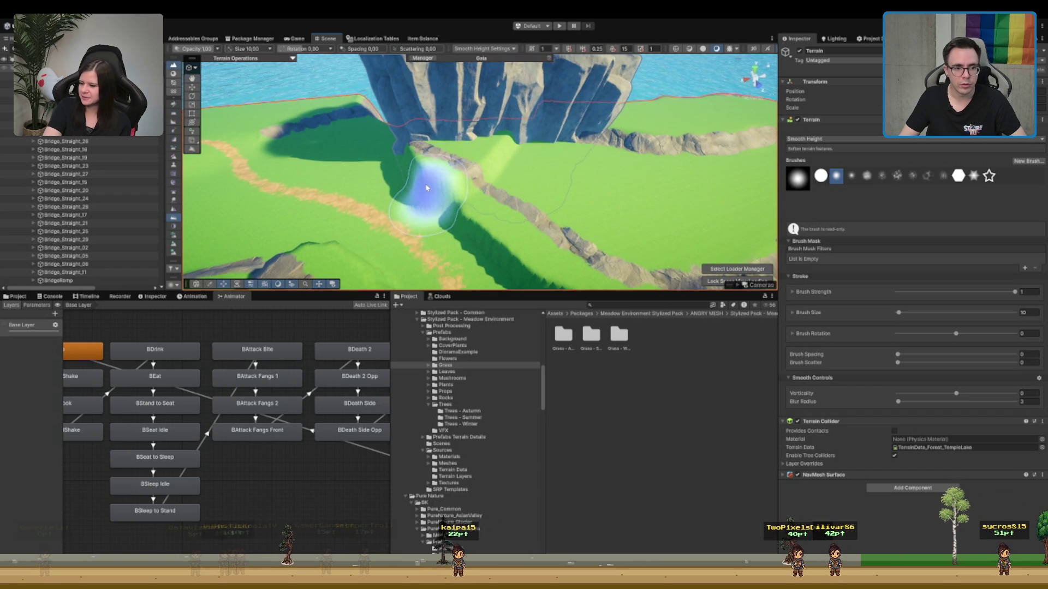
pyautogui.moveTo(427, 182); pyautogui.dragTo(502, 222)
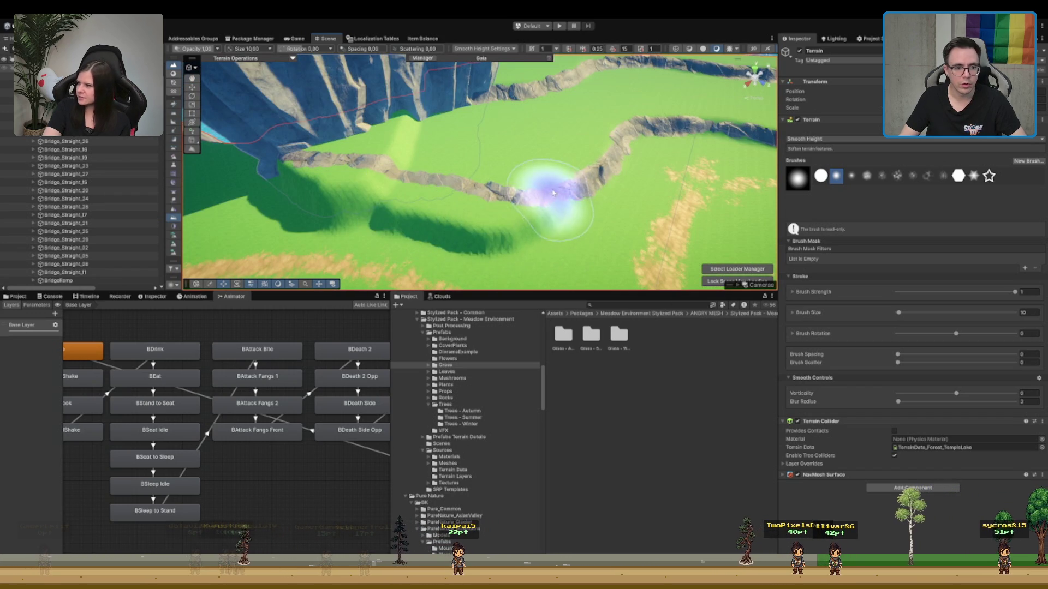
pyautogui.moveTo(328, 199)
pyautogui.mouseDown()
pyautogui.moveTo(515, 222)
pyautogui.moveTo(442, 176)
pyautogui.moveTo(613, 238)
pyautogui.moveTo(415, 213)
pyautogui.mouseUp()
pyautogui.moveTo(405, 165)
pyautogui.mouseDown()
pyautogui.moveTo(458, 180)
pyautogui.moveTo(494, 231)
pyautogui.moveTo(601, 204)
pyautogui.moveTo(375, 222)
pyautogui.moveTo(480, 211)
pyautogui.mouseUp()
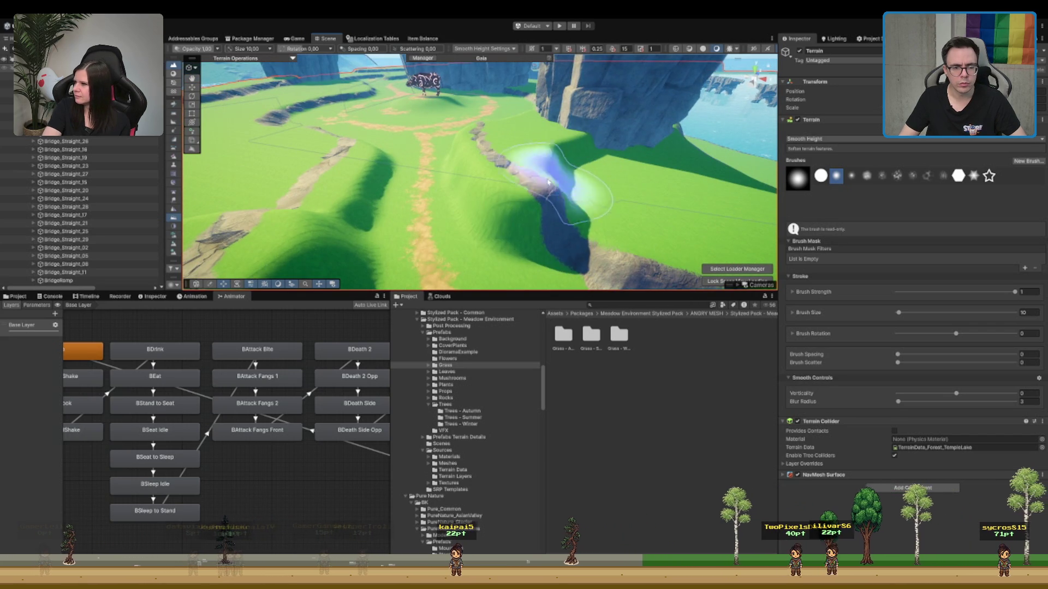
pyautogui.moveTo(608, 140)
pyautogui.mouseDown()
pyautogui.moveTo(573, 180)
pyautogui.moveTo(802, 145)
pyautogui.mouseUp()
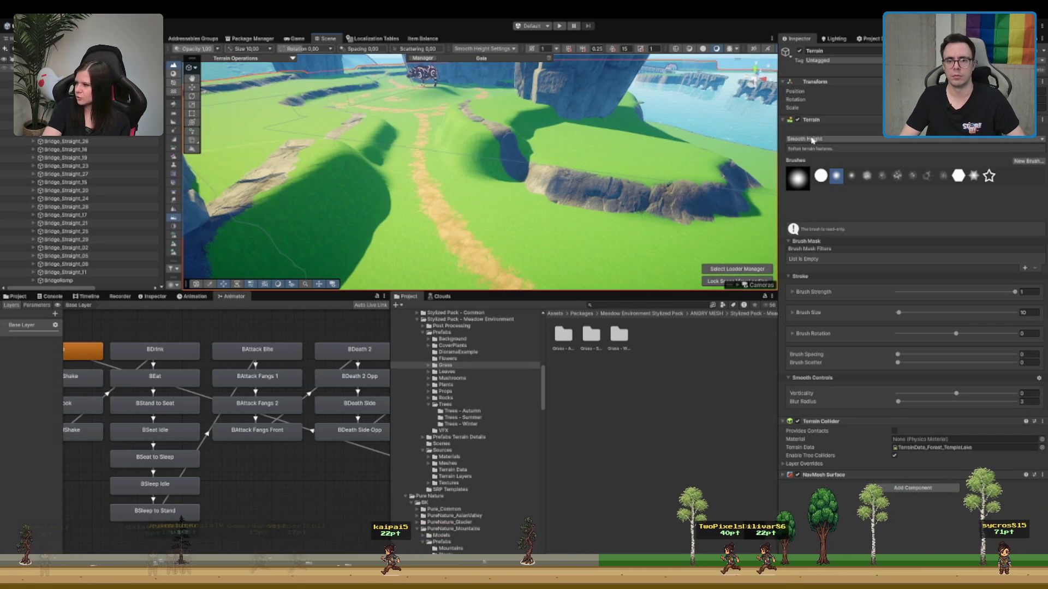
# - Paint ME_Cliffs_Terrain_Layer rock texture across the steep grassy ridge
pyautogui.press('F4')
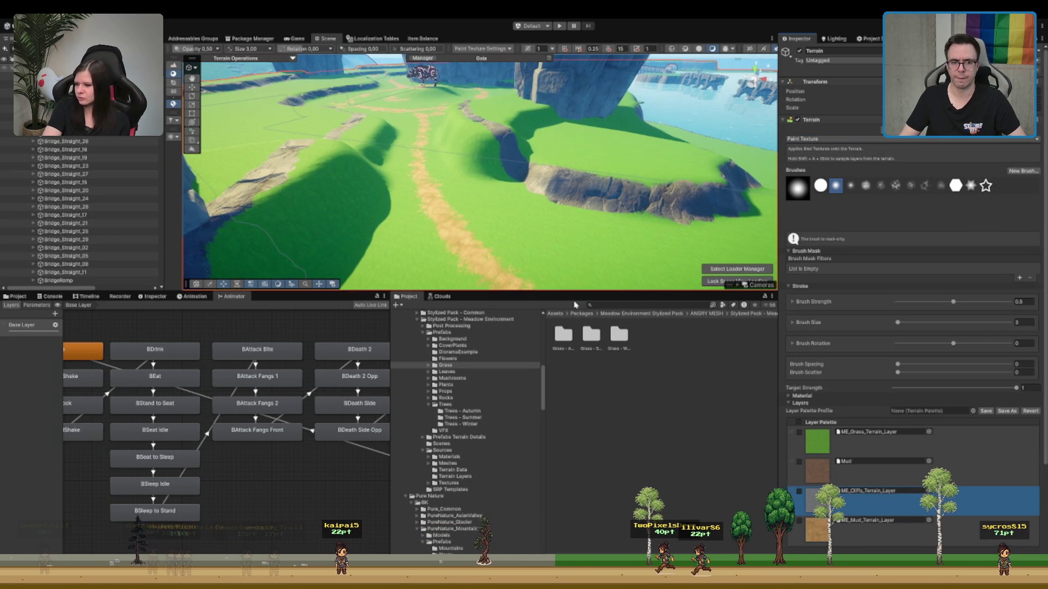
pyautogui.moveTo(567, 245); pyautogui.dragTo(545, 227)
pyautogui.moveTo(502, 140)
pyautogui.mouseDown()
pyautogui.moveTo(387, 161)
pyautogui.moveTo(519, 159)
pyautogui.mouseUp()
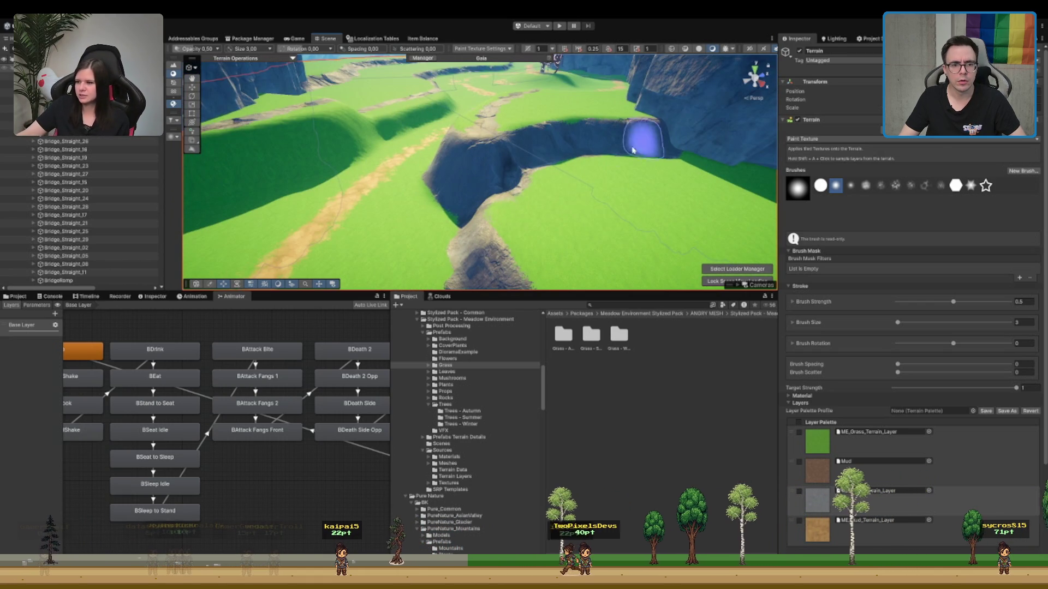
pyautogui.click(833, 437)
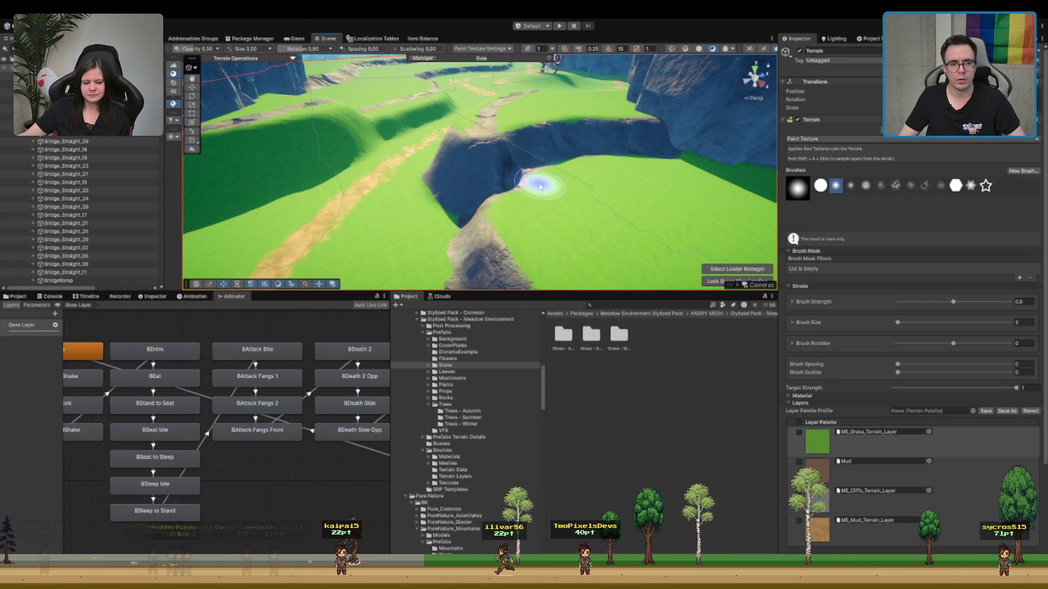
pyautogui.moveTo(490, 198)
pyautogui.mouseDown()
pyautogui.moveTo(351, 233)
pyautogui.moveTo(549, 175)
pyautogui.moveTo(690, 288)
pyautogui.mouseUp()
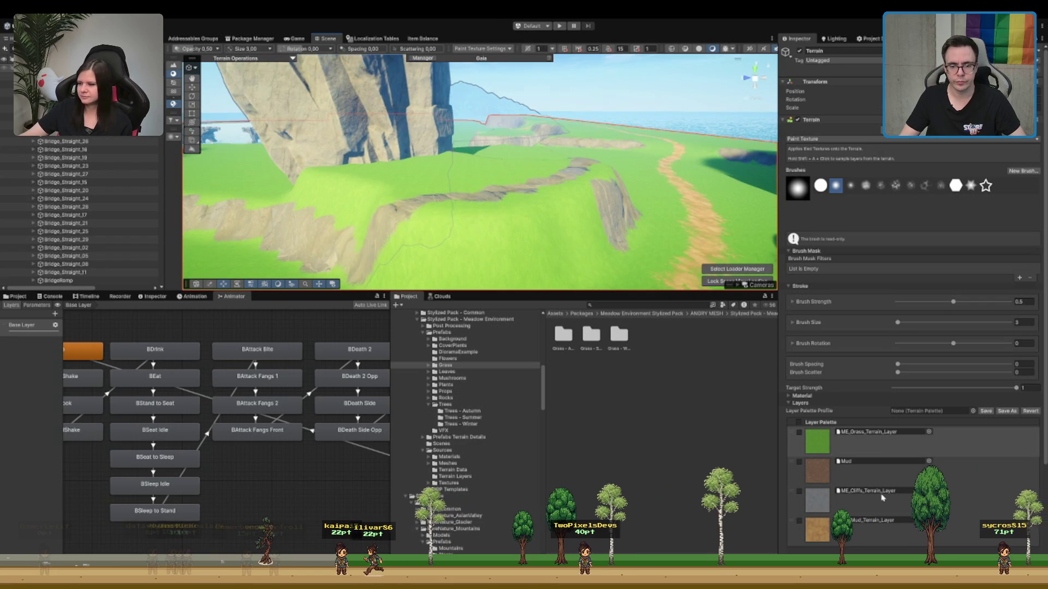
pyautogui.moveTo(586, 205)
pyautogui.mouseDown()
pyautogui.moveTo(519, 234)
pyautogui.moveTo(369, 222)
pyautogui.moveTo(297, 187)
pyautogui.mouseUp()
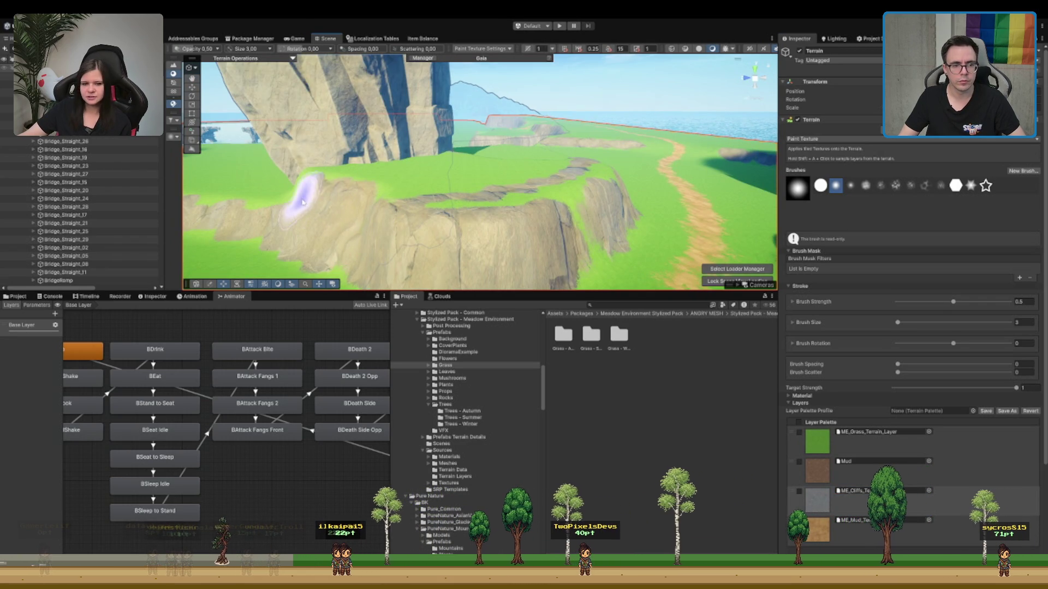
pyautogui.moveTo(600, 215)
pyautogui.mouseDown()
pyautogui.moveTo(345, 211)
pyautogui.moveTo(402, 211)
pyautogui.moveTo(355, 187)
pyautogui.moveTo(594, 202)
pyautogui.moveTo(579, 202)
pyautogui.moveTo(613, 215)
pyautogui.moveTo(474, 227)
pyautogui.mouseUp()
# - Touch up the meadow valleys, paths and field below the cliffs with ME_Grass_Terrain_Layer
pyautogui.click(845, 446)
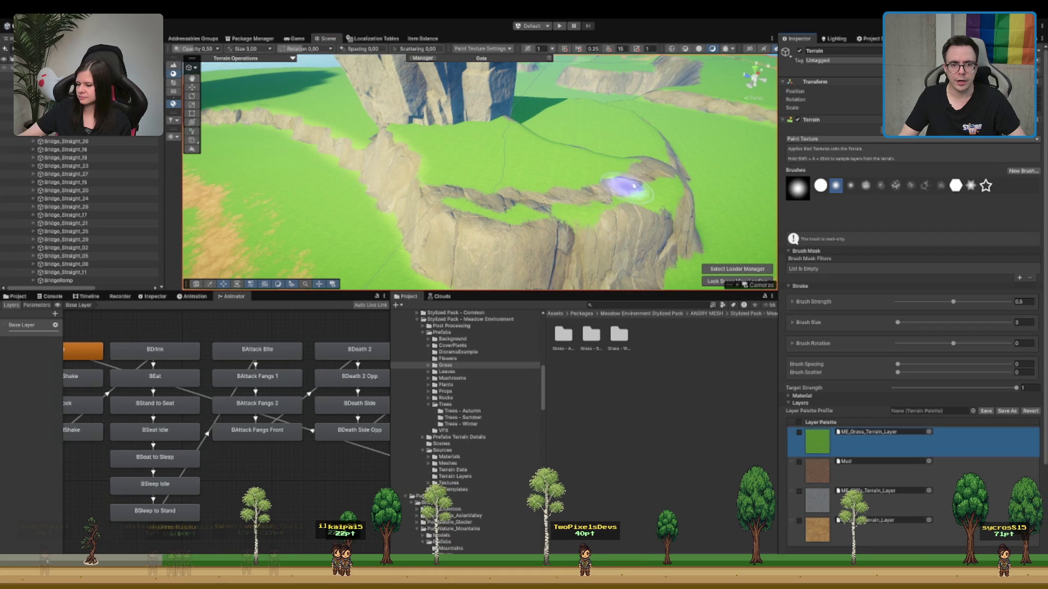
pyautogui.moveTo(519, 200)
pyautogui.mouseDown()
pyautogui.moveTo(562, 191)
pyautogui.moveTo(524, 186)
pyautogui.moveTo(546, 180)
pyautogui.moveTo(535, 183)
pyautogui.mouseUp()
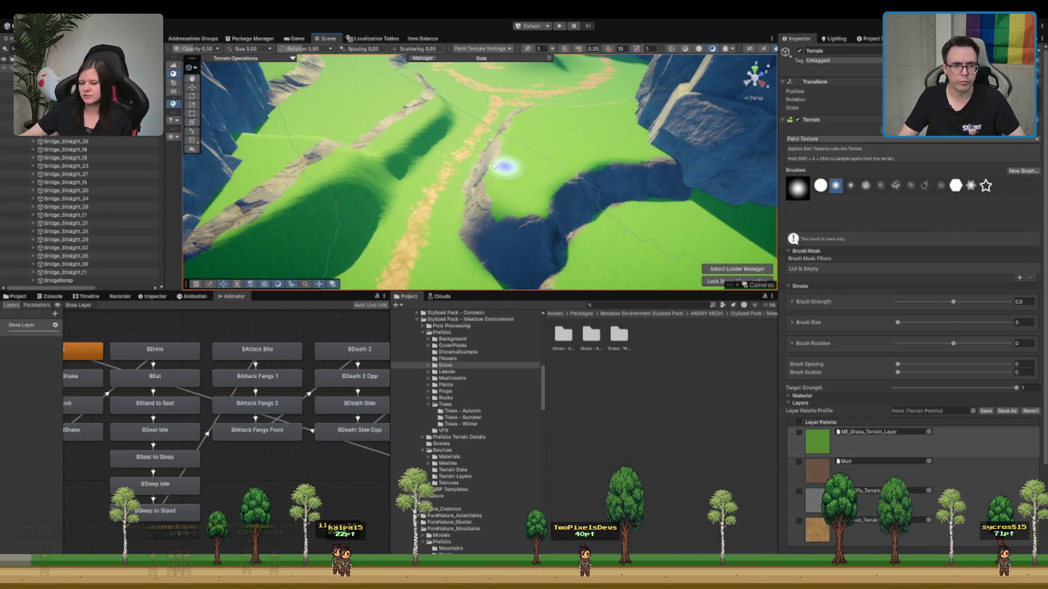
pyautogui.moveTo(507, 190)
pyautogui.mouseDown()
pyautogui.moveTo(457, 199)
pyautogui.moveTo(367, 182)
pyautogui.moveTo(372, 200)
pyautogui.moveTo(360, 179)
pyautogui.mouseUp()
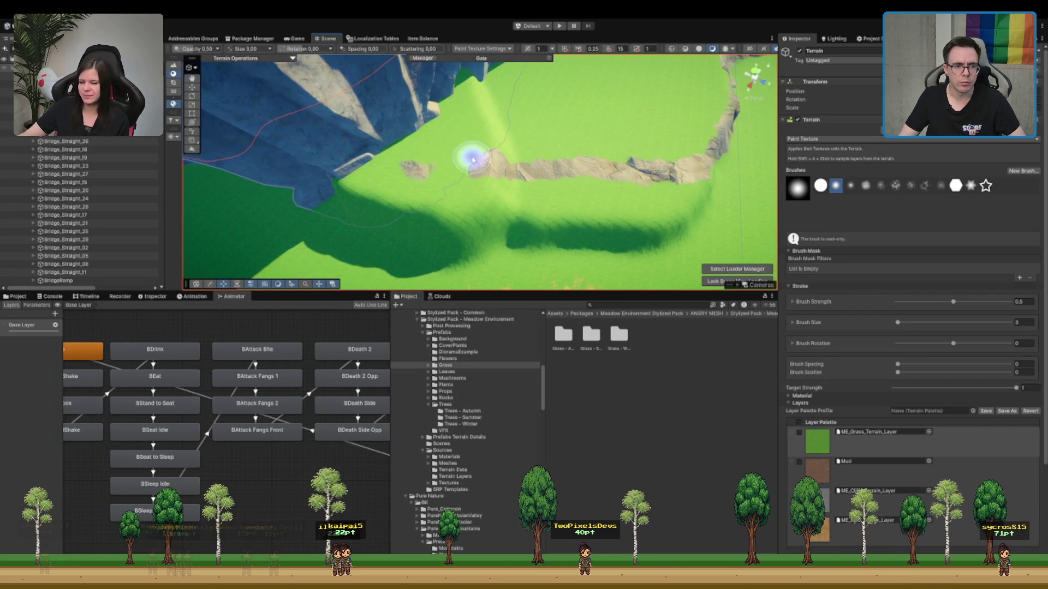
pyautogui.moveTo(521, 145); pyautogui.dragTo(461, 158)
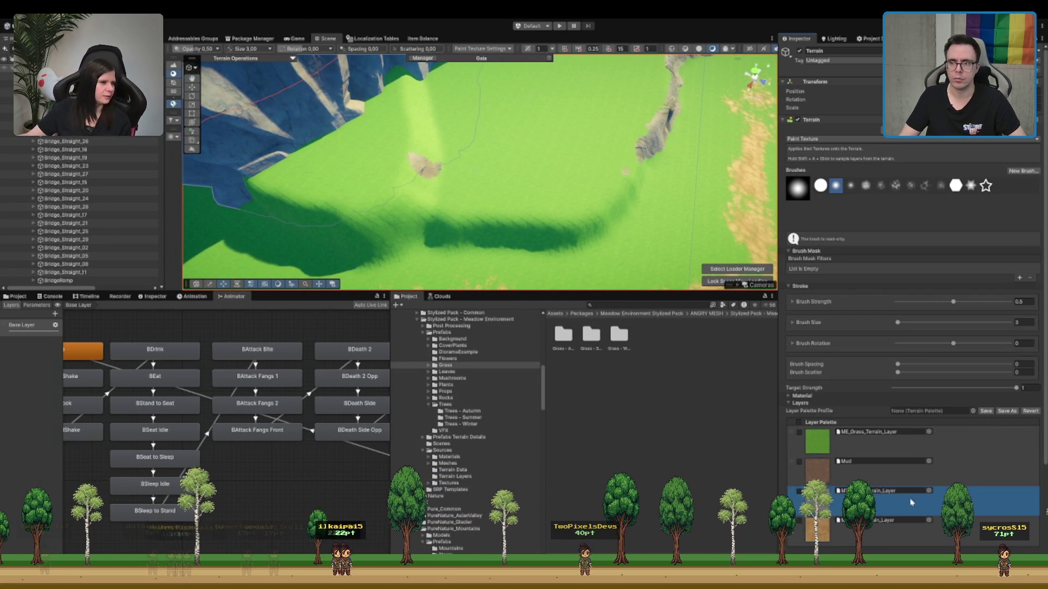
pyautogui.moveTo(612, 198)
pyautogui.mouseDown()
pyautogui.moveTo(723, 243)
pyautogui.moveTo(603, 93)
pyautogui.moveTo(437, 112)
pyautogui.moveTo(335, 96)
pyautogui.moveTo(487, 141)
pyautogui.moveTo(456, 164)
pyautogui.mouseUp()
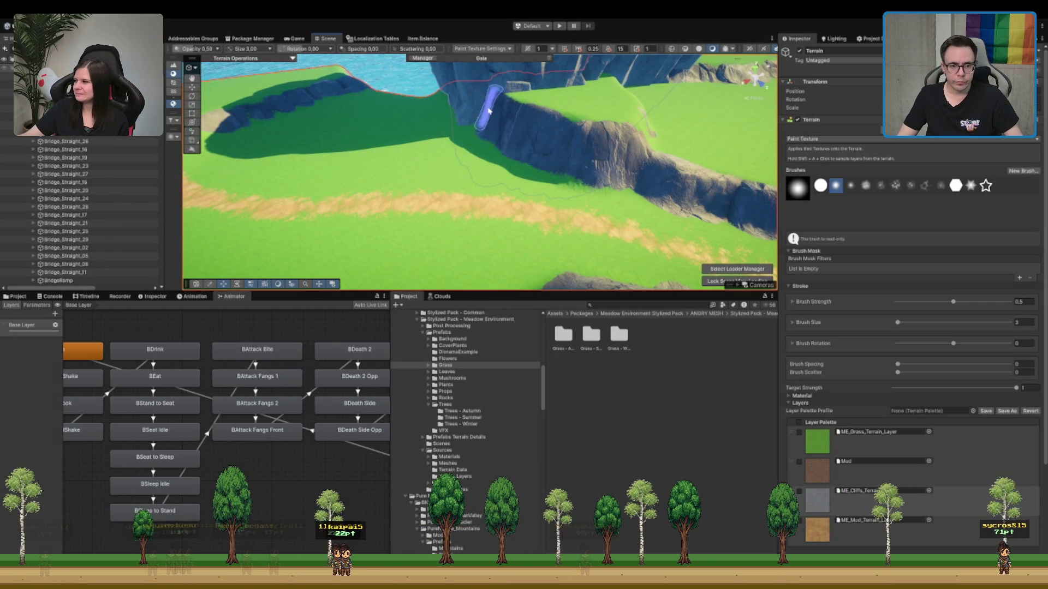
pyautogui.moveTo(488, 111)
pyautogui.mouseDown()
pyautogui.moveTo(531, 171)
pyautogui.moveTo(573, 170)
pyautogui.moveTo(489, 169)
pyautogui.mouseUp()
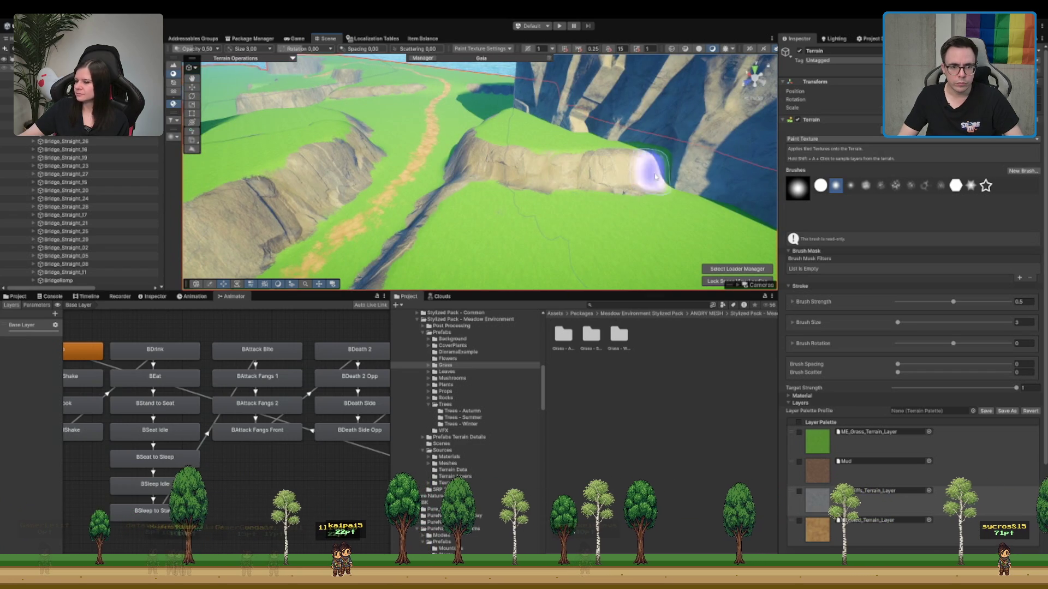
pyautogui.moveTo(670, 172)
pyautogui.mouseDown()
pyautogui.moveTo(546, 180)
pyautogui.moveTo(649, 218)
pyautogui.moveTo(676, 196)
pyautogui.mouseUp()
pyautogui.click(868, 431)
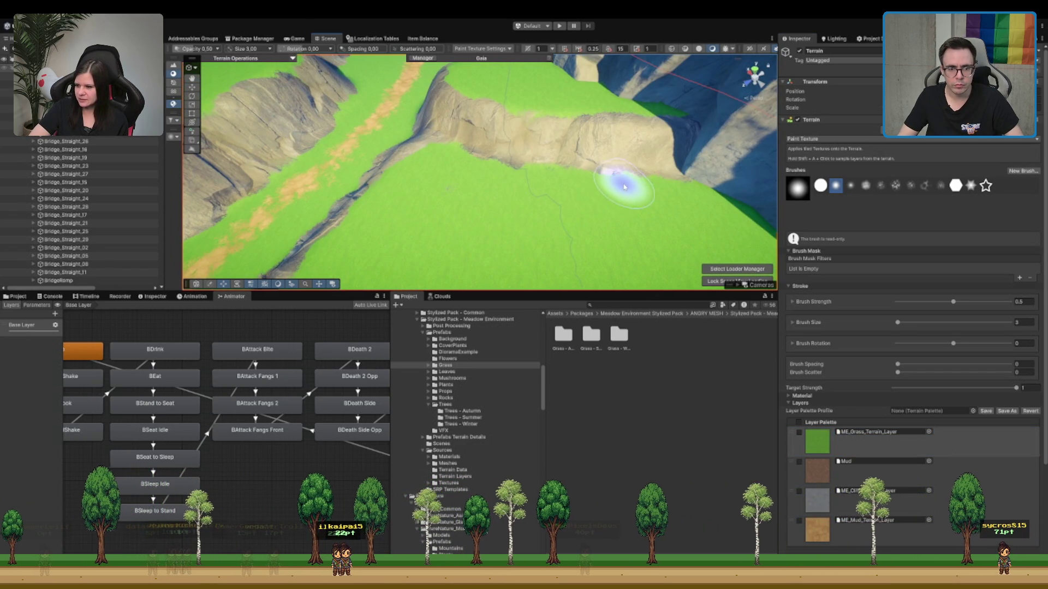
pyautogui.moveTo(480, 168)
pyautogui.mouseDown()
pyautogui.moveTo(444, 159)
pyautogui.moveTo(484, 147)
pyautogui.moveTo(447, 191)
pyautogui.moveTo(533, 85)
pyautogui.moveTo(530, 95)
pyautogui.mouseUp()
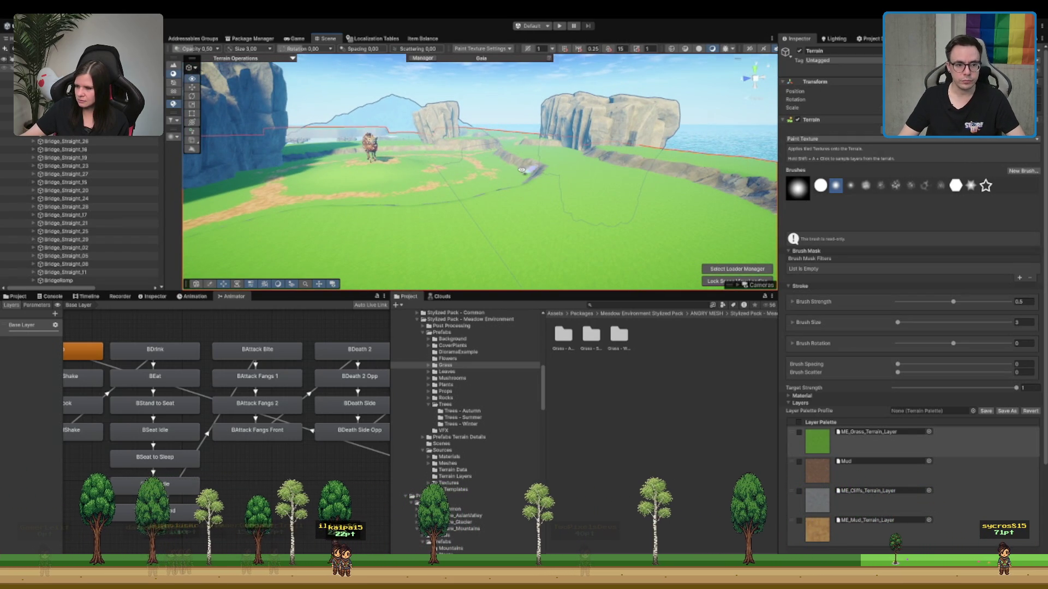
pyautogui.moveTo(521, 169)
pyautogui.mouseDown()
pyautogui.moveTo(591, 176)
pyautogui.moveTo(538, 162)
pyautogui.moveTo(500, 177)
pyautogui.moveTo(561, 191)
pyautogui.moveTo(503, 187)
pyautogui.moveTo(524, 180)
pyautogui.mouseUp()
# - Select Boar Red, then Terrain, and create a new empty GameObject with Ctrl+Shift+N
pyautogui.click(530, 177)
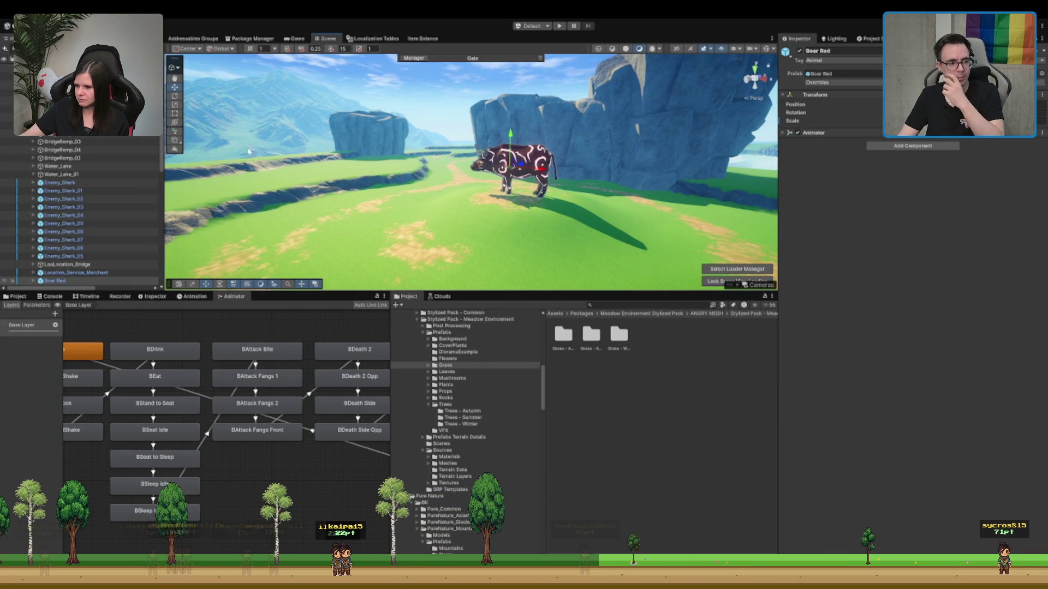
pyautogui.scroll(-4, 90, 271)
pyautogui.click(104, 194)
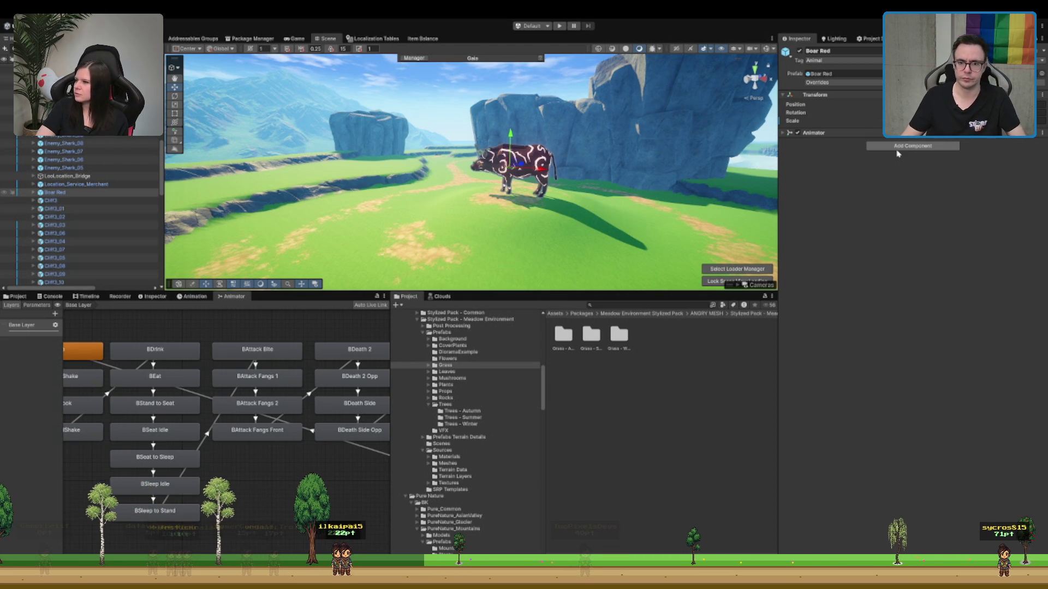
pyautogui.scroll(5, 83, 194)
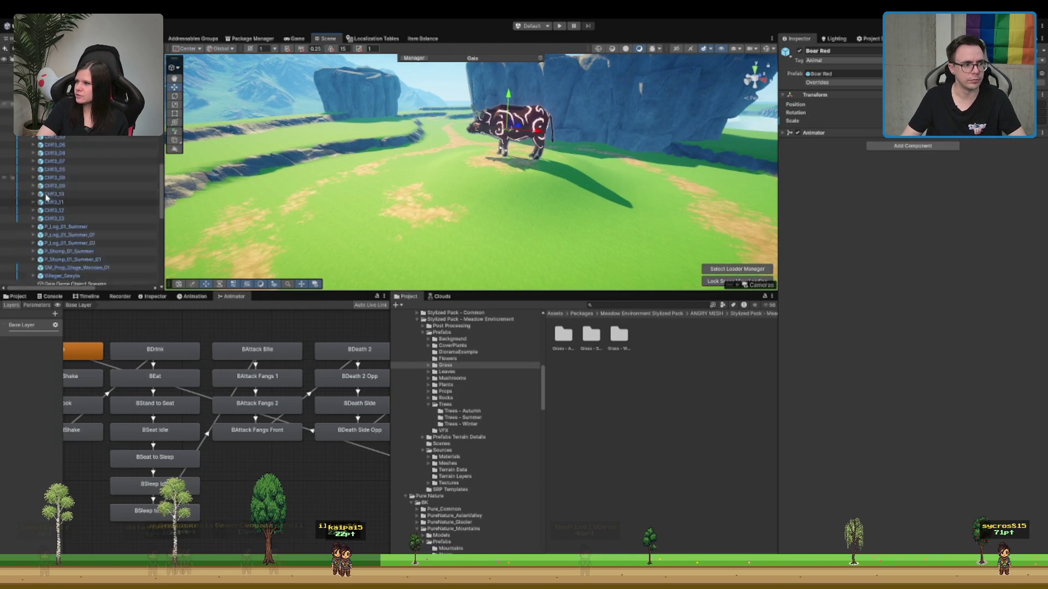
pyautogui.scroll(5, 83, 194)
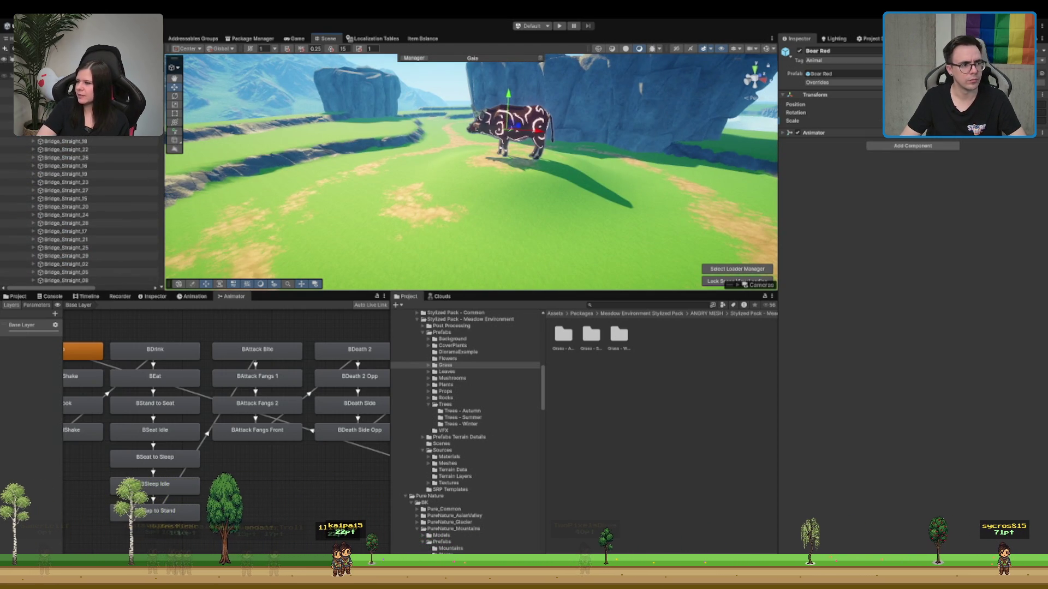
pyautogui.click(60, 83)
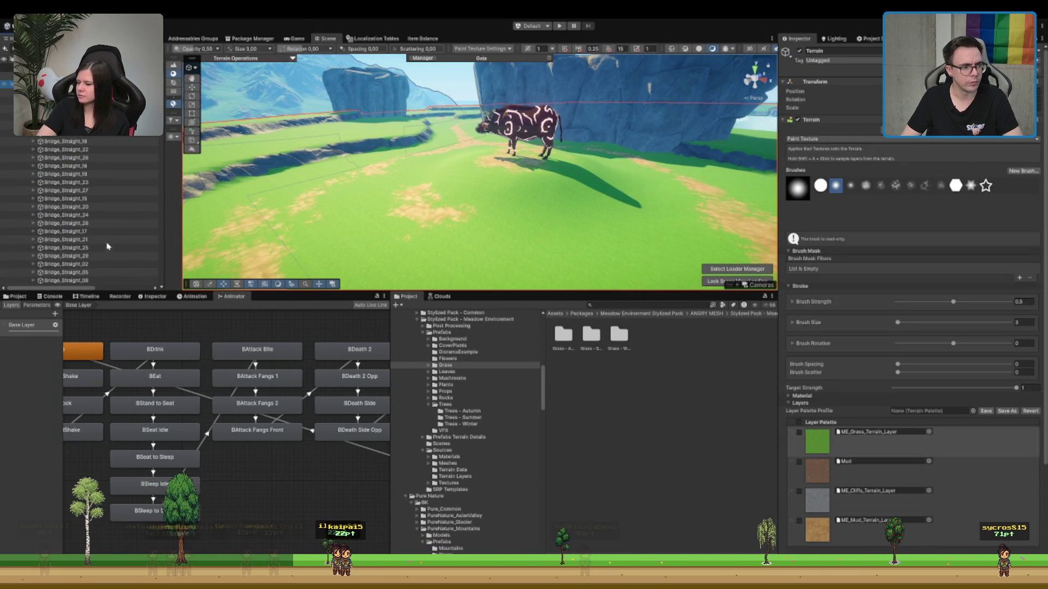
pyautogui.hotkey('ctrl', 'shift', 'n')
pyautogui.moveTo(390, 192)
pyautogui.mouseDown()
pyautogui.moveTo(433, 118)
pyautogui.moveTo(431, 181)
pyautogui.mouseUp()
# - Move the new GameObject onto the island and frame it
pyautogui.moveTo(382, 155); pyautogui.dragTo(535, 131)
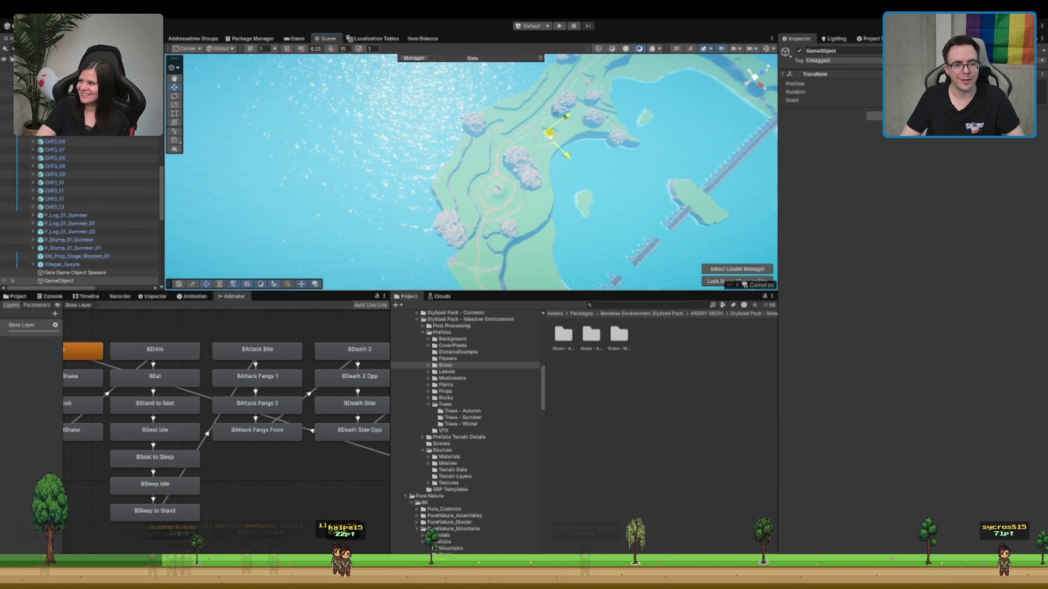
pyautogui.press('f')
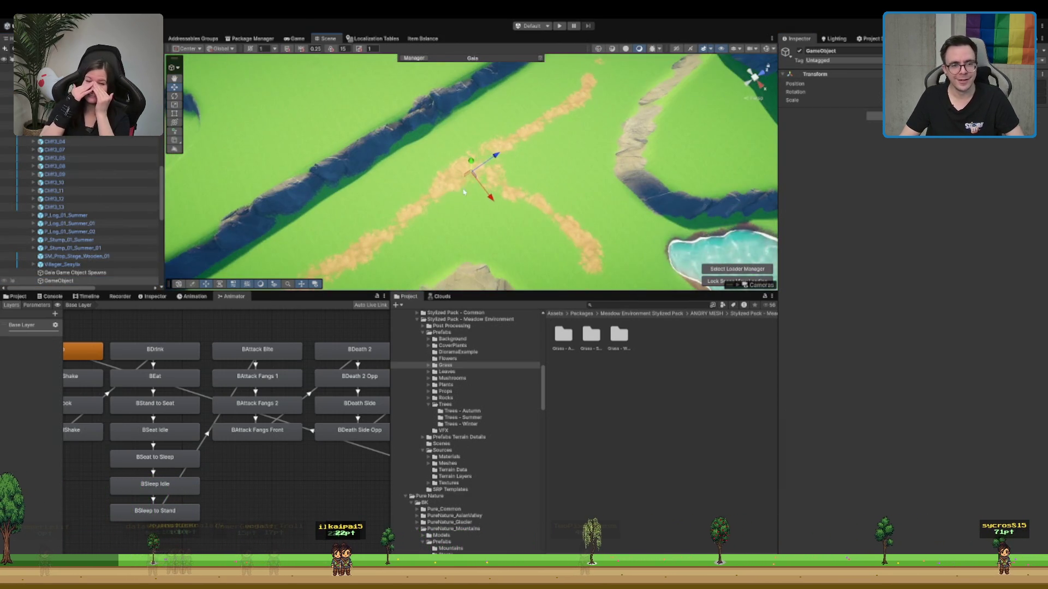
pyautogui.moveTo(467, 171)
pyautogui.mouseDown()
pyautogui.moveTo(609, 177)
pyautogui.moveTo(628, 124)
pyautogui.moveTo(661, 144)
pyautogui.moveTo(765, 99)
pyautogui.moveTo(592, 127)
pyautogui.mouseUp()
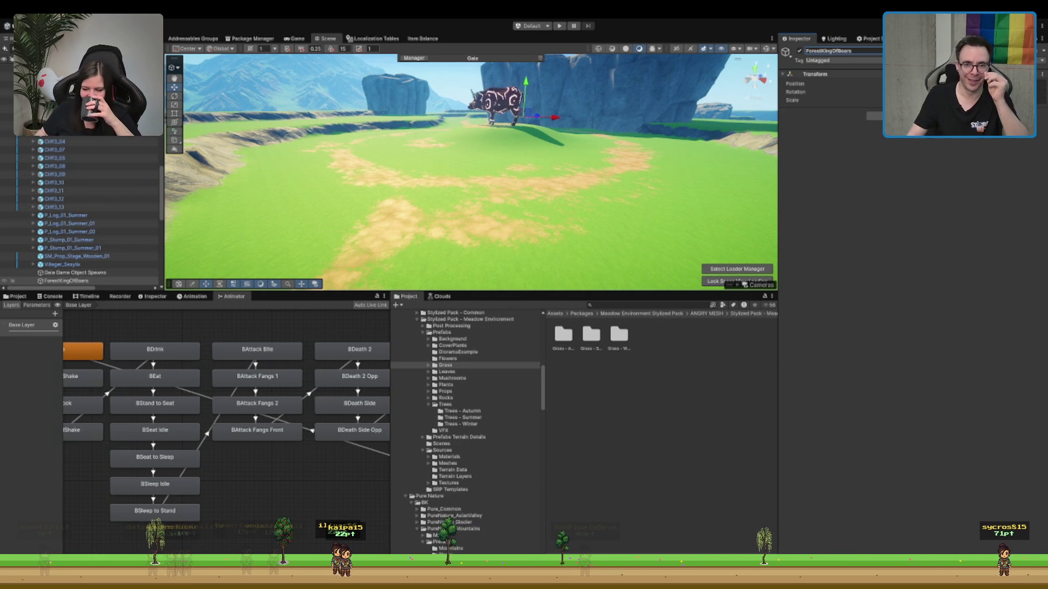
# - Add an empty child GameObject under ForestKingOfBoars with the default name
pyautogui.scroll(-10, 646, 109)
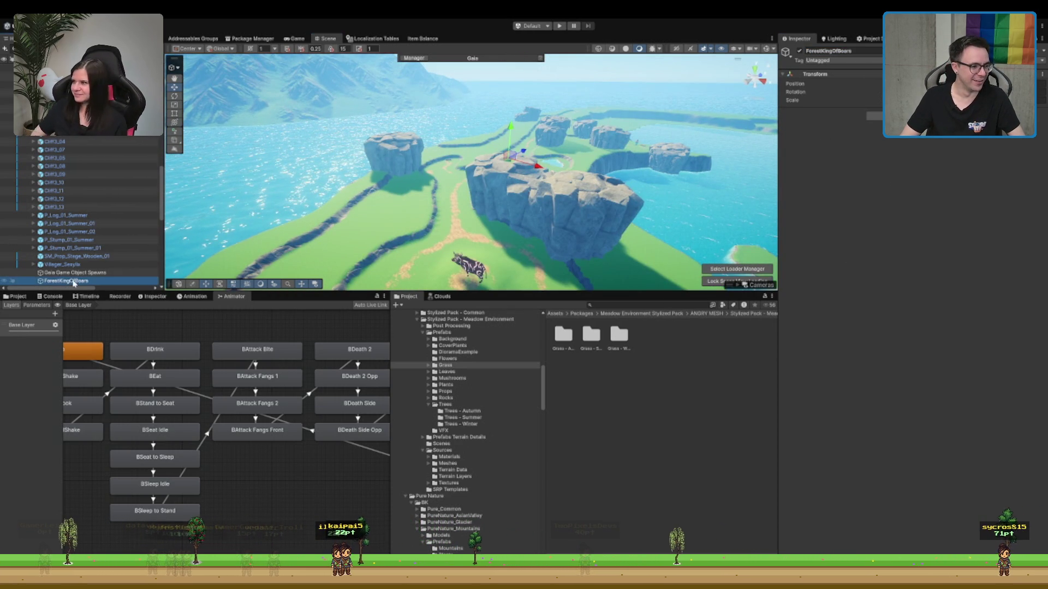
pyautogui.hotkey('alt', 'shift', 'n')
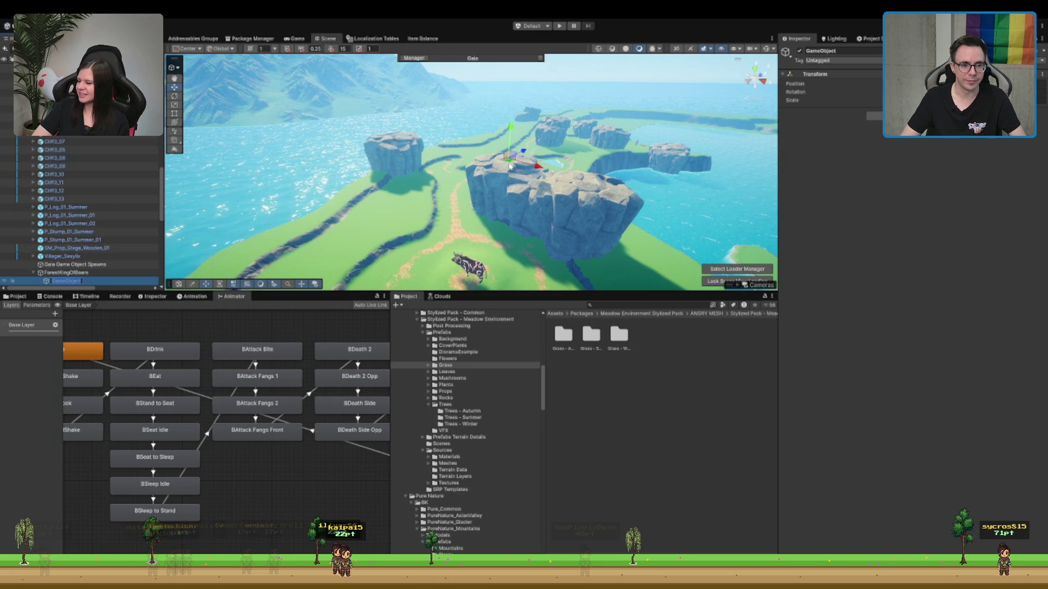
pyautogui.press('Return')
pyautogui.press('f')
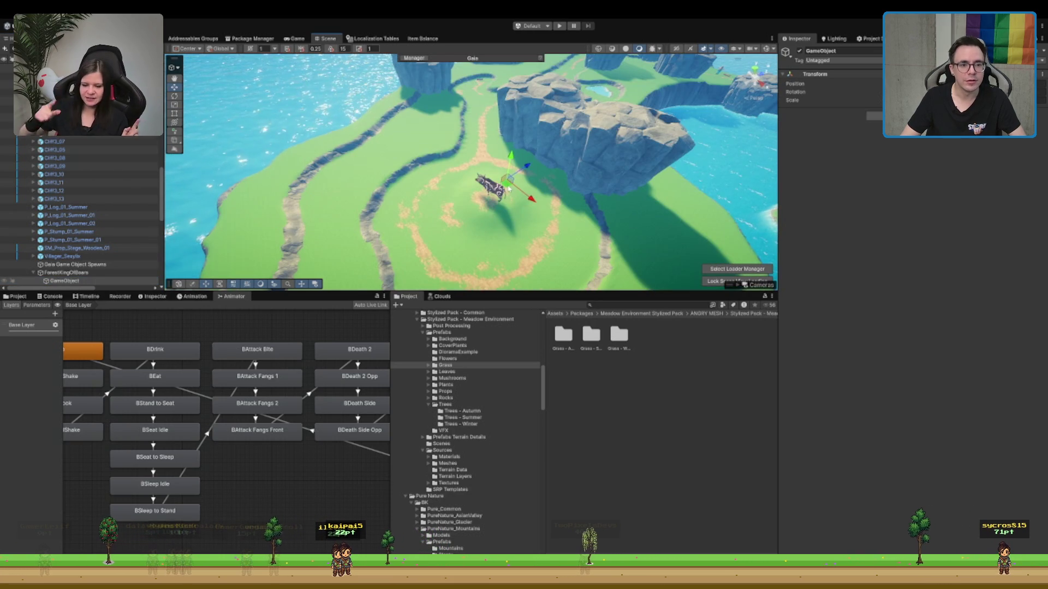
# - Orbit to view the boar side-on, then select the child GameObject under ForestKingOfBoars
pyautogui.scroll(10, 488, 211)
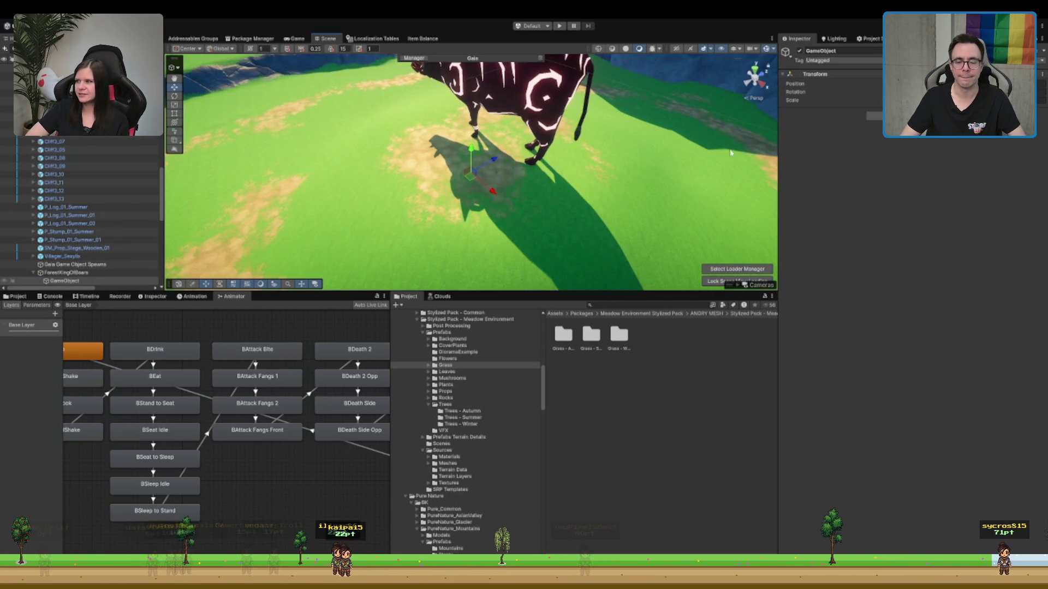
pyautogui.moveTo(731, 153); pyautogui.dragTo(826, 48)
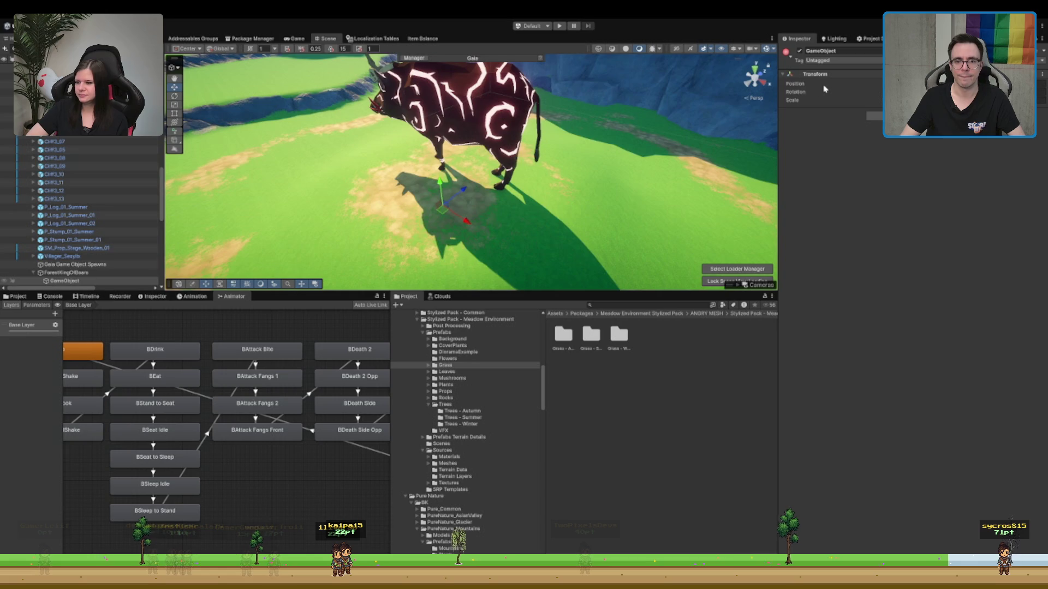
pyautogui.moveTo(824, 89); pyautogui.dragTo(505, 158)
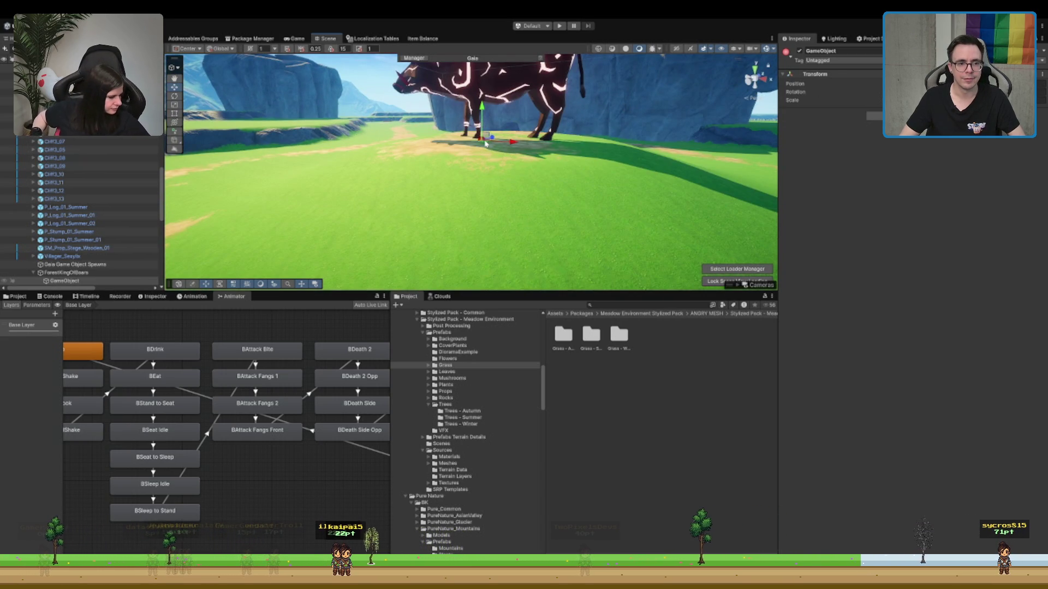
pyautogui.moveTo(492, 147); pyautogui.dragTo(676, 122)
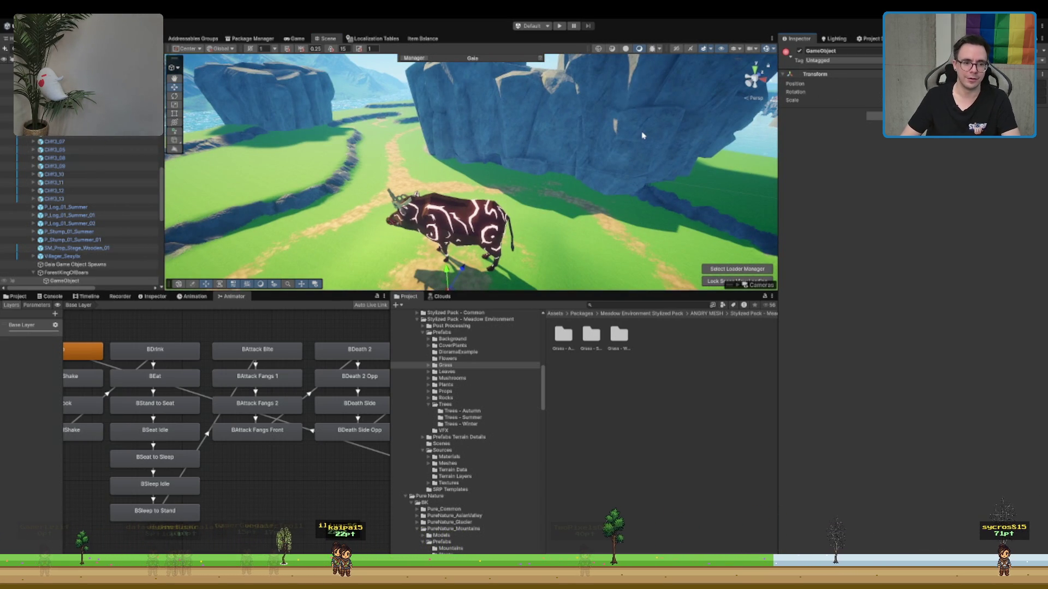
pyautogui.scroll(-3, 158, 262)
pyautogui.click(100, 214)
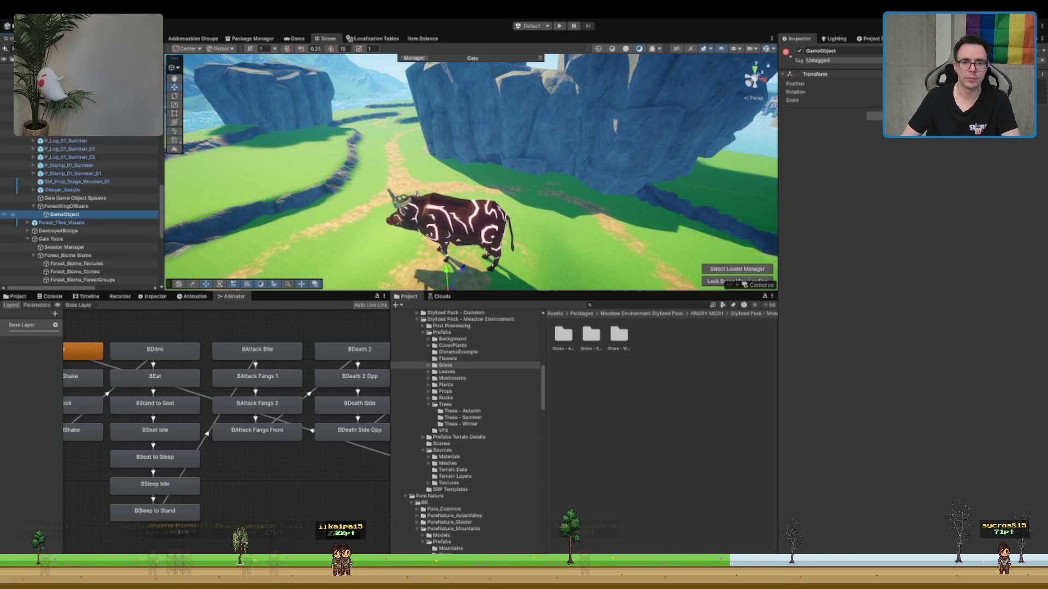
# - Rename the empty object KingOfBoar and parent Boar Red under it
pyautogui.write('ngo')
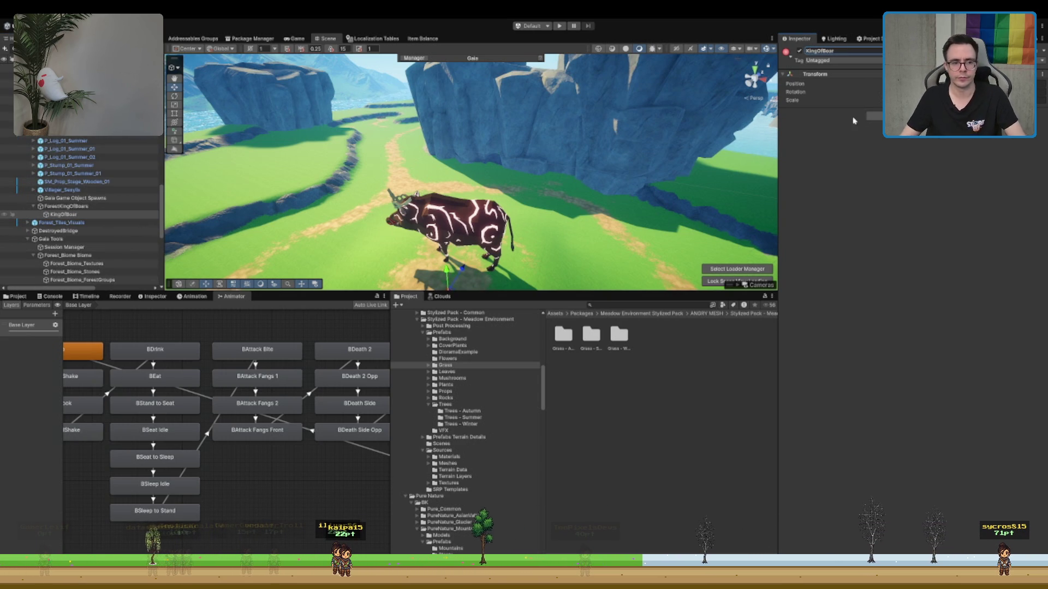
pyautogui.scroll(-1, 41, 273)
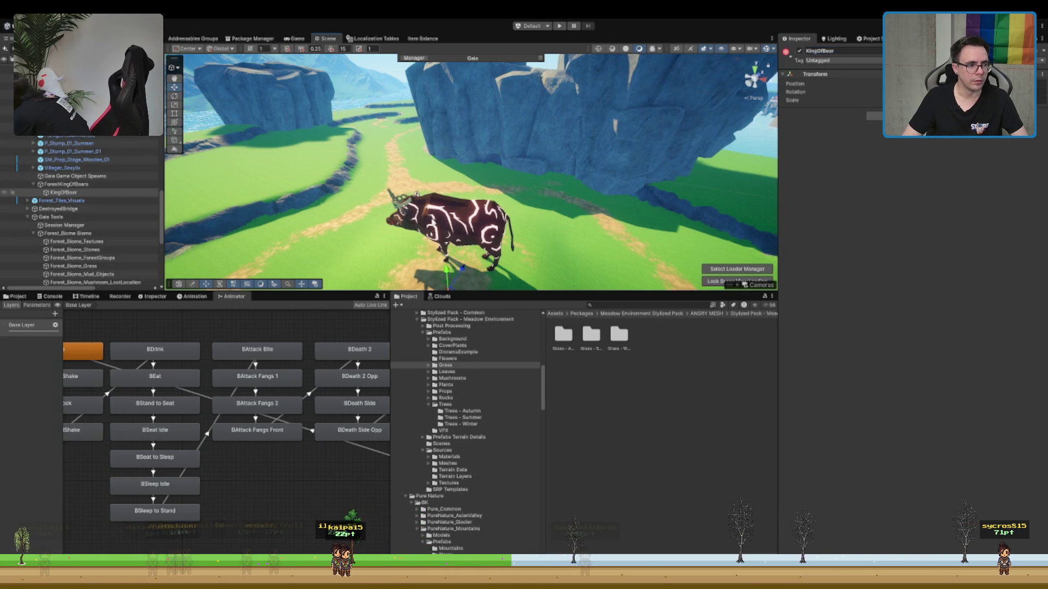
pyautogui.click(453, 223)
pyautogui.scroll(-4, 81, 147)
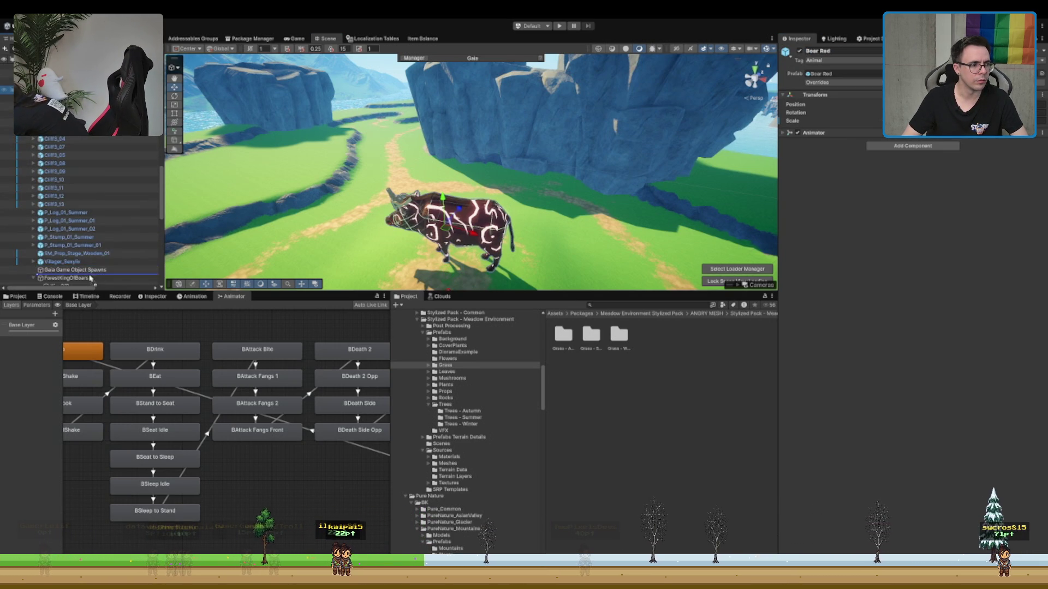
pyautogui.scroll(-6, 85, 278)
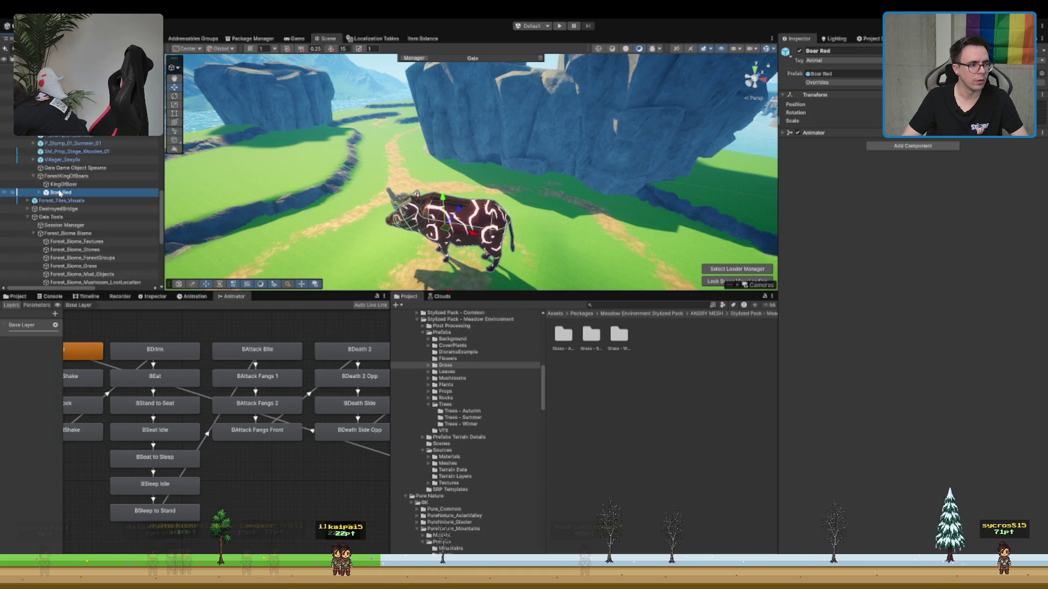
pyautogui.moveTo(60, 193); pyautogui.dragTo(70, 186)
# - Give Boar Red the Stupid Patrol Enemy Behaviour Controller script and check its Default Npc Effect Data list
pyautogui.click(796, 210)
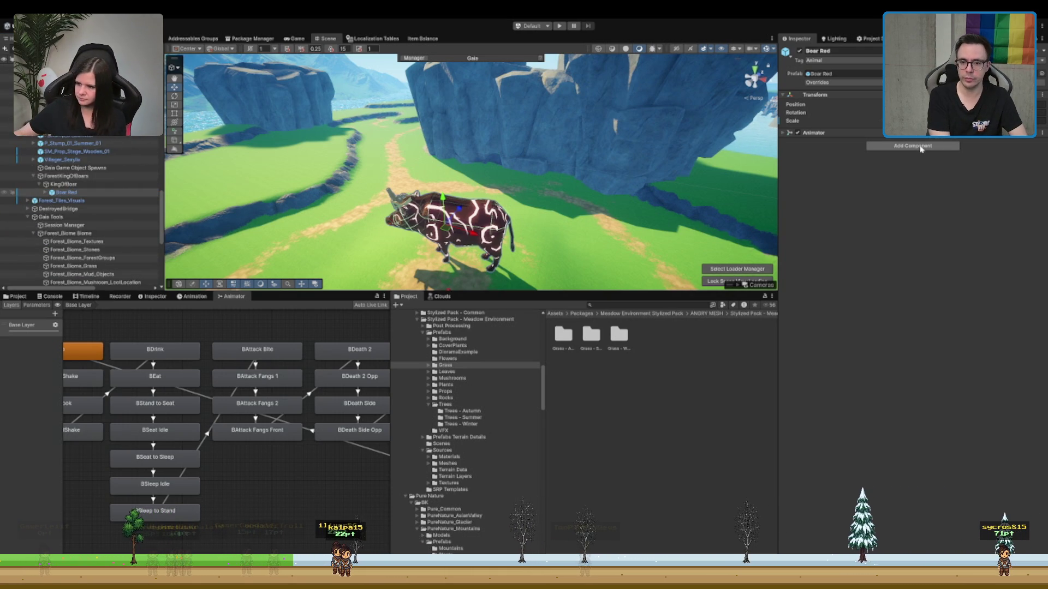
pyautogui.press('Return')
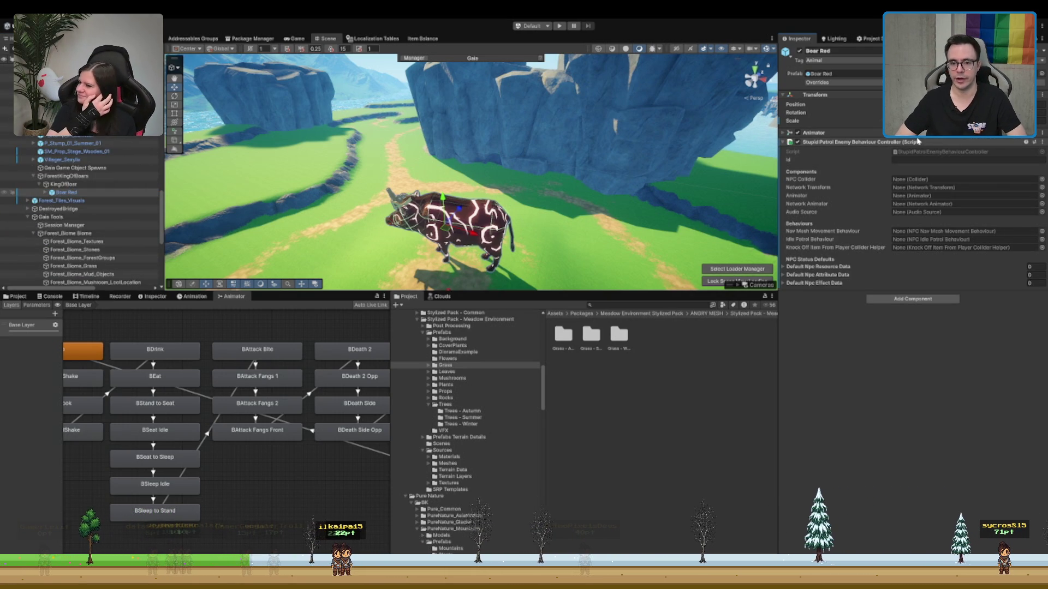
pyautogui.scroll(2, 685, 189)
pyautogui.press('f')
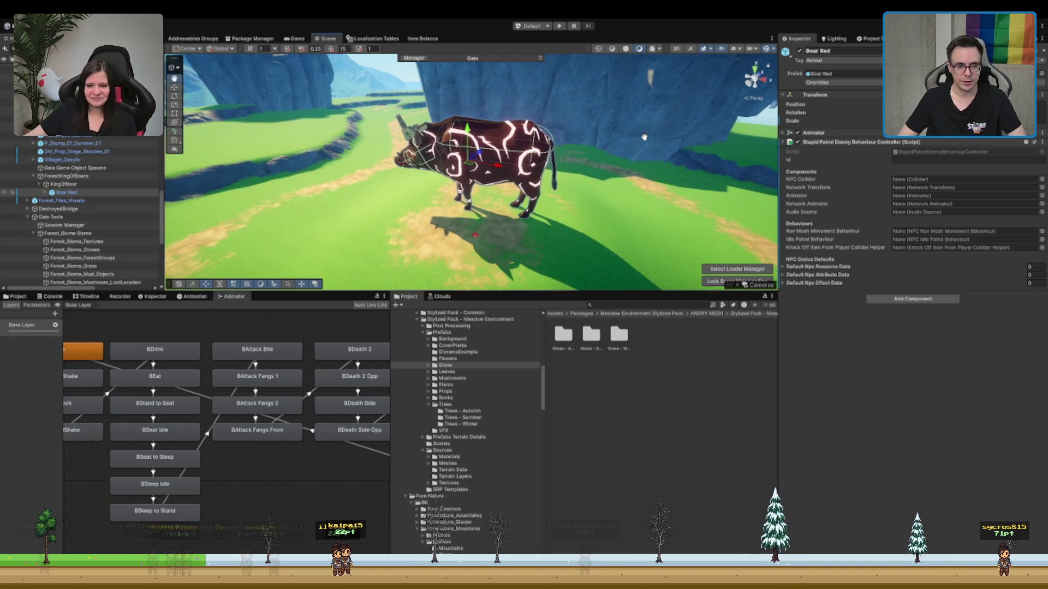
pyautogui.click(955, 286)
pyautogui.click(955, 286)
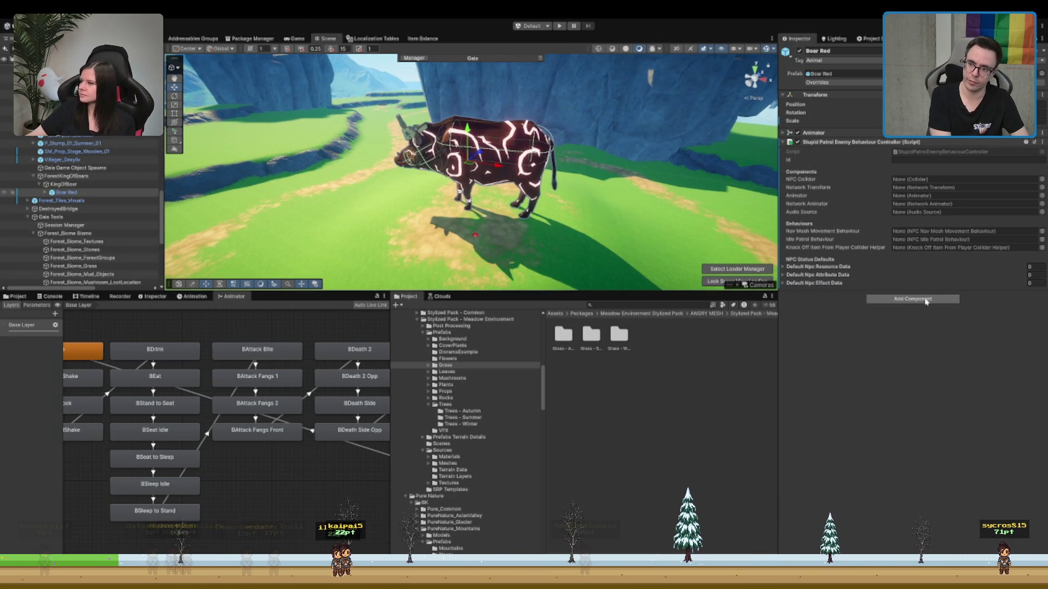
# - Add a Capsule Collider to Boar Red and set its radius to 1
pyautogui.click(926, 302)
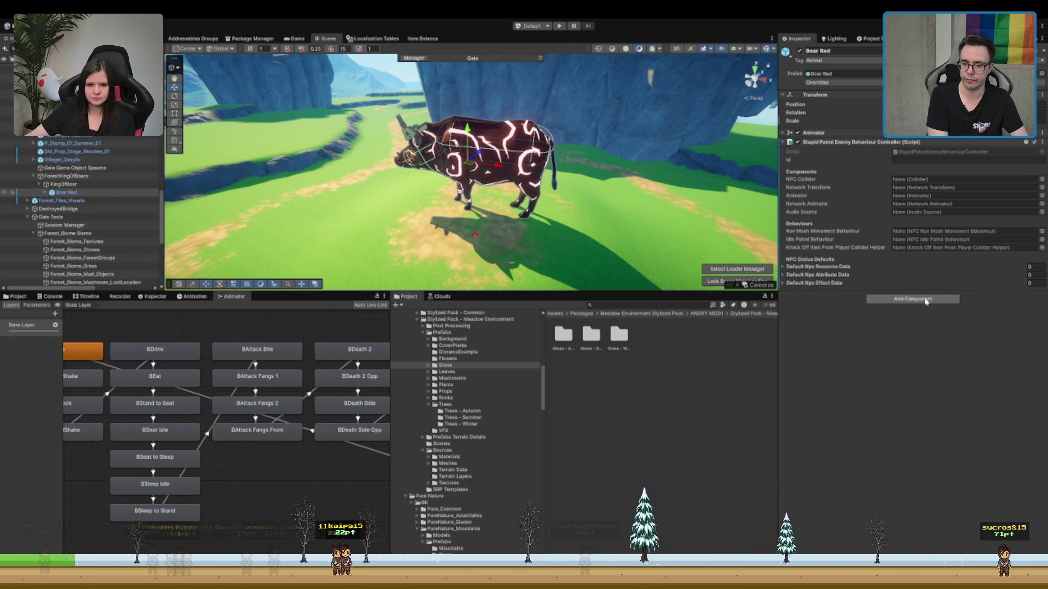
pyautogui.moveTo(546, 180); pyautogui.dragTo(589, 175)
pyautogui.click(873, 296)
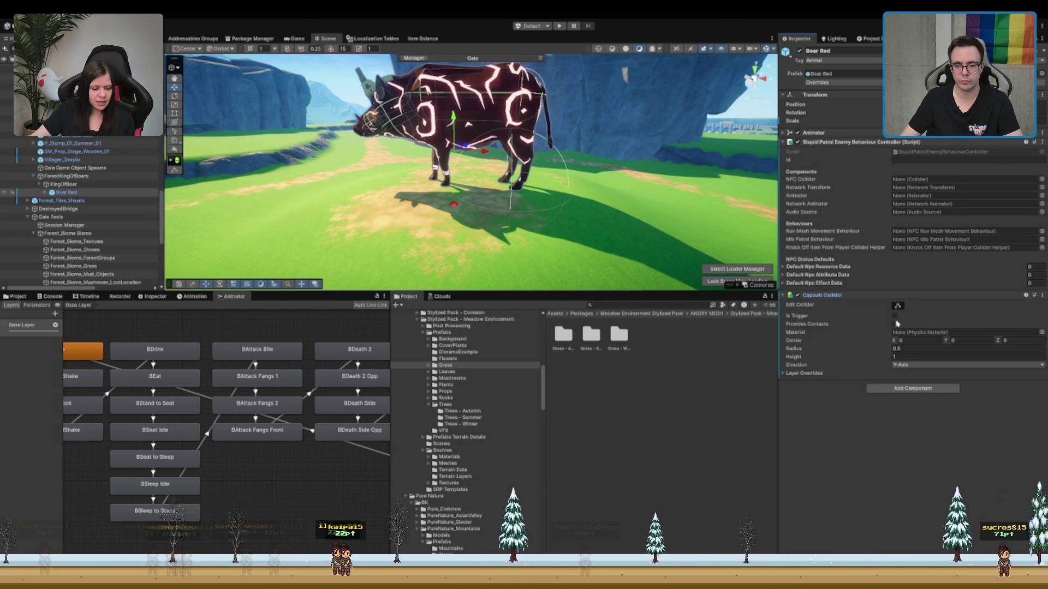
pyautogui.click(923, 351)
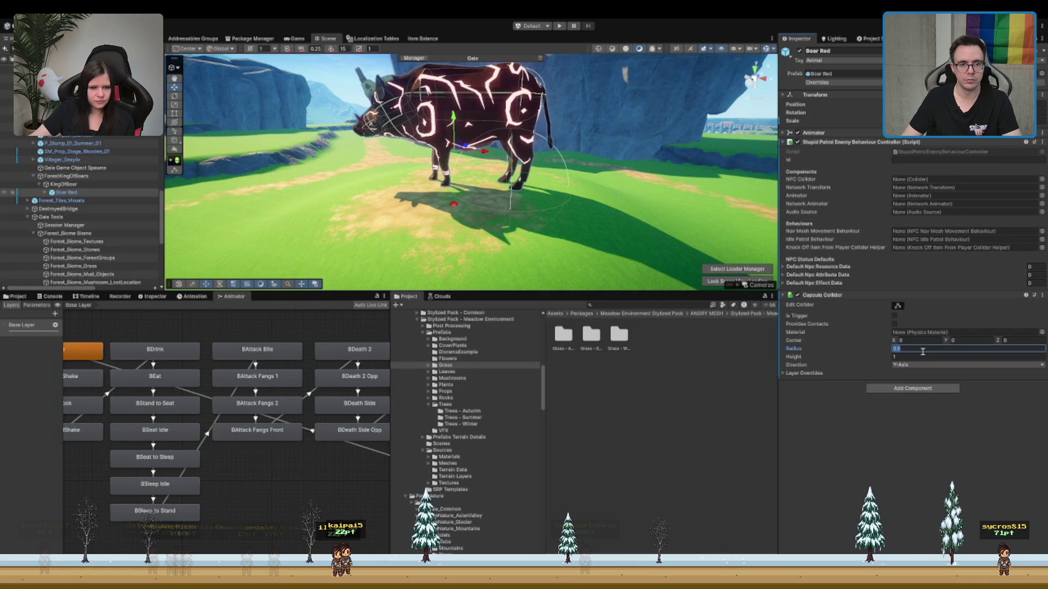
pyautogui.write('2')
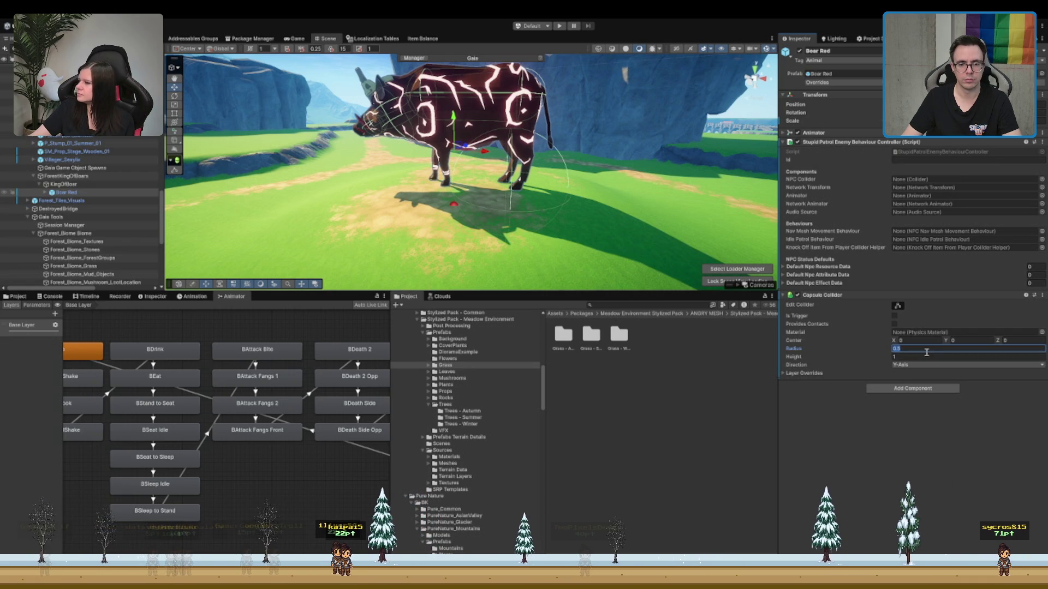
pyautogui.write('f')
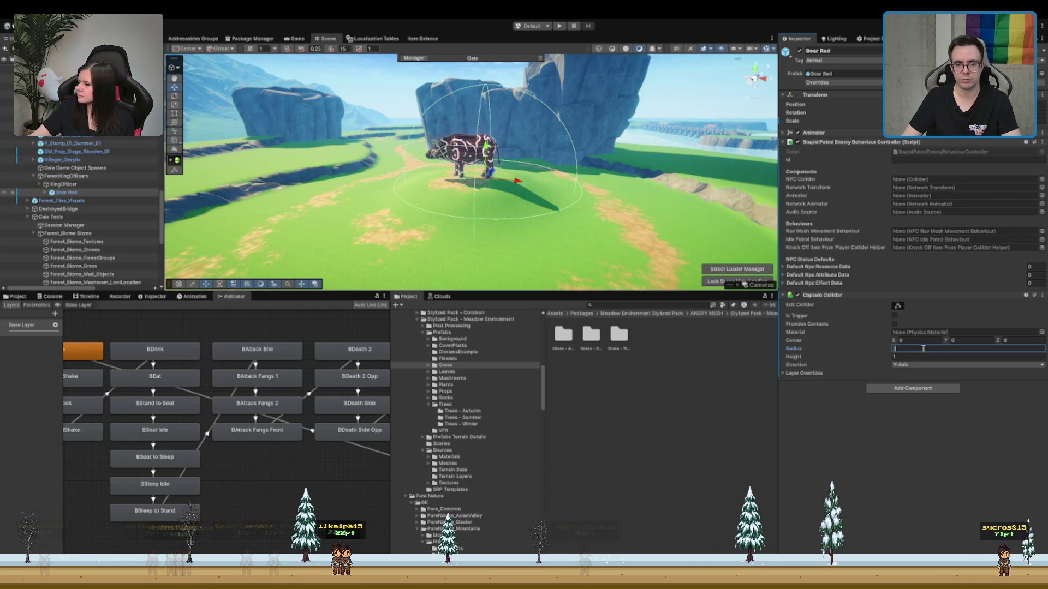
pyautogui.press('BackSpace')
pyautogui.write('1')
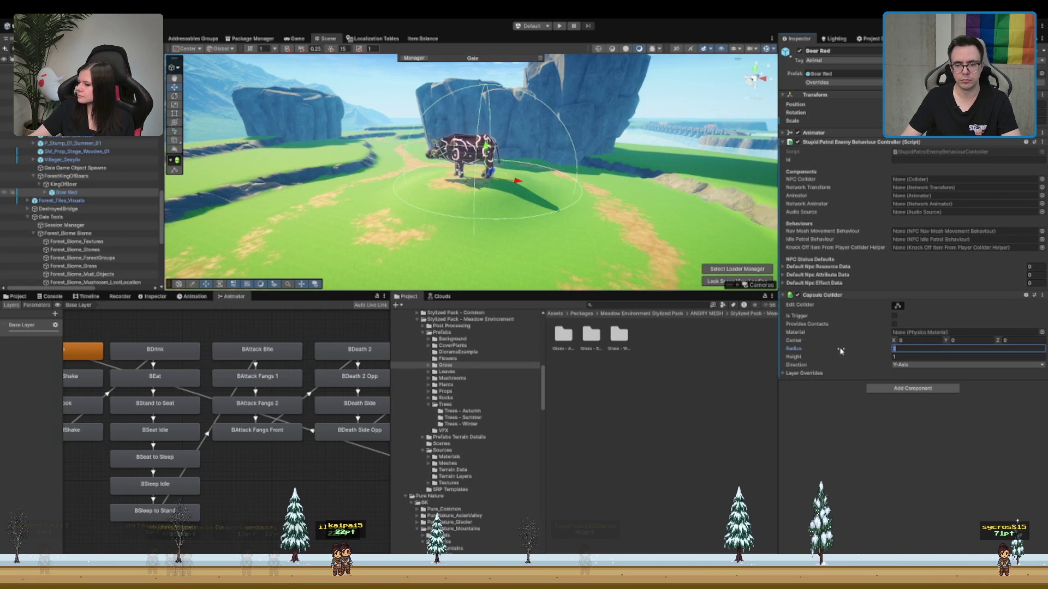
pyautogui.press('Tab')
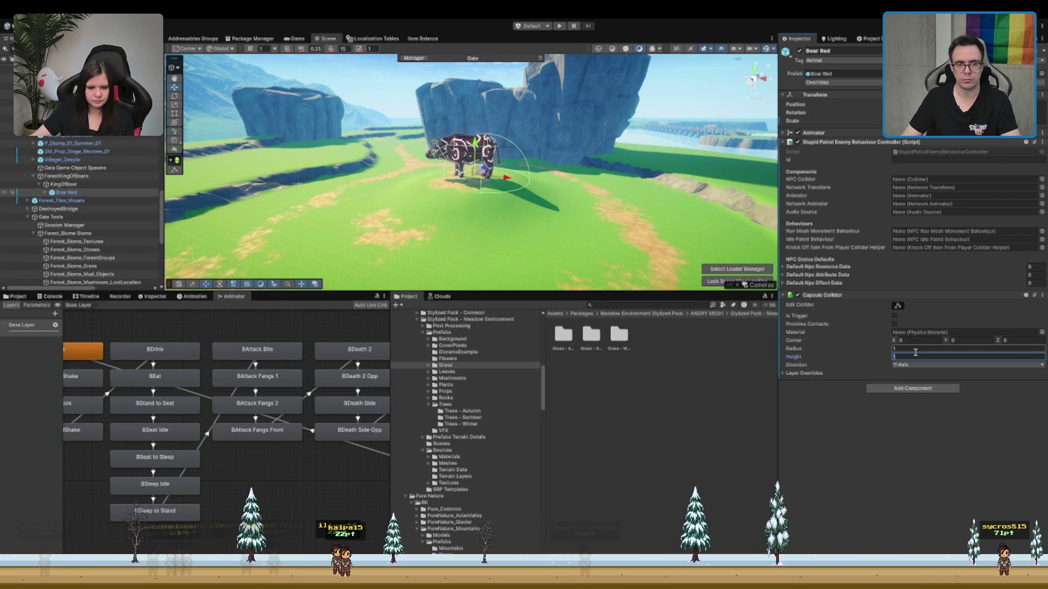
# - Try radius 0.5 and height 2, then undo twice back to the Box Collider
pyautogui.write('2')
pyautogui.write('0.5')
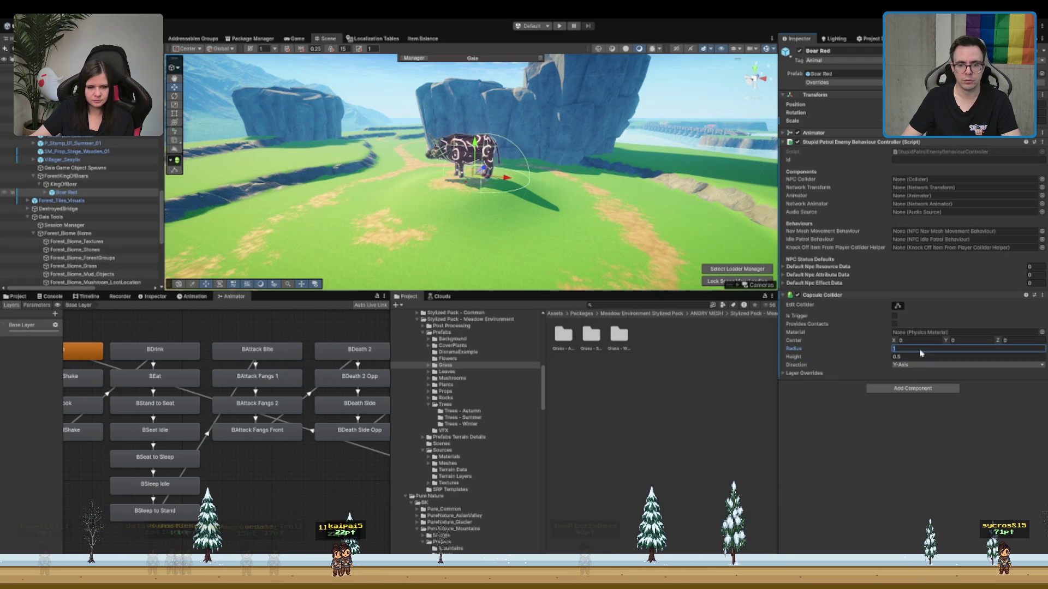
pyautogui.hotkey('shift', 'Tab')
pyautogui.write('0.5')
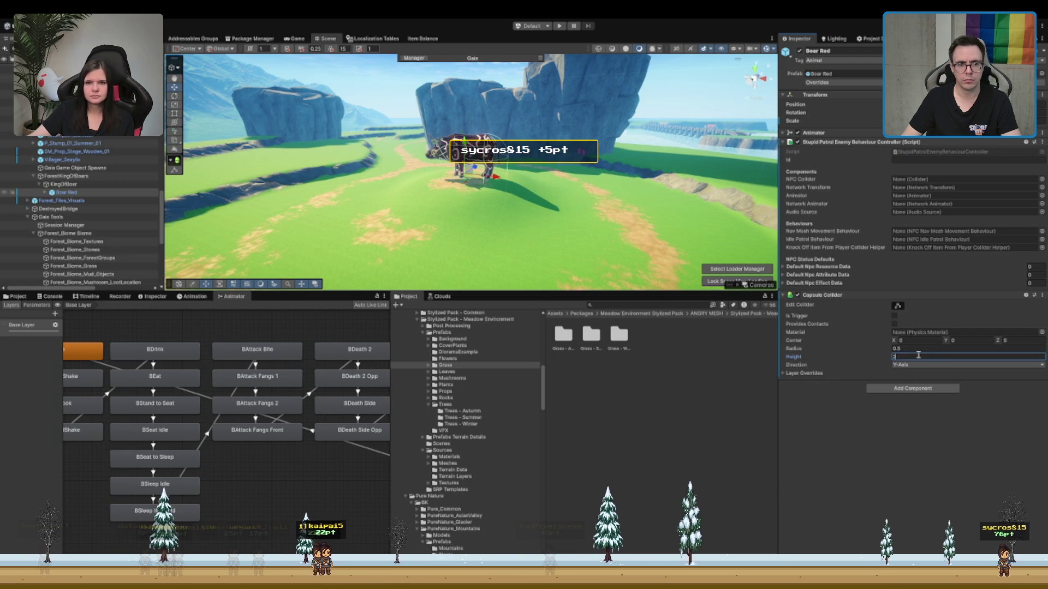
pyautogui.press('Tab')
pyautogui.write('2')
pyautogui.scroll(5, 583, 156)
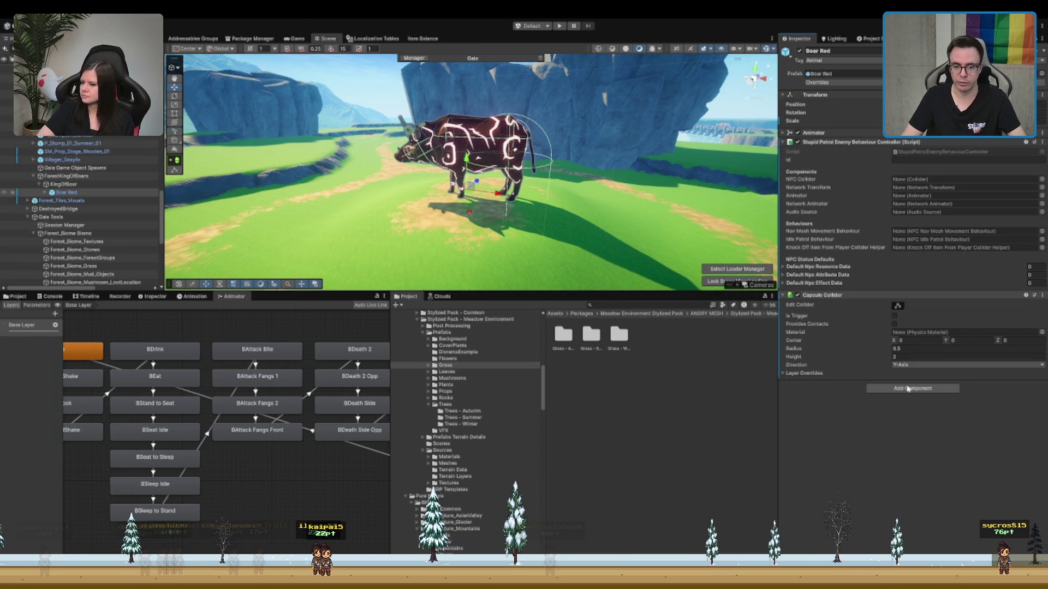
pyautogui.hotkey('ctrl', 'z')
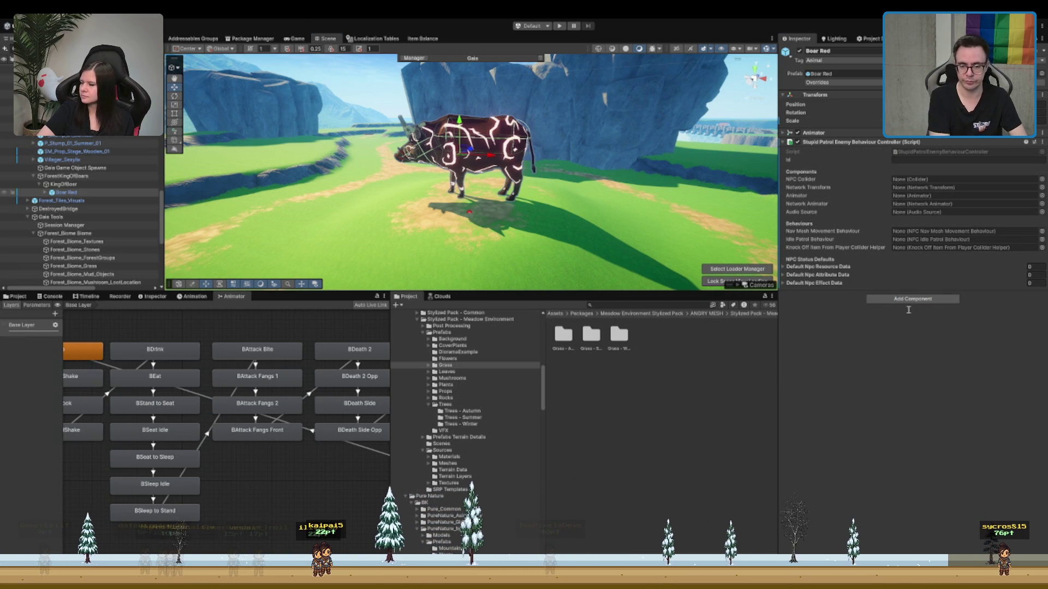
pyautogui.hotkey('ctrl', 'z')
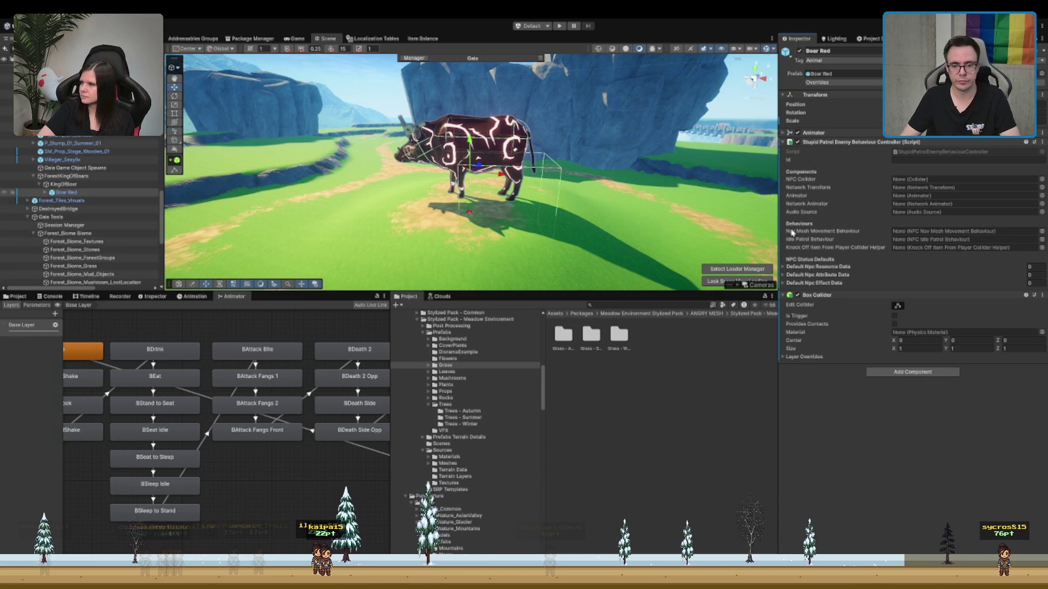
# - Lay the capsule collider along the Z-Axis, viewing the boar side-on
pyautogui.moveTo(480, 229)
pyautogui.mouseDown()
pyautogui.moveTo(500, 213)
pyautogui.moveTo(516, 224)
pyautogui.moveTo(566, 183)
pyautogui.moveTo(579, 185)
pyautogui.mouseUp()
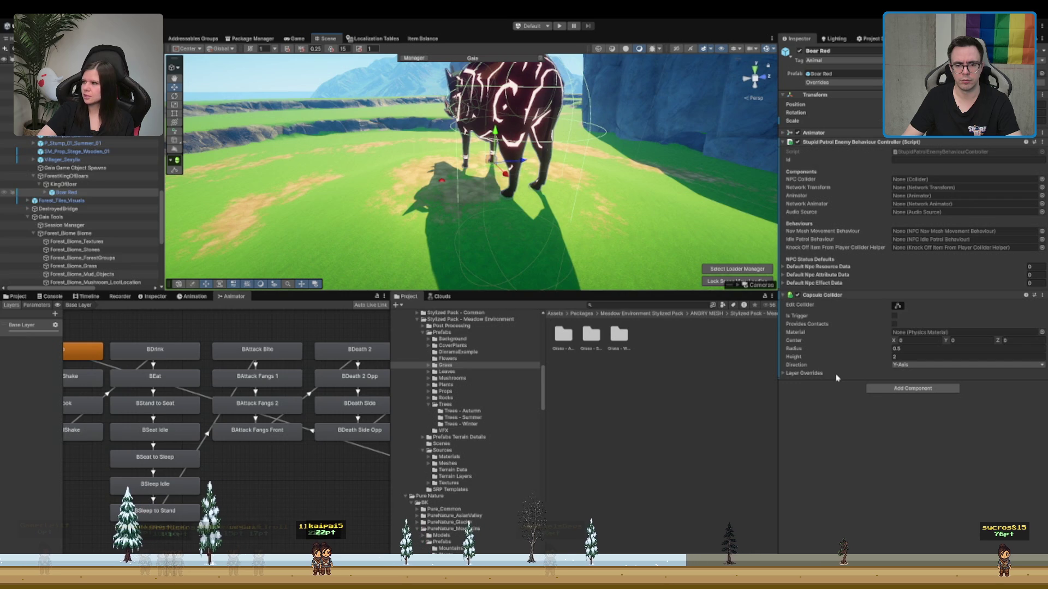
pyautogui.click(966, 364)
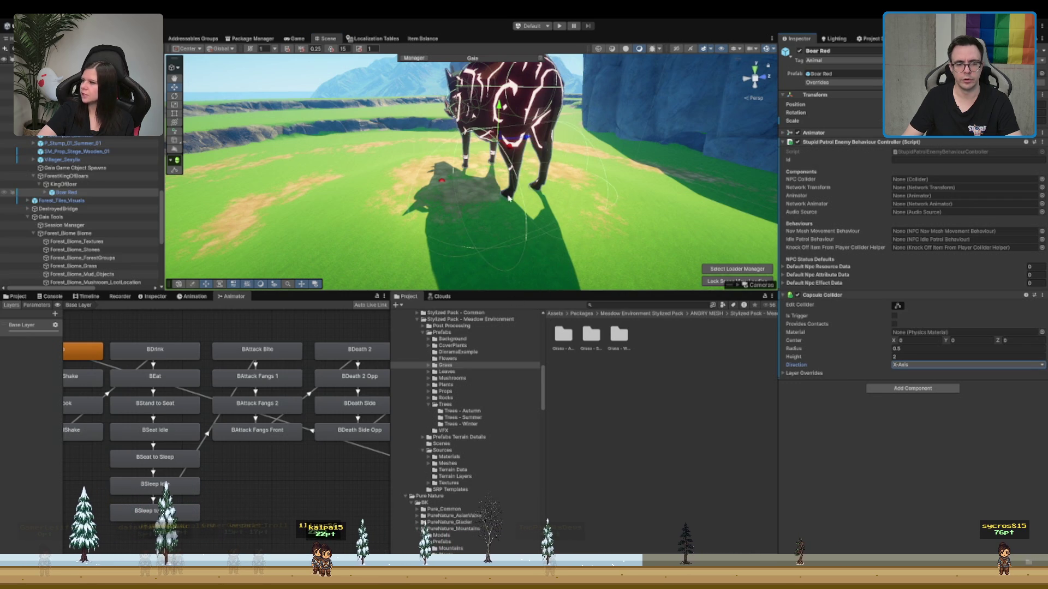
pyautogui.click(966, 389)
pyautogui.moveTo(442, 184); pyautogui.dragTo(570, 201)
pyautogui.click(925, 350)
pyautogui.write('0.35')
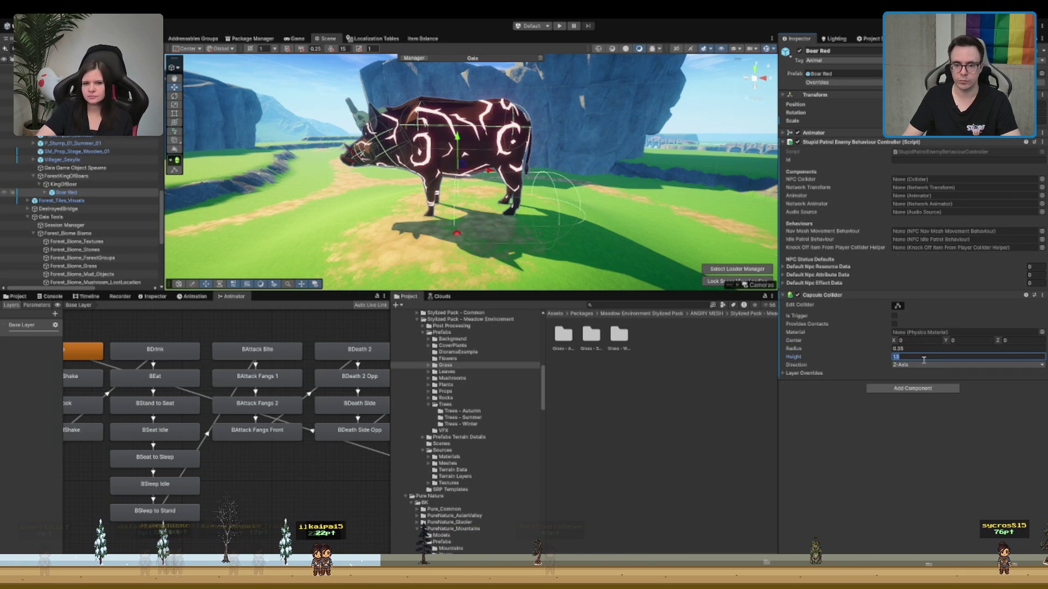
# - Adjust the collider's centre offsets, moving Z to 0.43 and Y to 0.35
pyautogui.write('1')
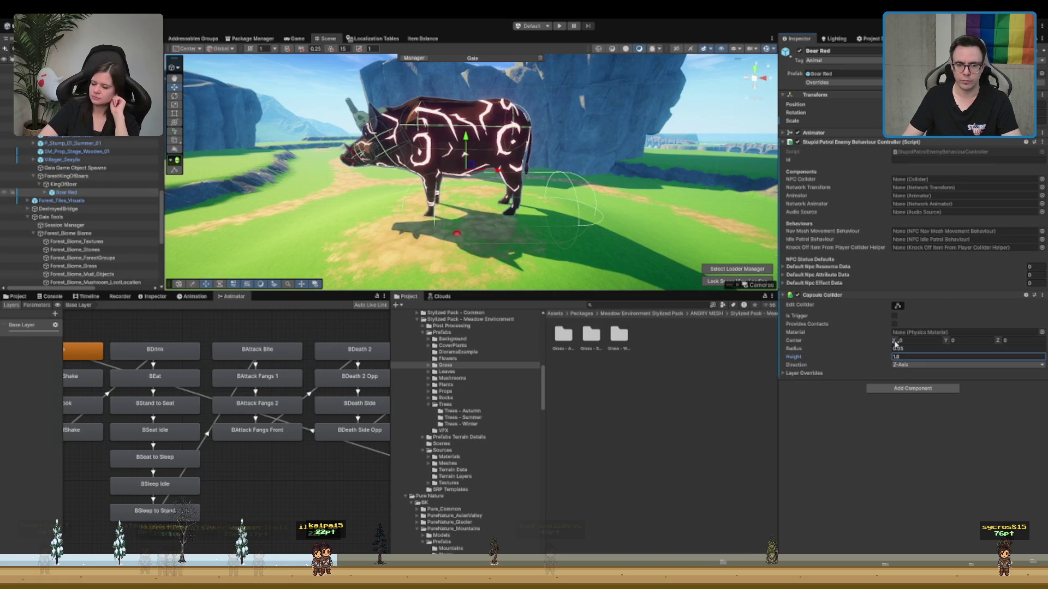
pyautogui.click(898, 340)
pyautogui.write('0.32')
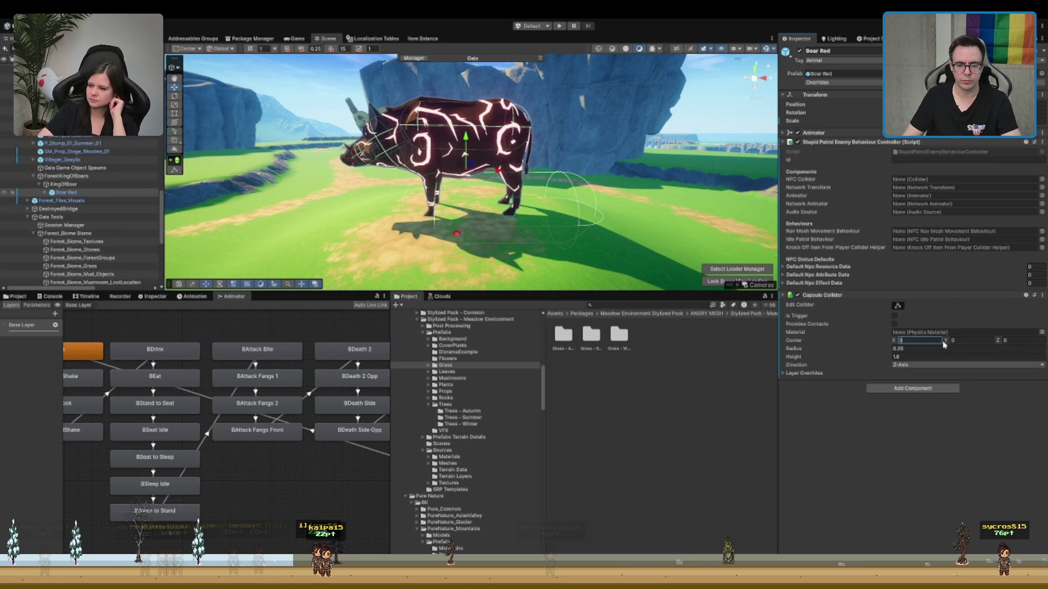
pyautogui.moveTo(947, 343); pyautogui.dragTo(944, 344)
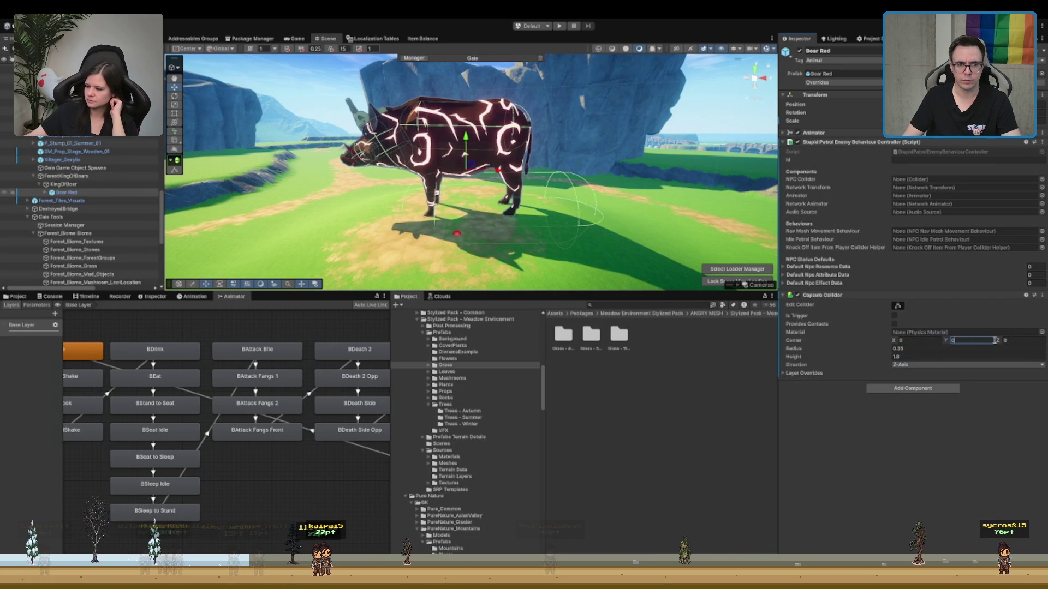
pyautogui.moveTo(993, 342); pyautogui.dragTo(1001, 345)
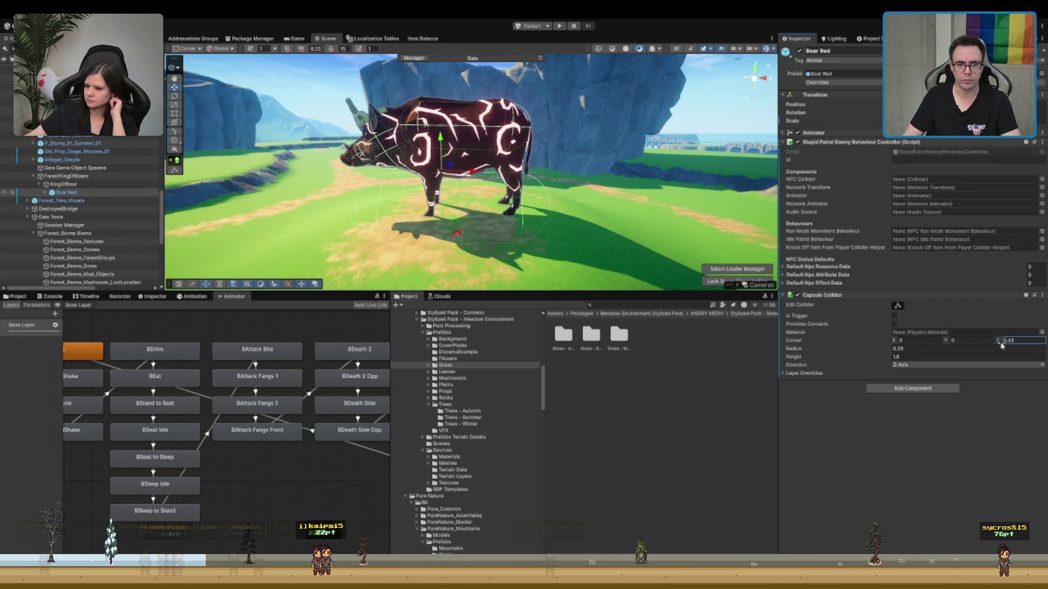
pyautogui.click(981, 342)
pyautogui.write('5')
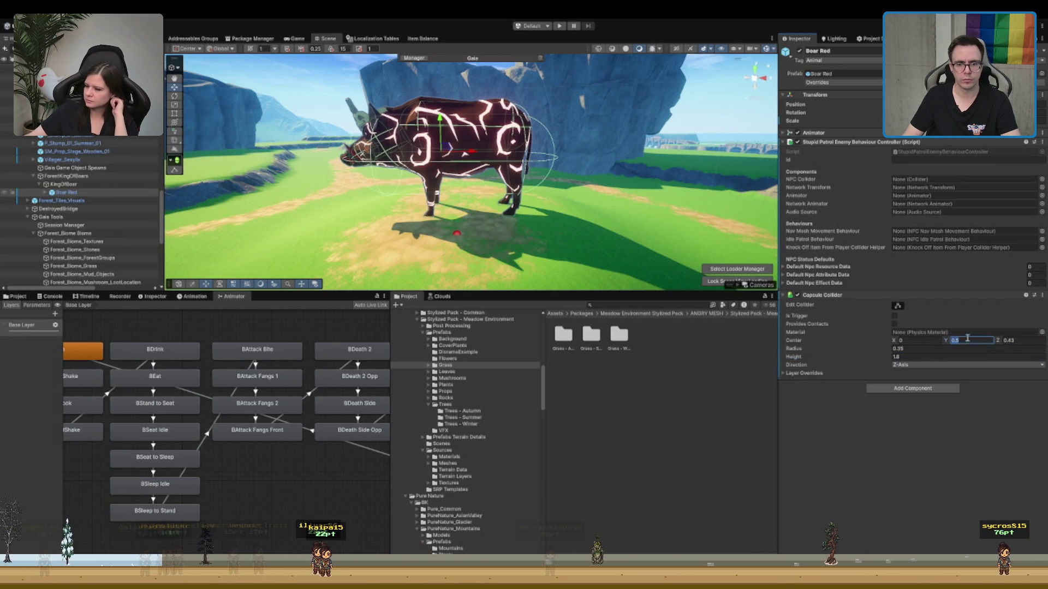
pyautogui.write('.2')
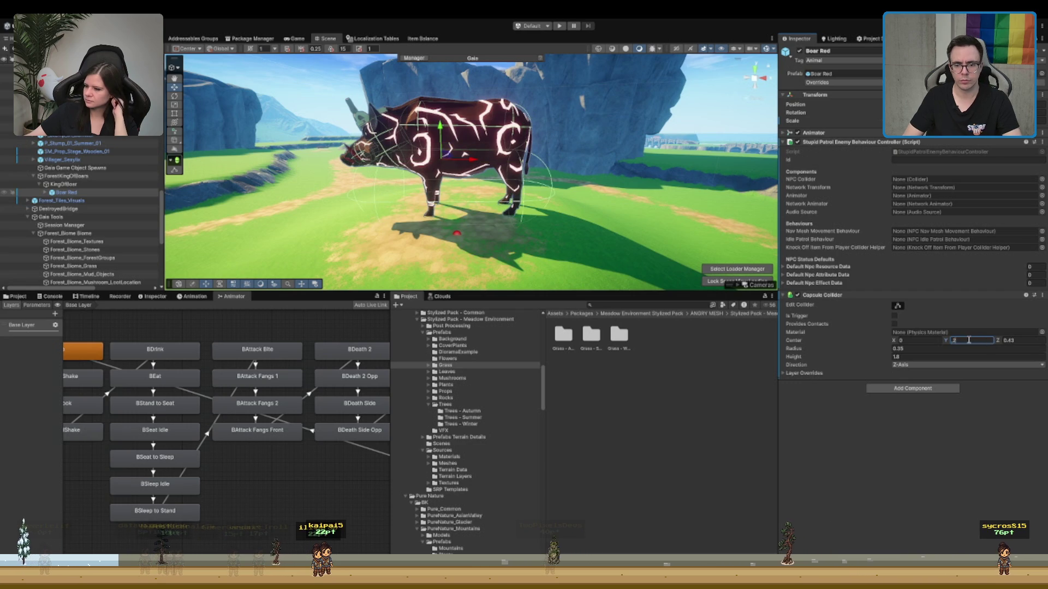
pyautogui.write('35')
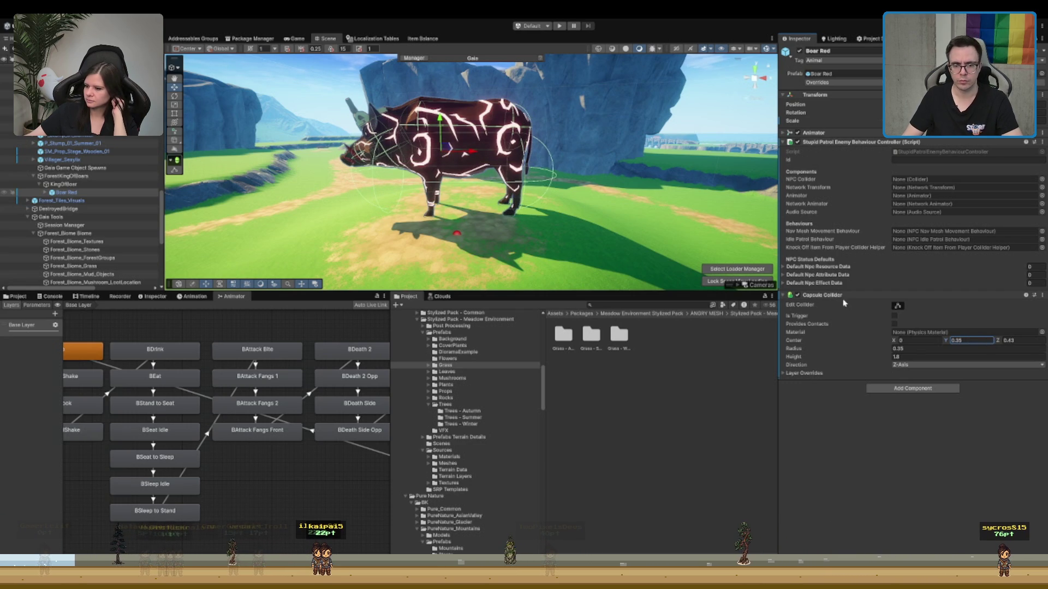
# - Assign the Capsule Collider, Network Transform and Animator to the patrol script's fields
pyautogui.moveTo(845, 303); pyautogui.dragTo(920, 183)
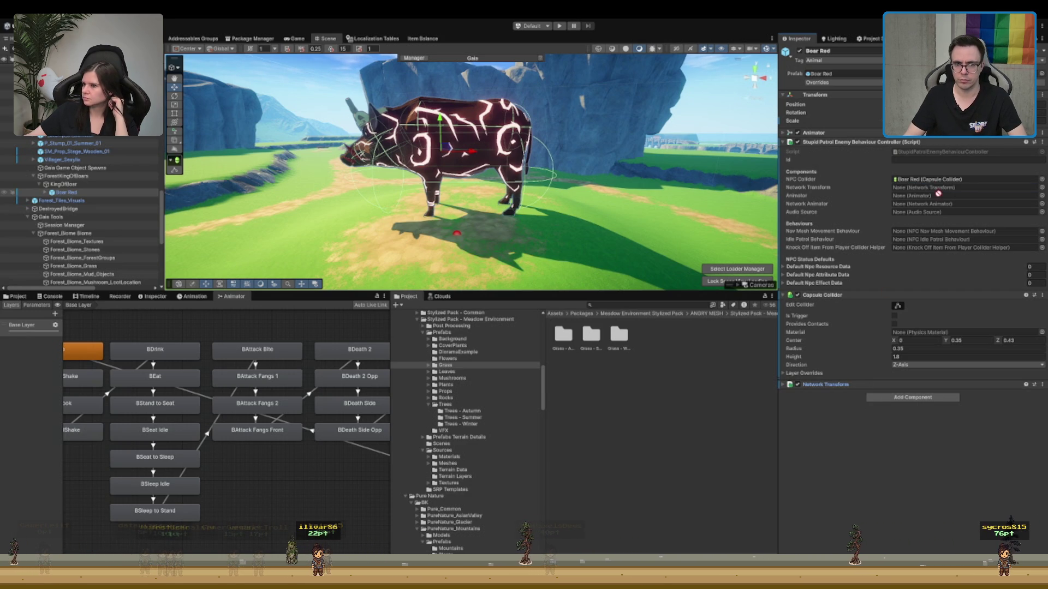
pyautogui.moveTo(938, 193); pyautogui.dragTo(939, 188)
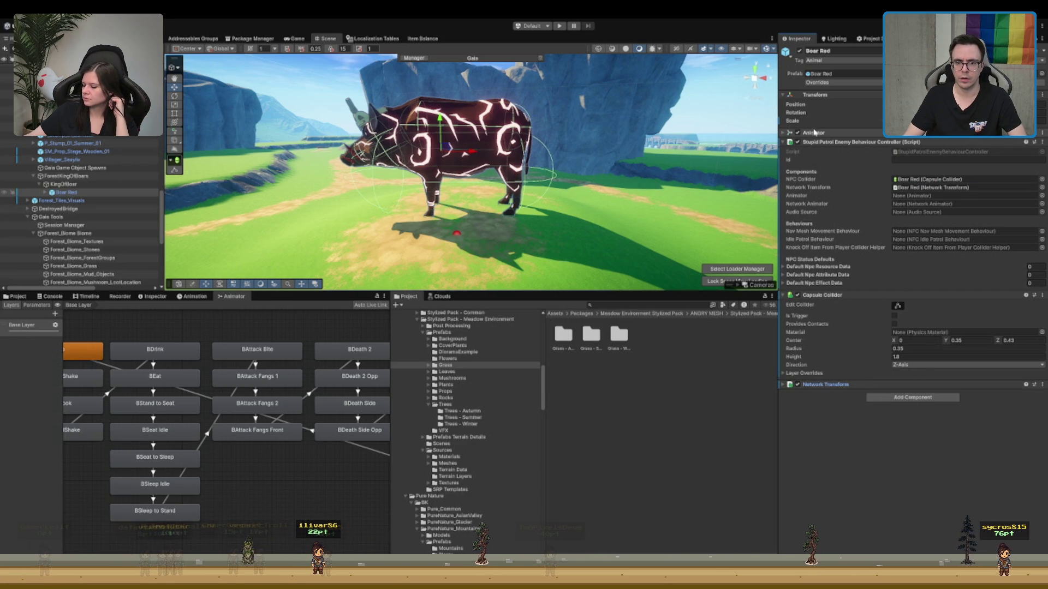
pyautogui.moveTo(813, 132); pyautogui.dragTo(939, 196)
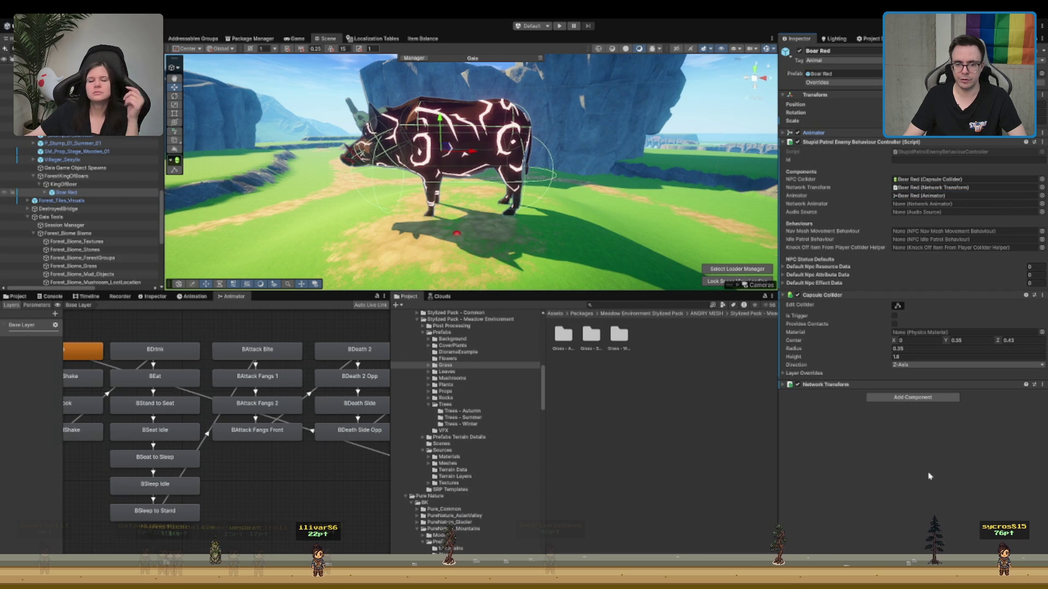
# - Add a Network Animator, link it to the script and point it at the boar's Animator
pyautogui.click(920, 403)
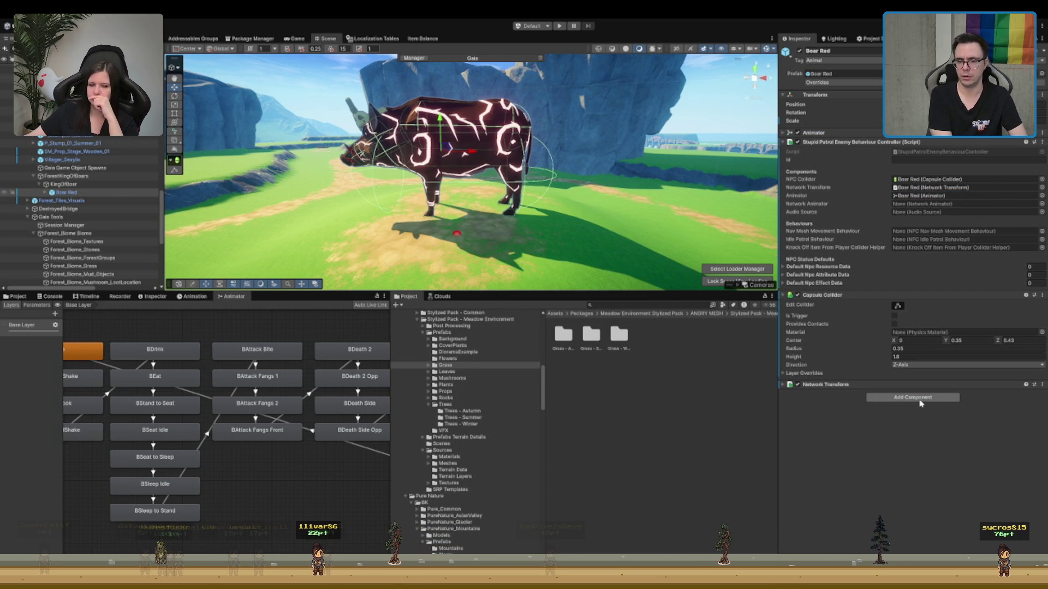
pyautogui.press('Return')
pyautogui.moveTo(824, 394); pyautogui.dragTo(939, 203)
pyautogui.click(837, 394)
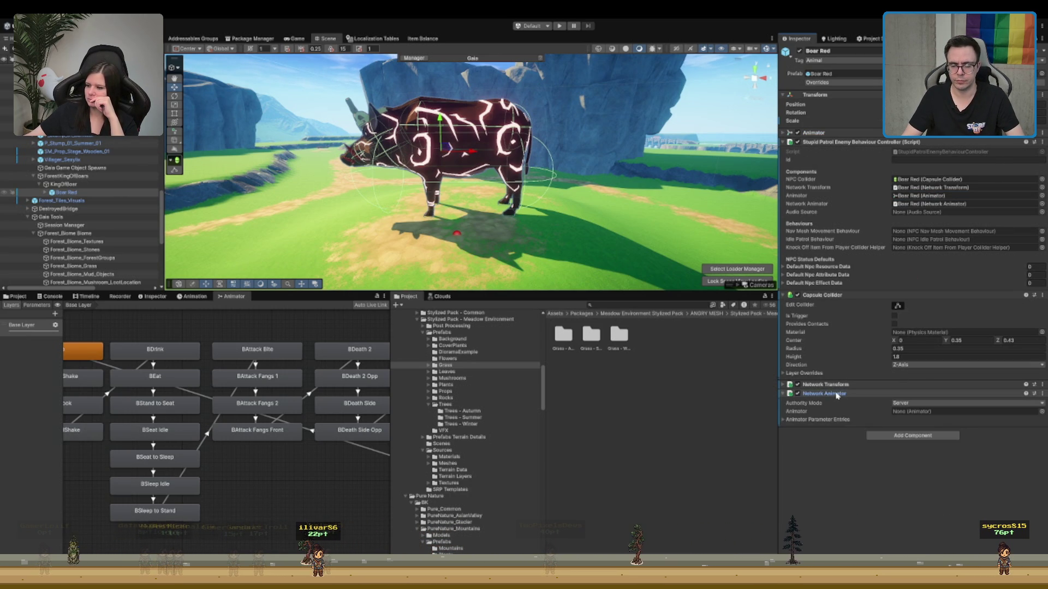
pyautogui.moveTo(875, 356); pyautogui.dragTo(922, 411)
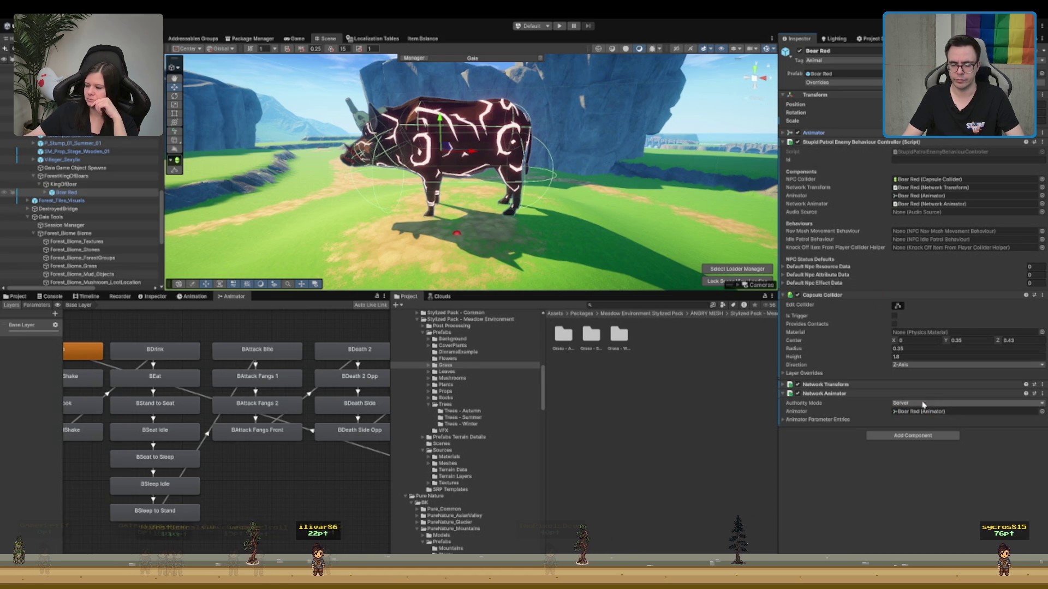
pyautogui.click(842, 394)
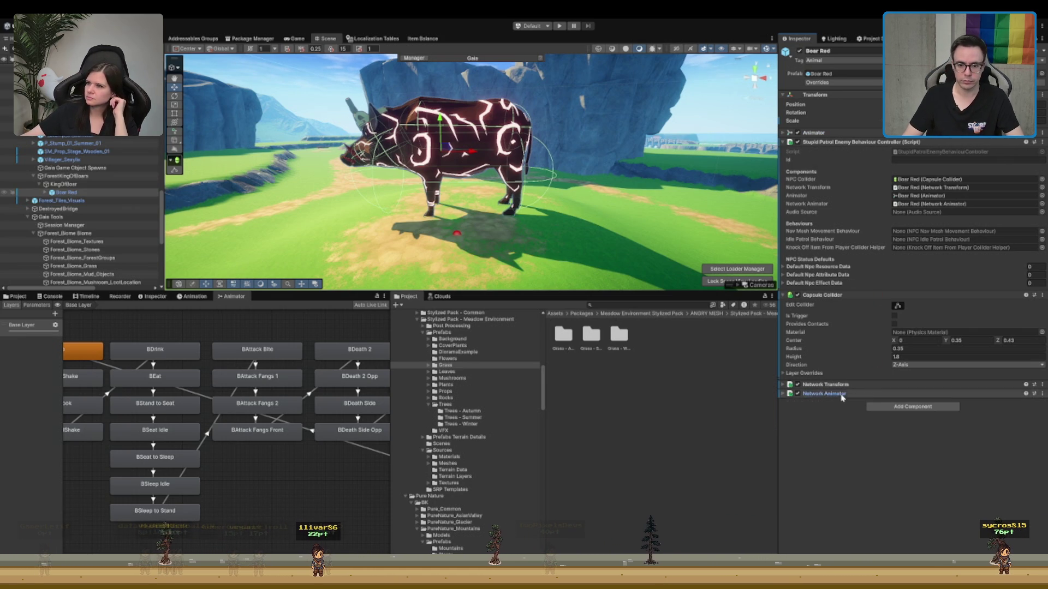
pyautogui.click(831, 296)
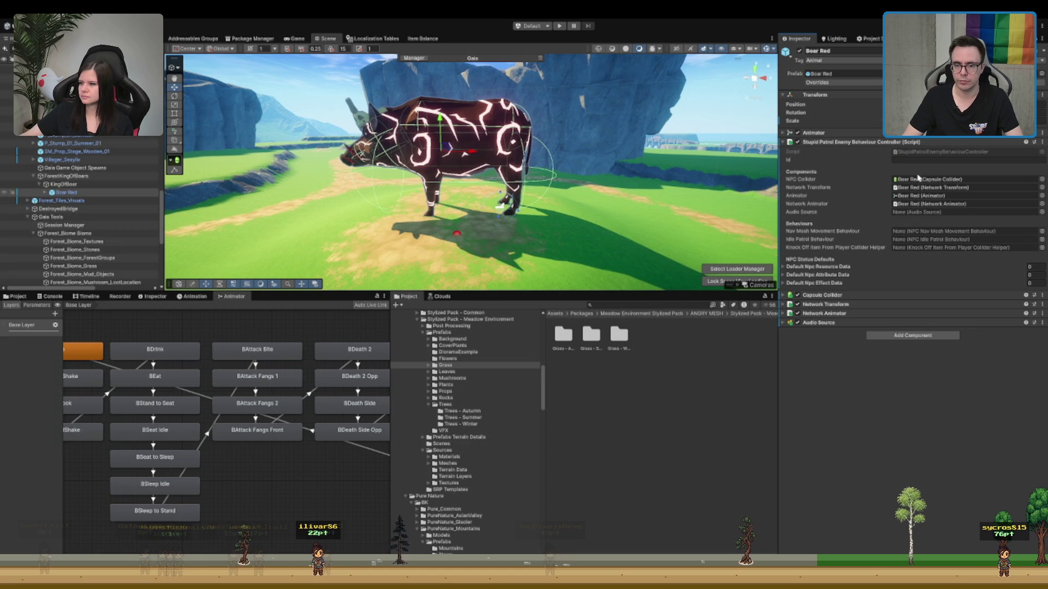
# - Link the Audio Source to the controller script and review the default NPC attribute and effect data
pyautogui.moveTo(865, 322); pyautogui.dragTo(927, 212)
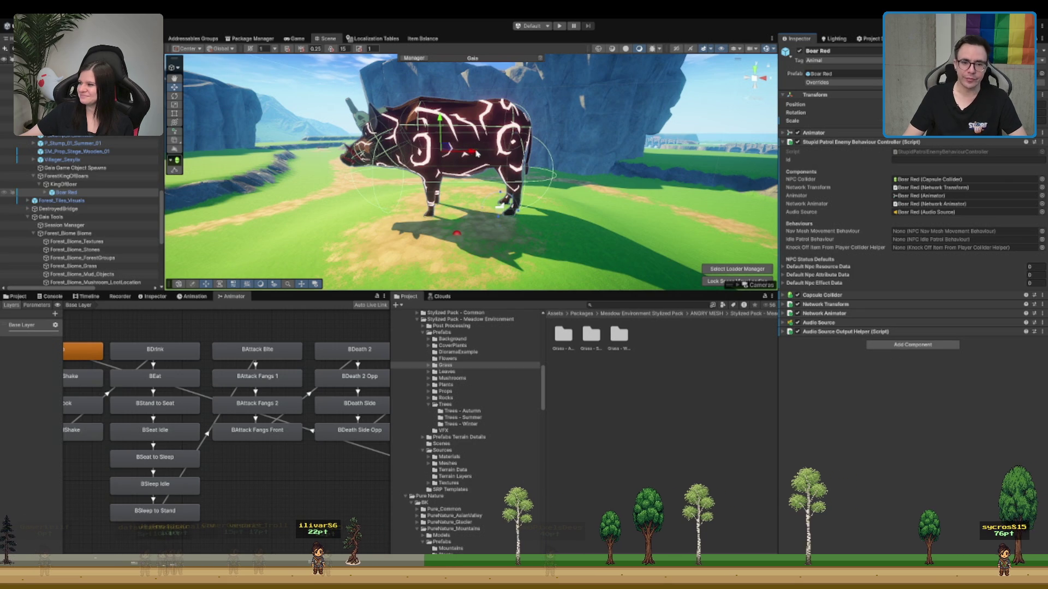
pyautogui.press('f')
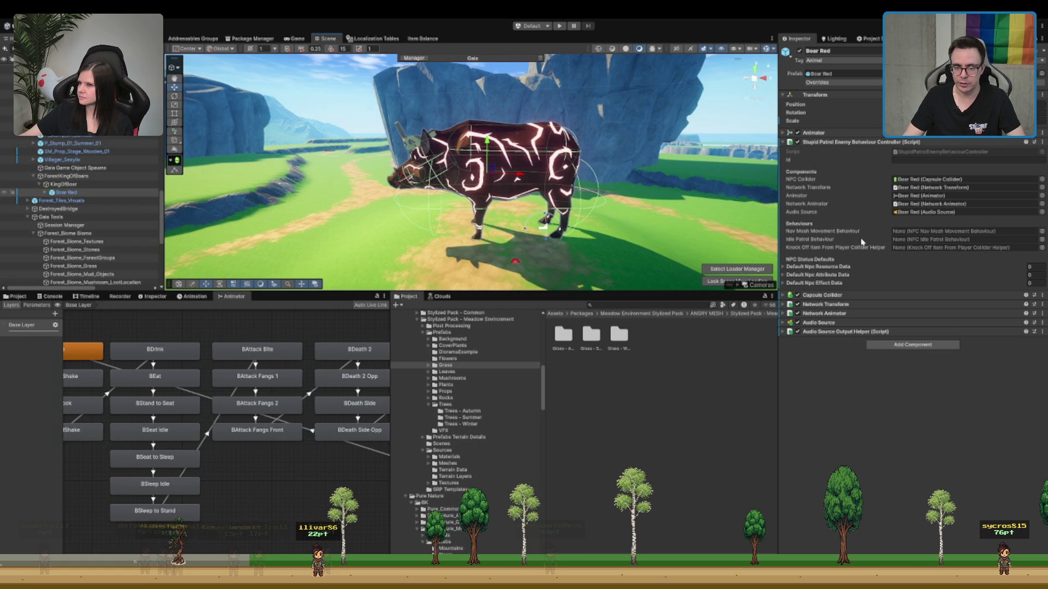
pyautogui.click(835, 275)
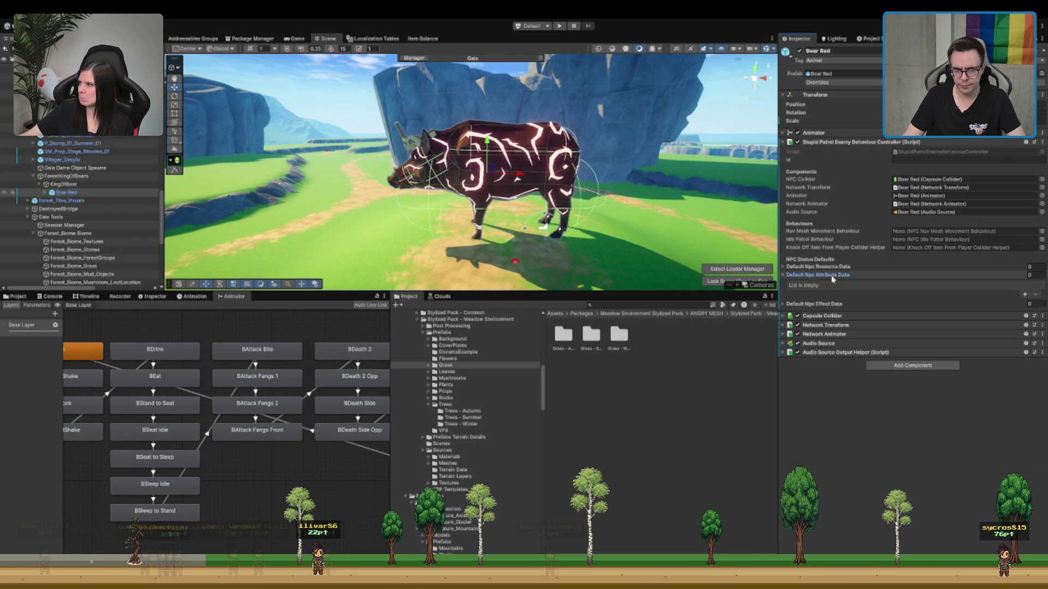
pyautogui.click(831, 284)
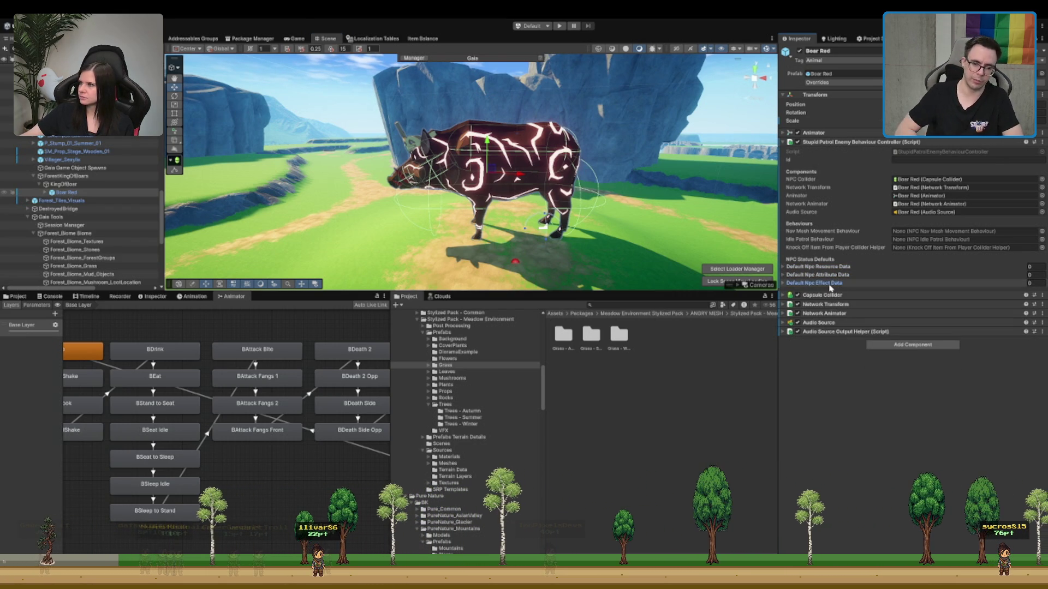
pyautogui.press('f')
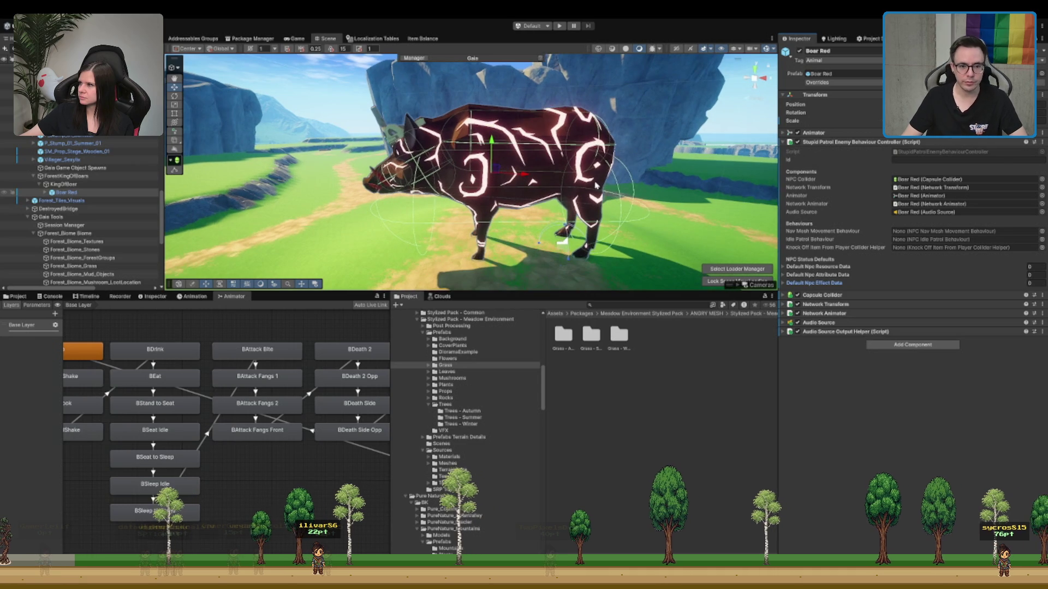
# - Shorten the Capsule Collider height from 1.8 to 1.7
pyautogui.click(862, 296)
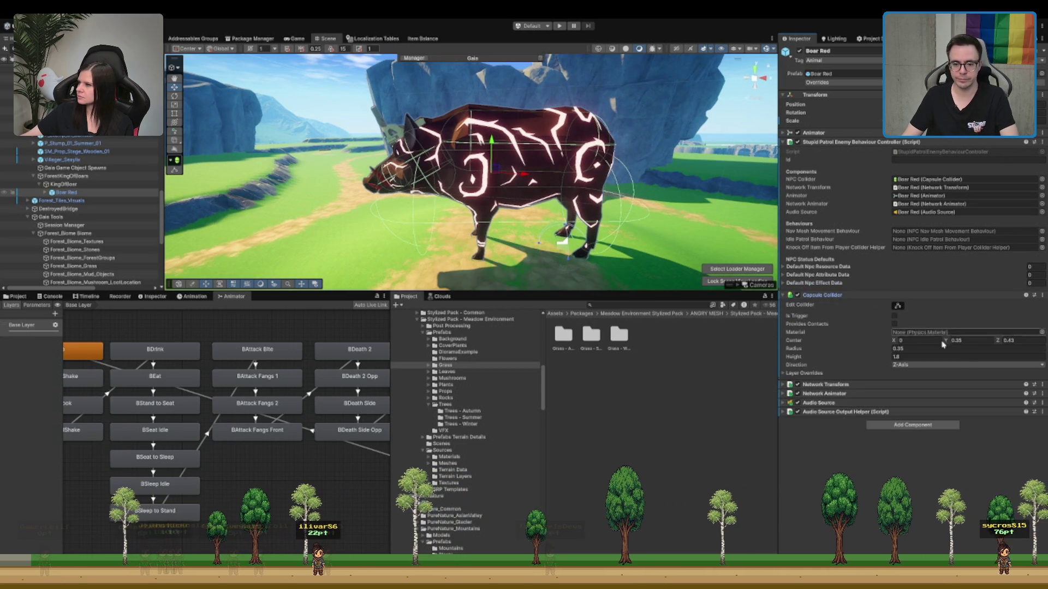
pyautogui.click(949, 356)
pyautogui.press('BackSpace')
pyautogui.write('1')
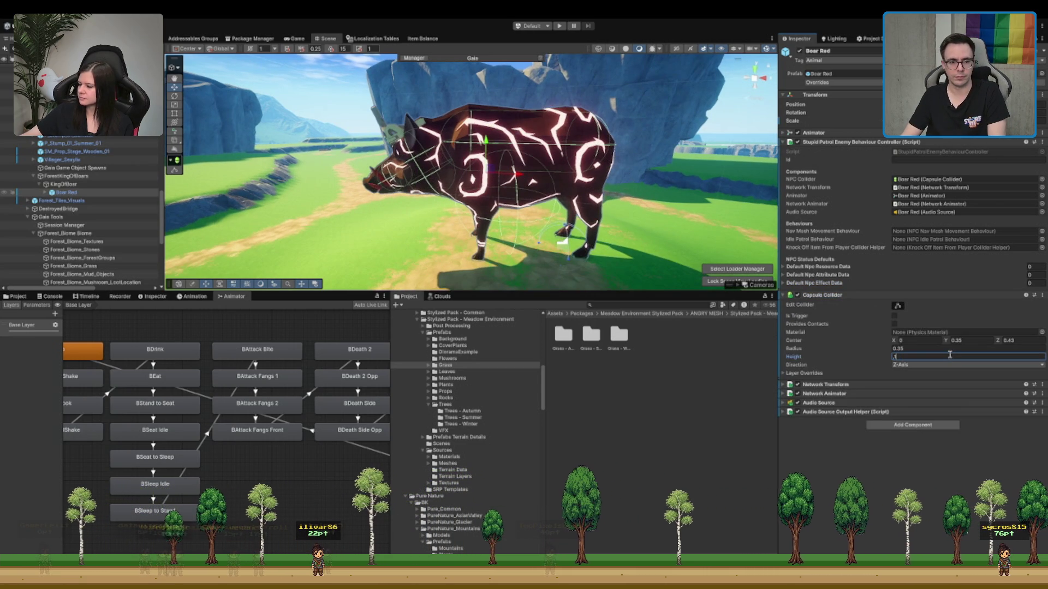
pyautogui.write('.7')
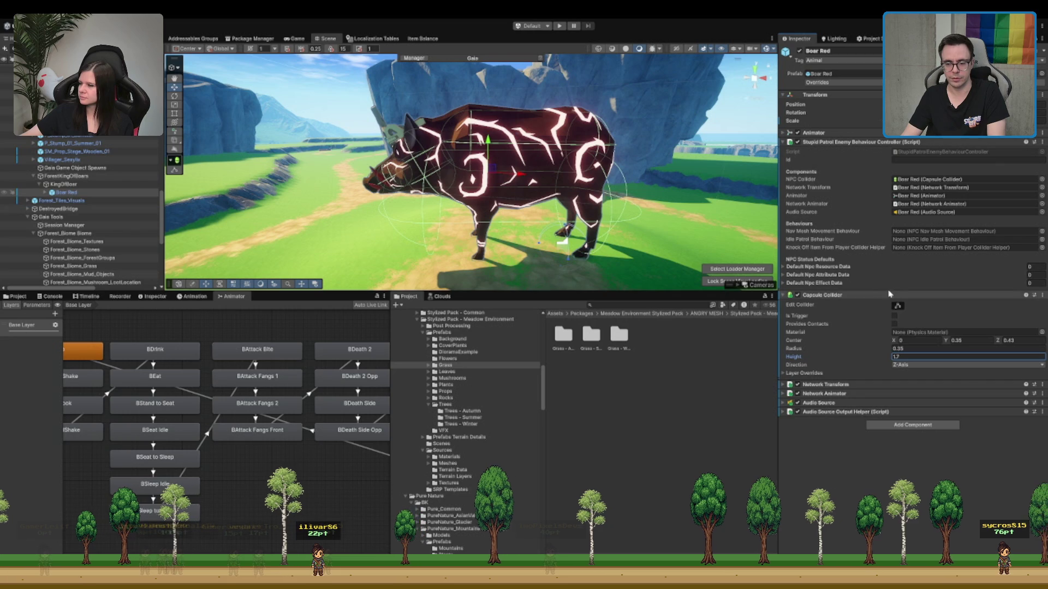
pyautogui.press('Return')
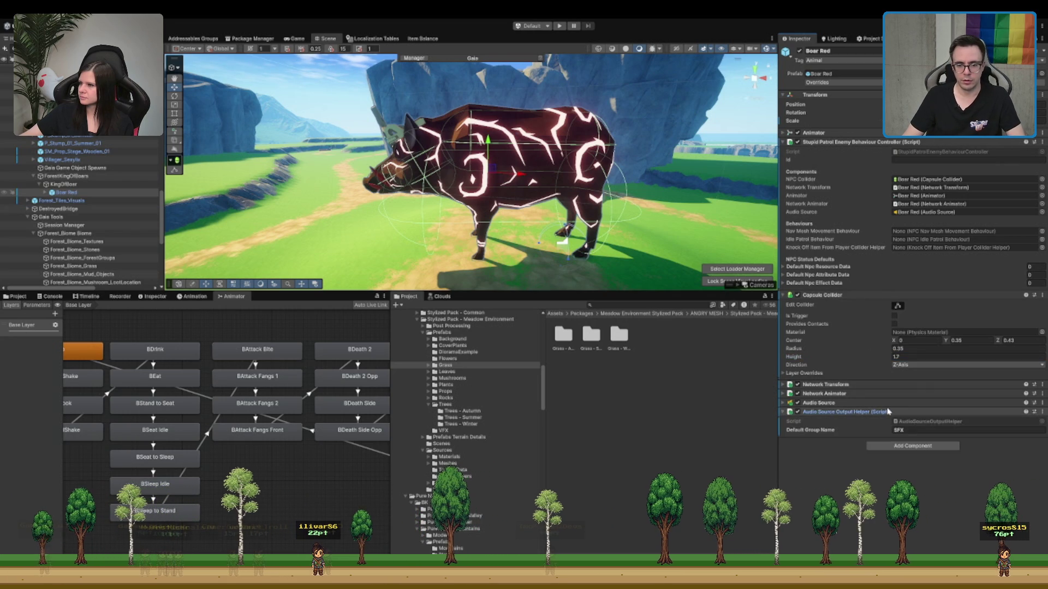
pyautogui.click(895, 404)
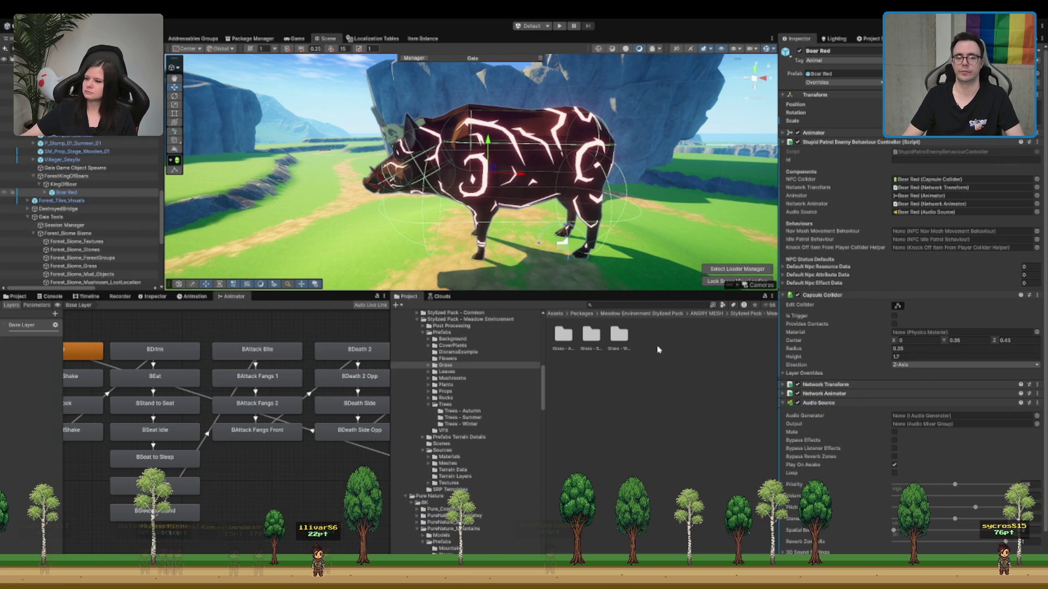
# - Tidy the Audio Source and collider panels, then add a Nav Mesh Agent beside the NPC Nav Mesh Movement Behaviour
pyautogui.click(887, 405)
pyautogui.write('KingOfBoar')
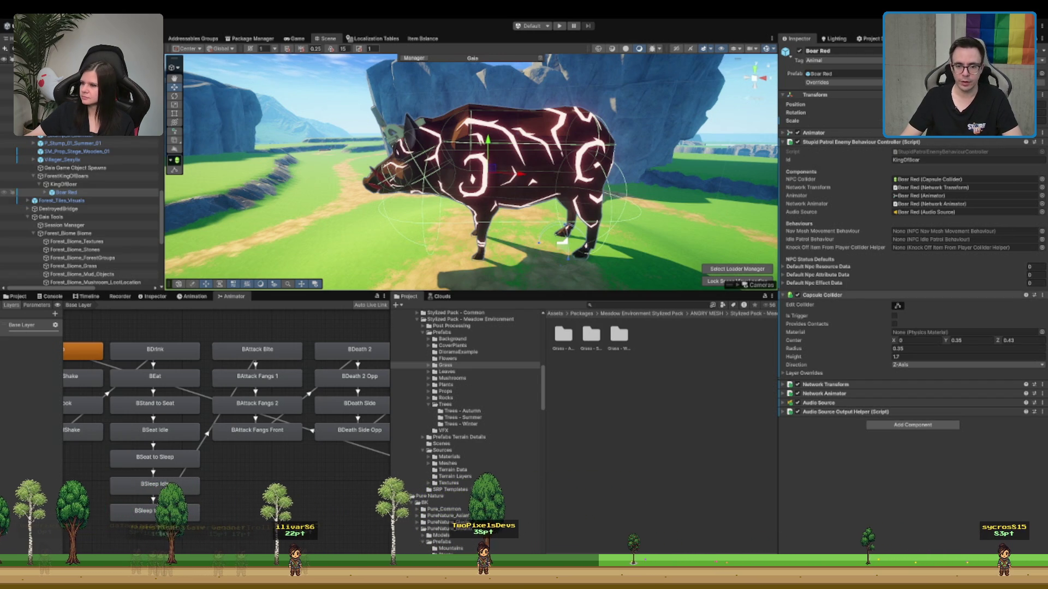
pyautogui.click(821, 295)
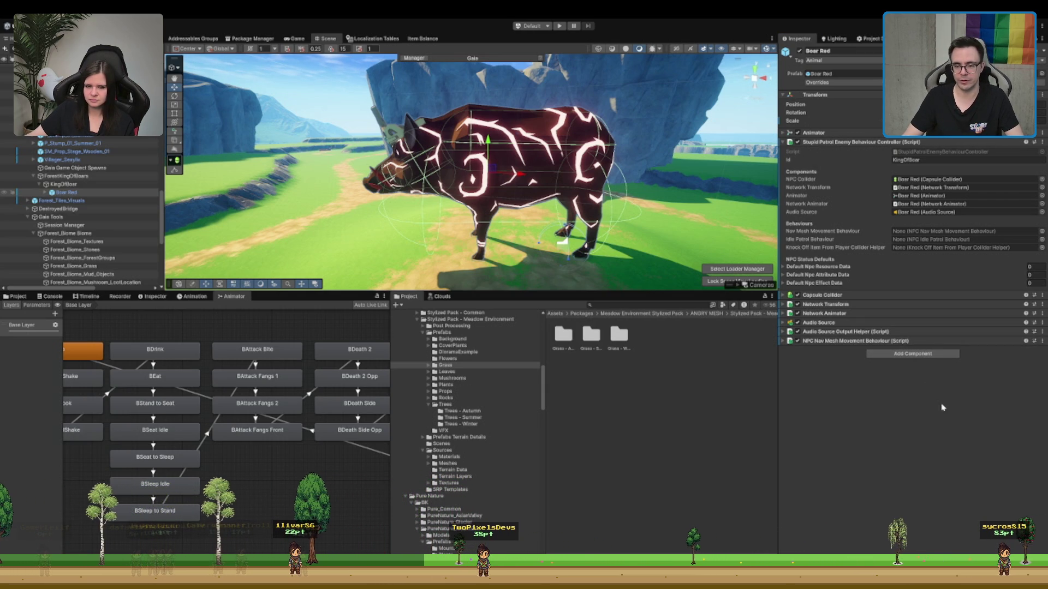
pyautogui.click(846, 342)
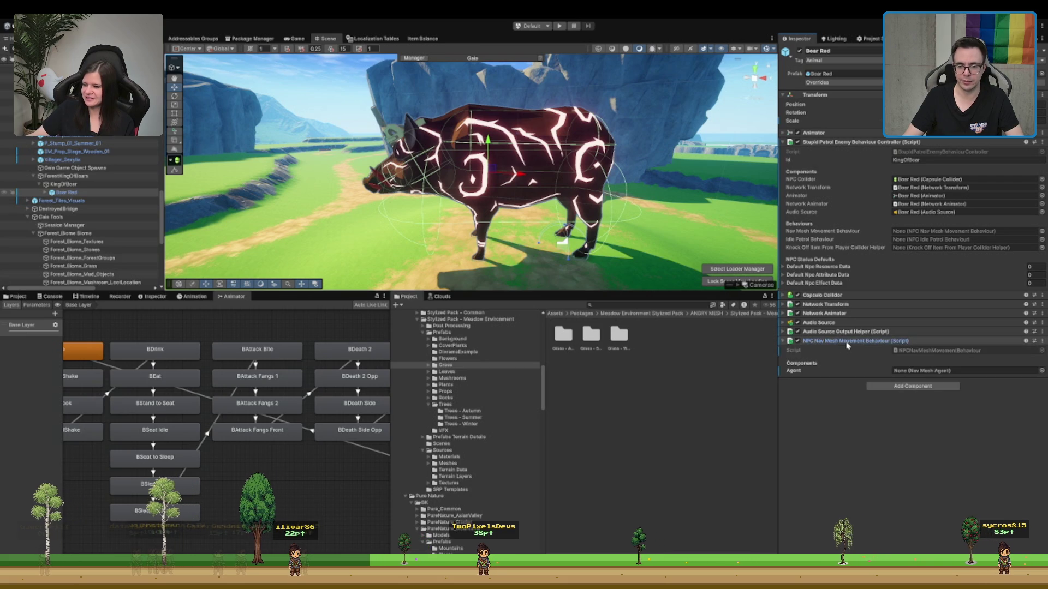
pyautogui.click(923, 386)
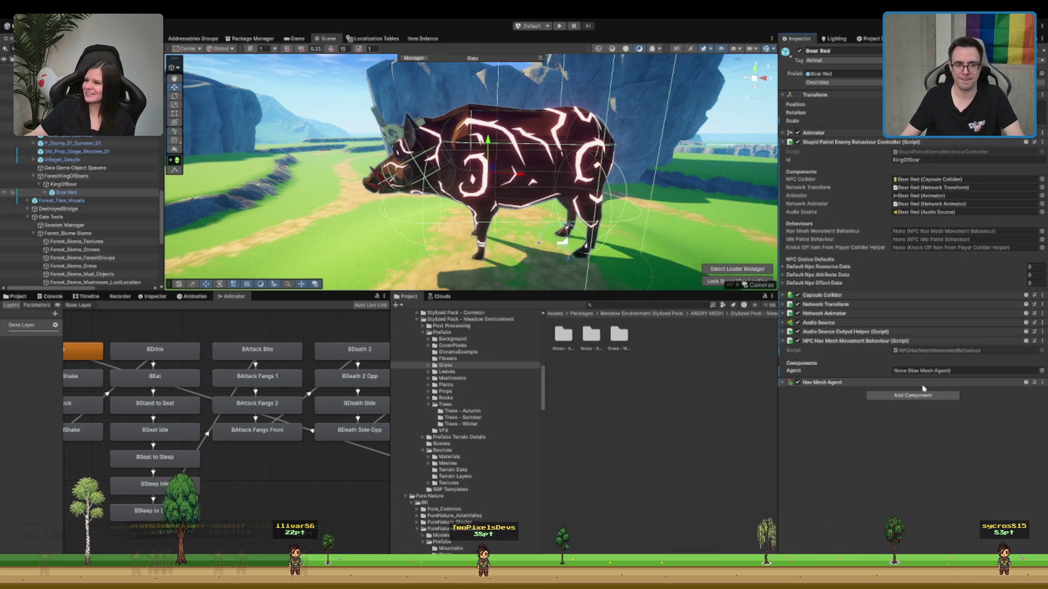
# - Switch the Nav Mesh Agent's Agent Type from Humanoid to Pet and leave it disabled
pyautogui.scroll(-6, 596, 186)
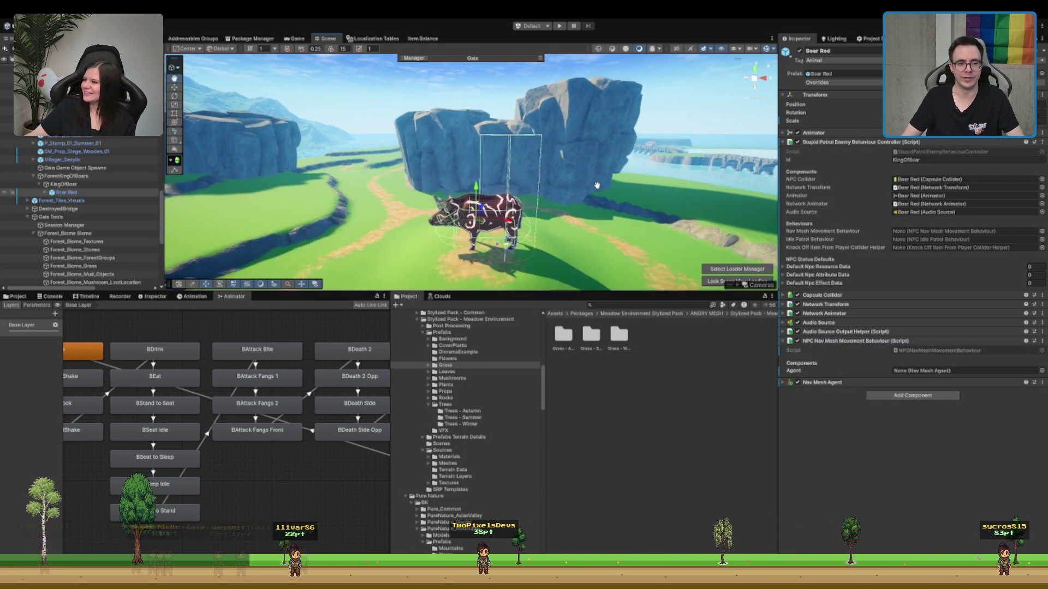
pyautogui.scroll(5, 596, 186)
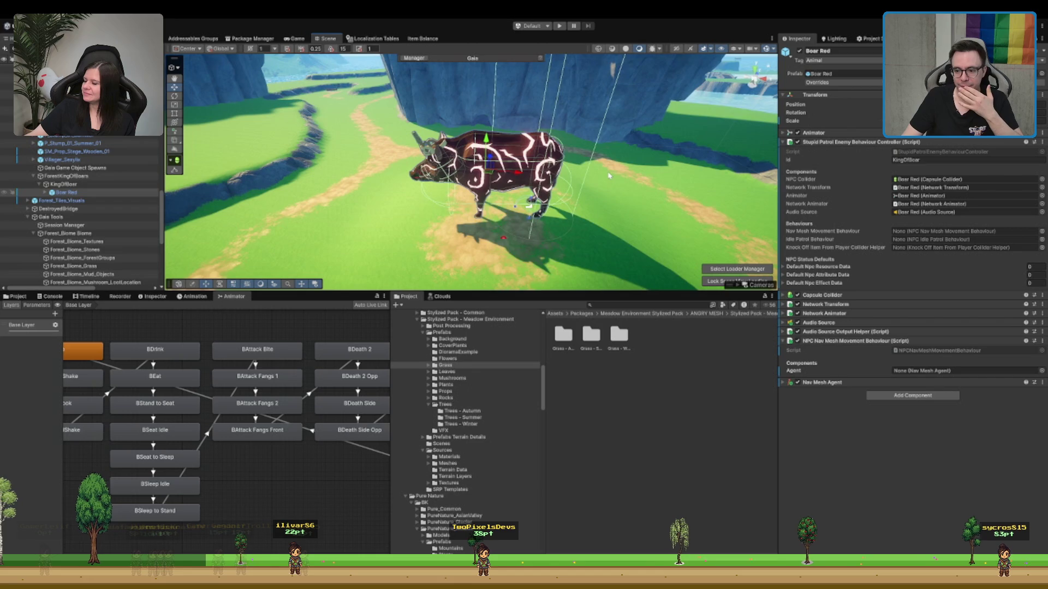
pyautogui.click(860, 383)
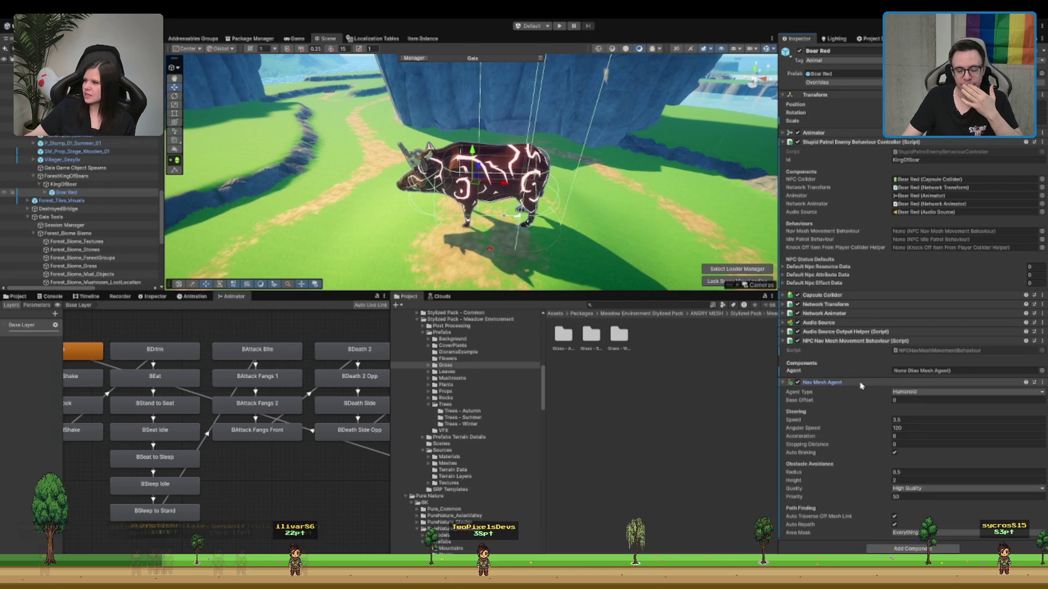
pyautogui.click(901, 392)
pyautogui.click(920, 401)
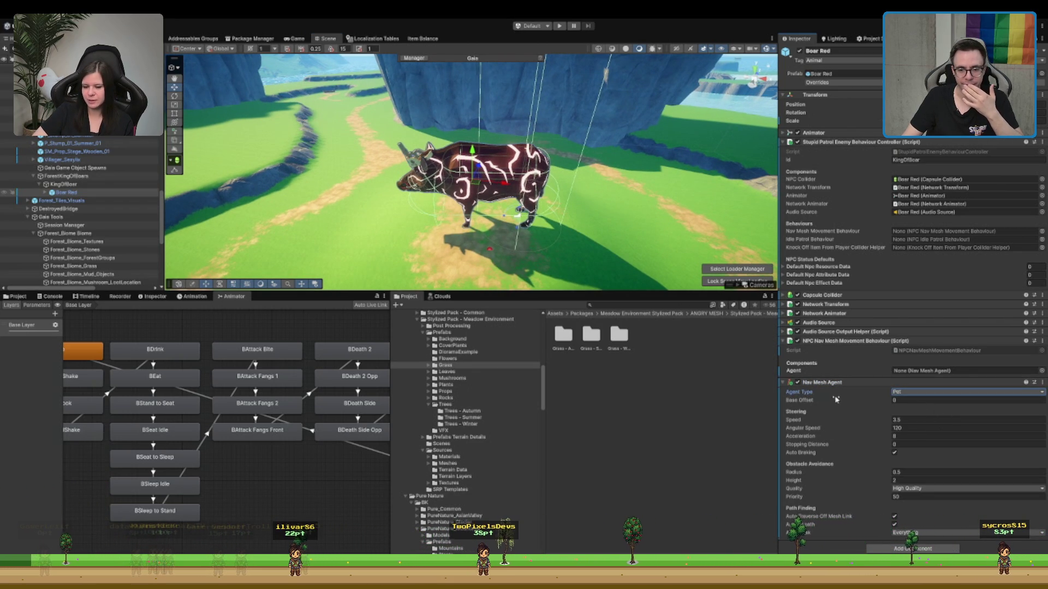
pyautogui.click(798, 383)
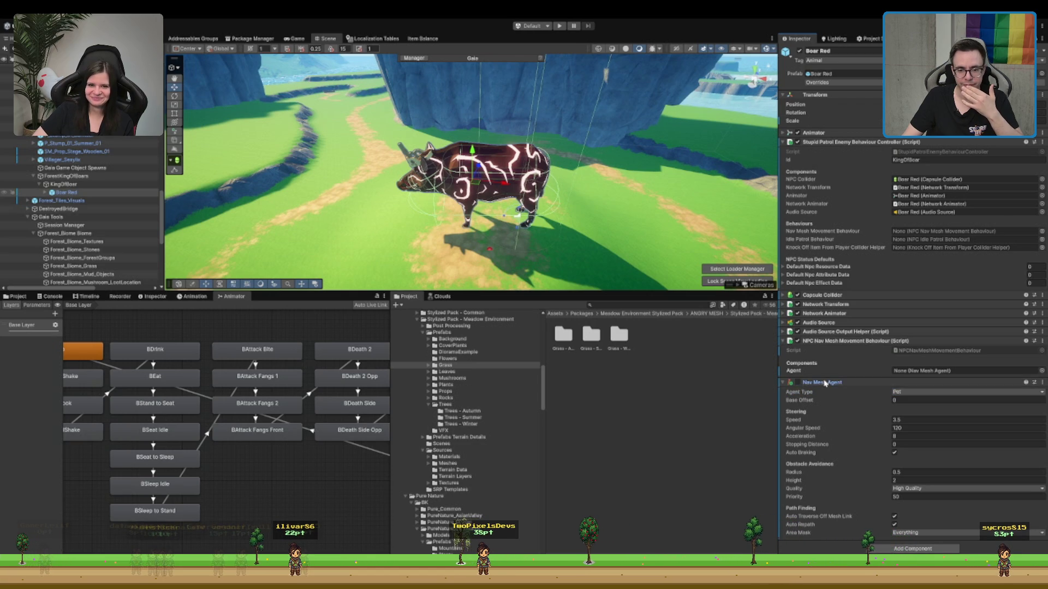
pyautogui.click(798, 383)
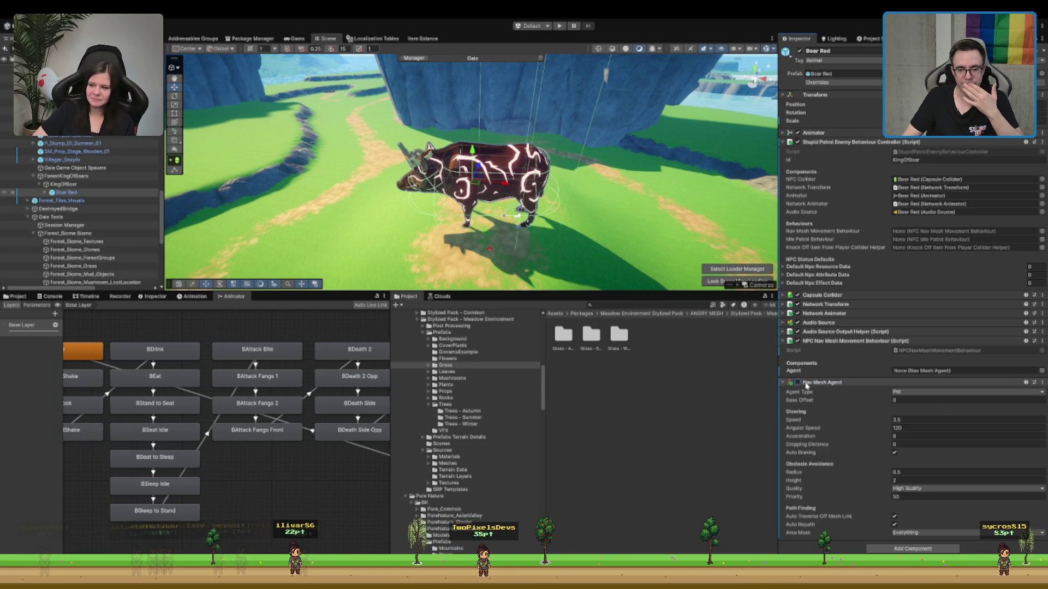
pyautogui.click(798, 382)
pyautogui.click(790, 382)
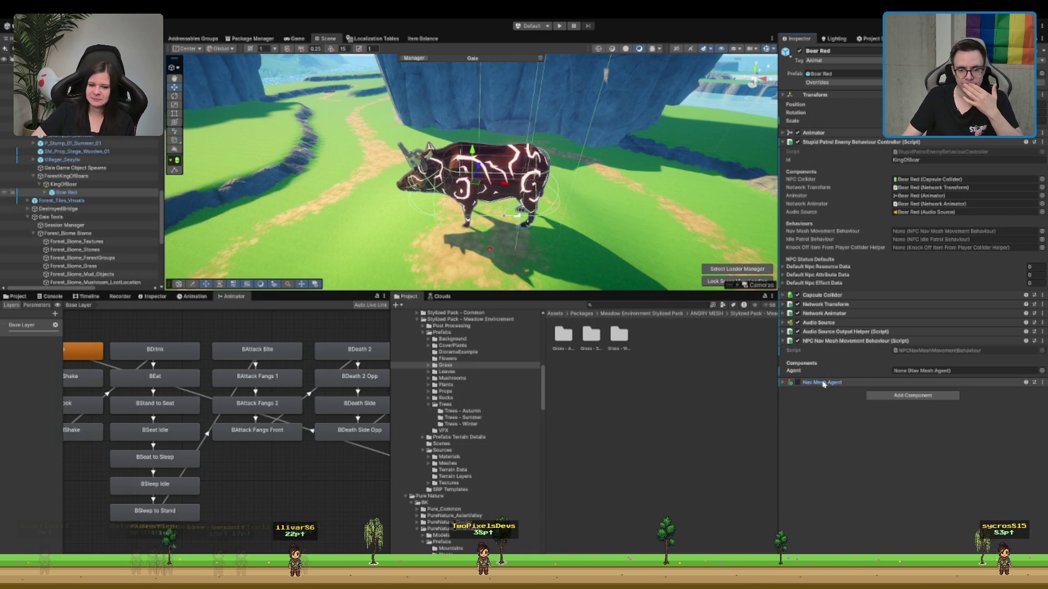
# - Link the Nav Mesh Agent to the movement behaviour and set idle count, idle times and roaming range to 0
pyautogui.moveTo(823, 381)
pyautogui.mouseDown()
pyautogui.moveTo(924, 370)
pyautogui.moveTo(906, 373)
pyautogui.moveTo(922, 232)
pyautogui.mouseUp()
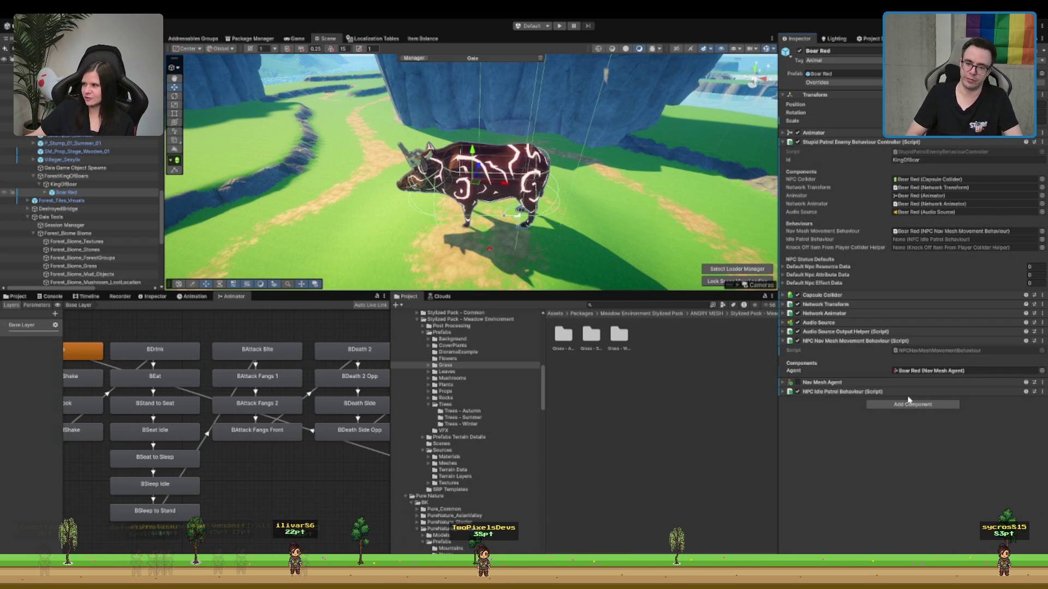
pyautogui.click(922, 392)
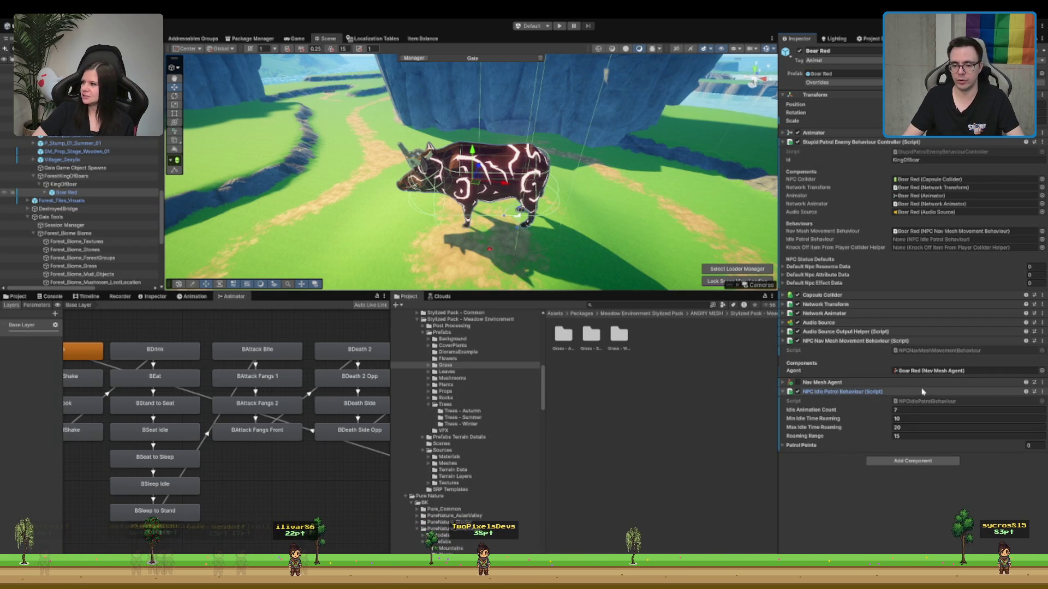
pyautogui.click(905, 408)
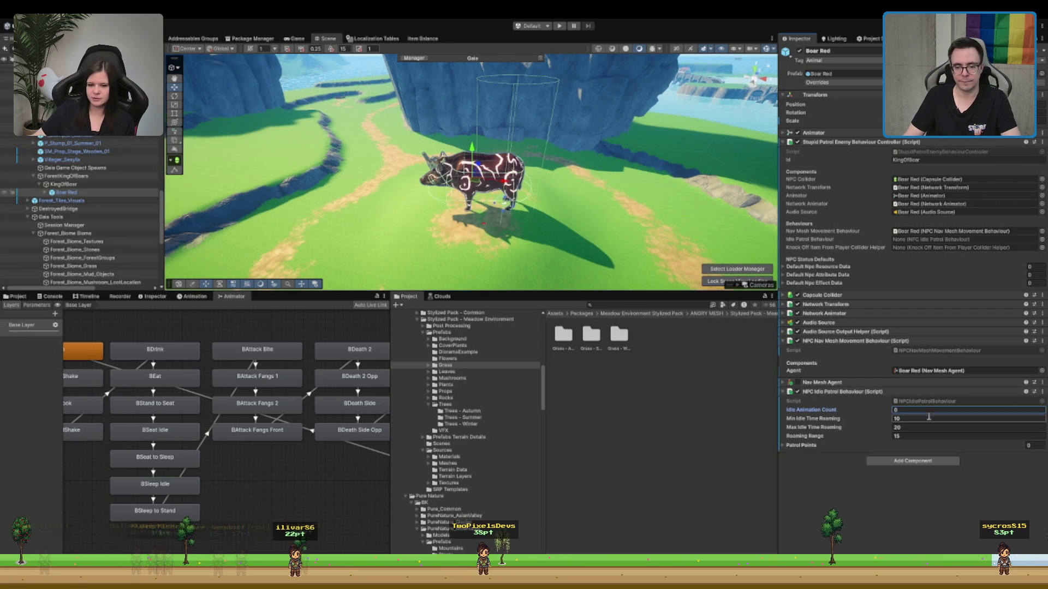
pyautogui.write('00')
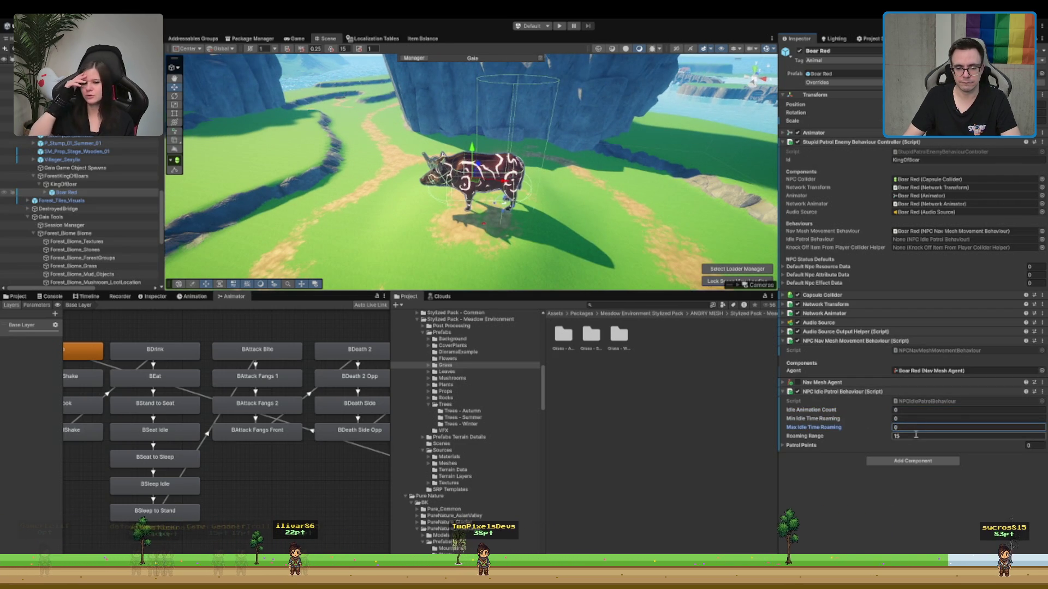
pyautogui.press('Tab')
pyautogui.write('0')
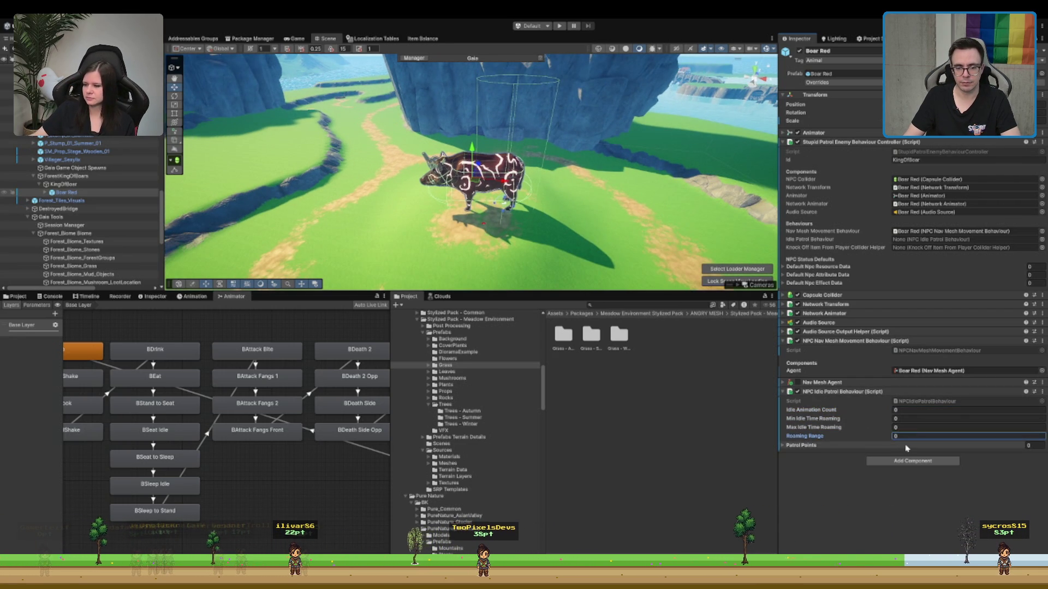
pyautogui.click(908, 445)
pyautogui.click(907, 445)
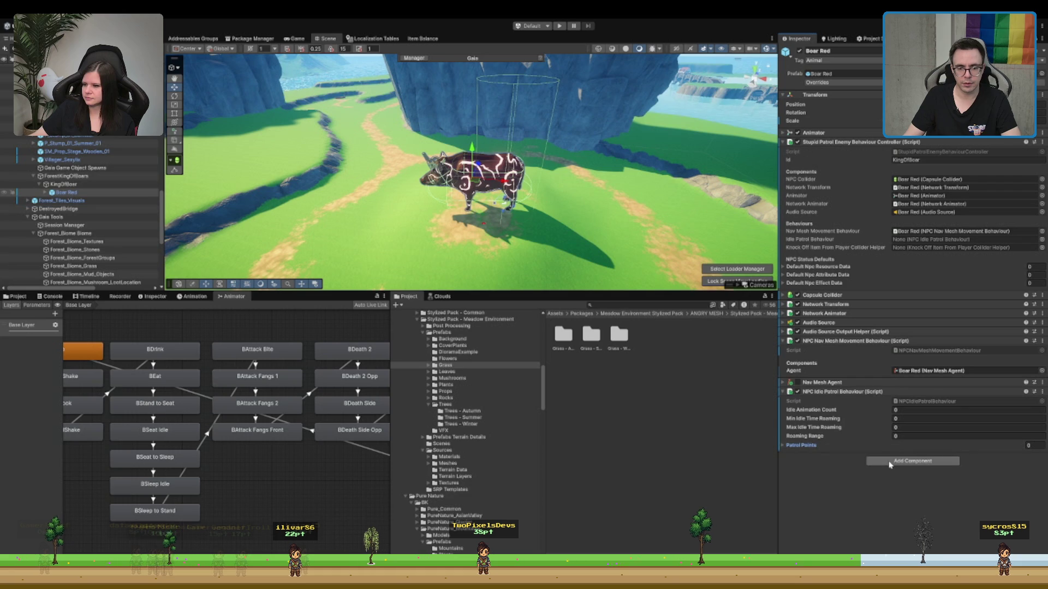
pyautogui.click(68, 186)
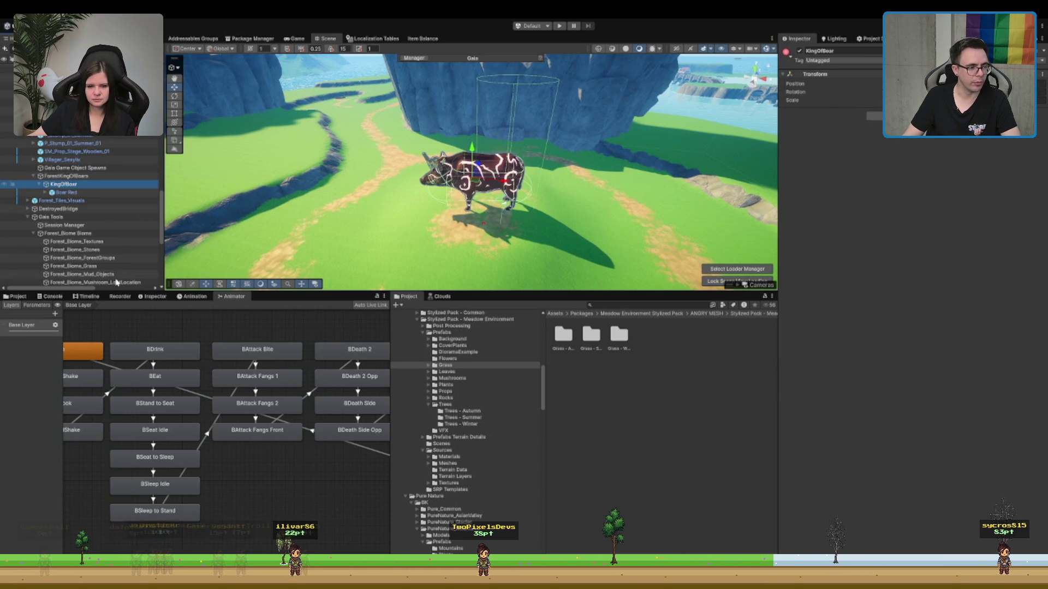
# - Create a PatrolPoints child under KingOfBoar holding a point named PatrolPoint_01
pyautogui.hotkey('alt', 'shift', 'n')
pyautogui.write('PatrolPoints')
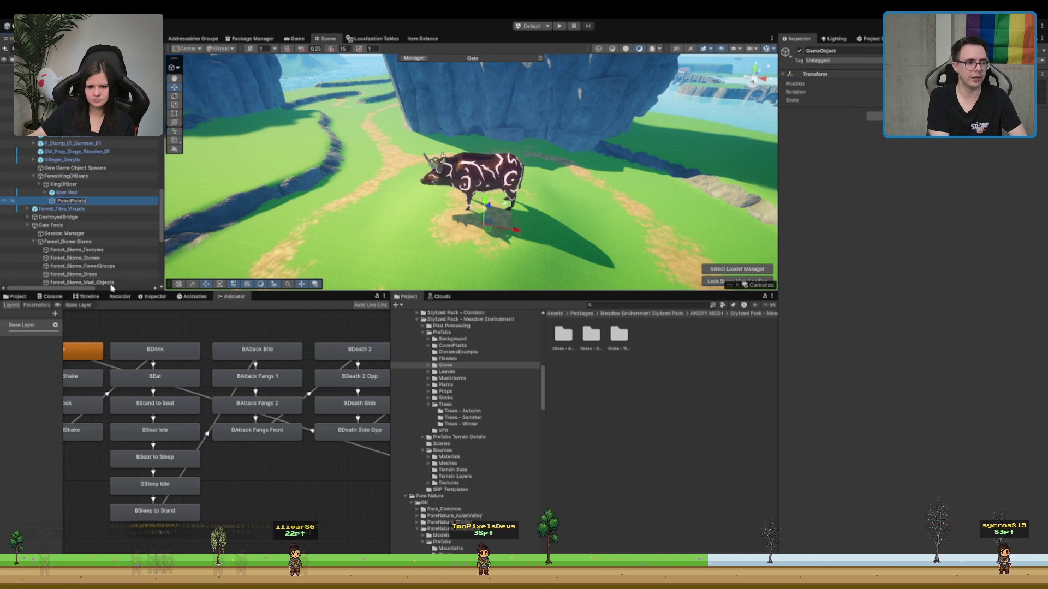
pyautogui.press('Return')
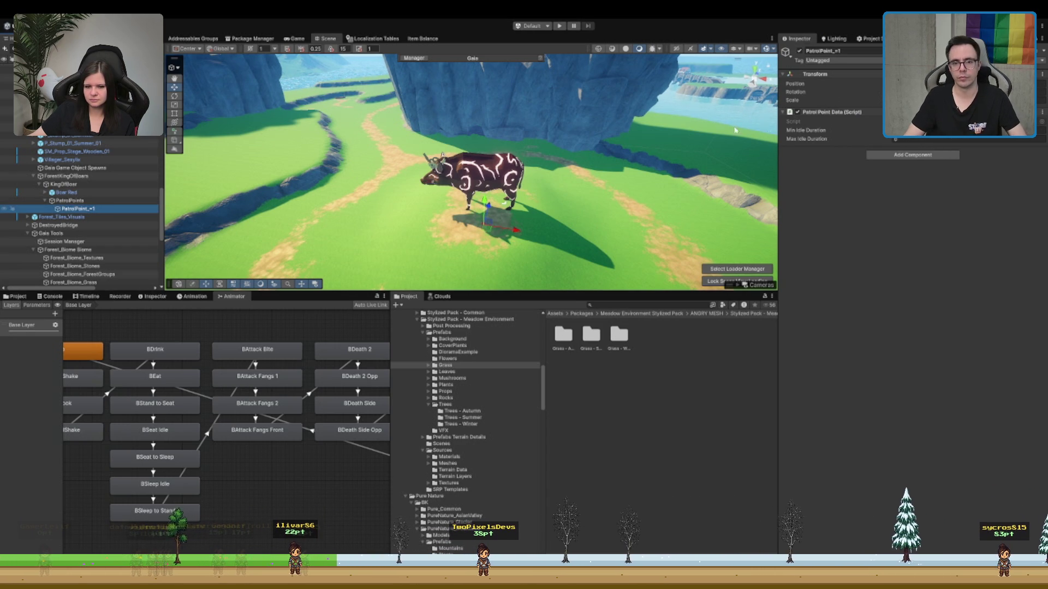
pyautogui.click(827, 50)
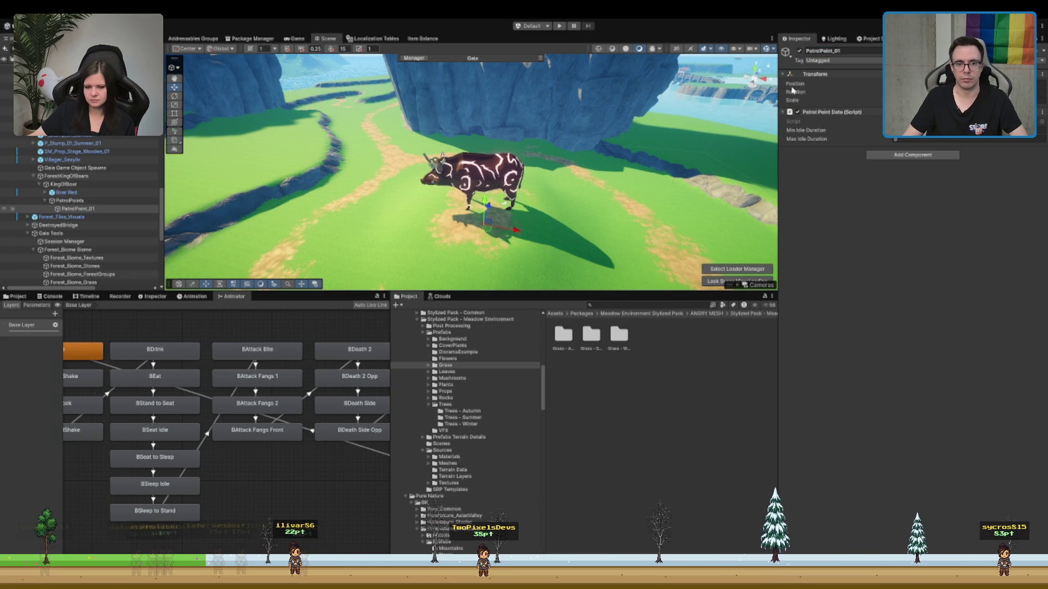
# - Place PatrolPoint_01 on the ground at the meadow path crossing and switch to Top view
pyautogui.press('f')
pyautogui.scroll(-2, 506, 228)
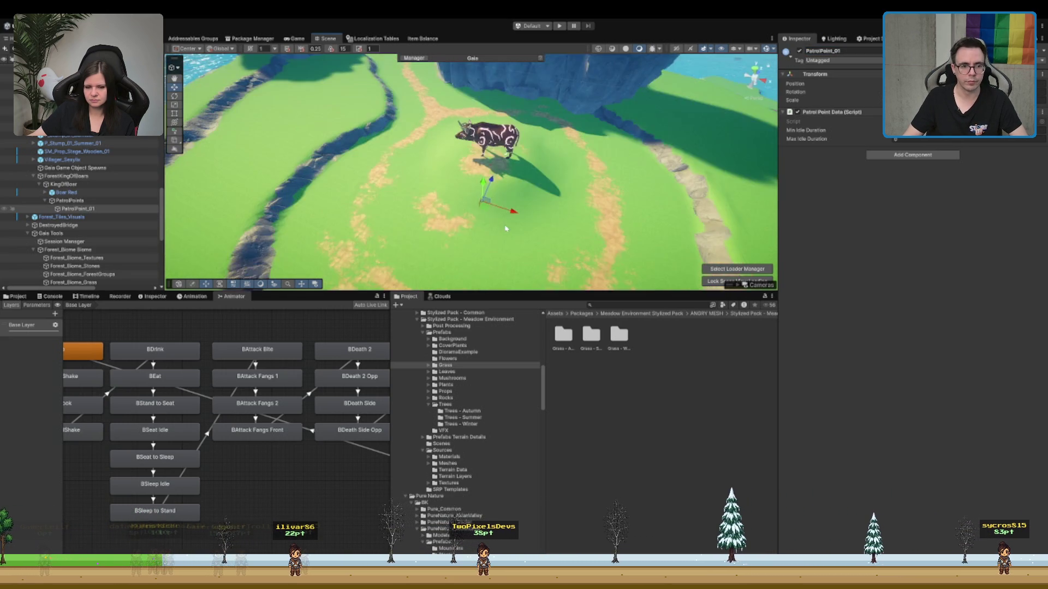
pyautogui.scroll(-2, 506, 228)
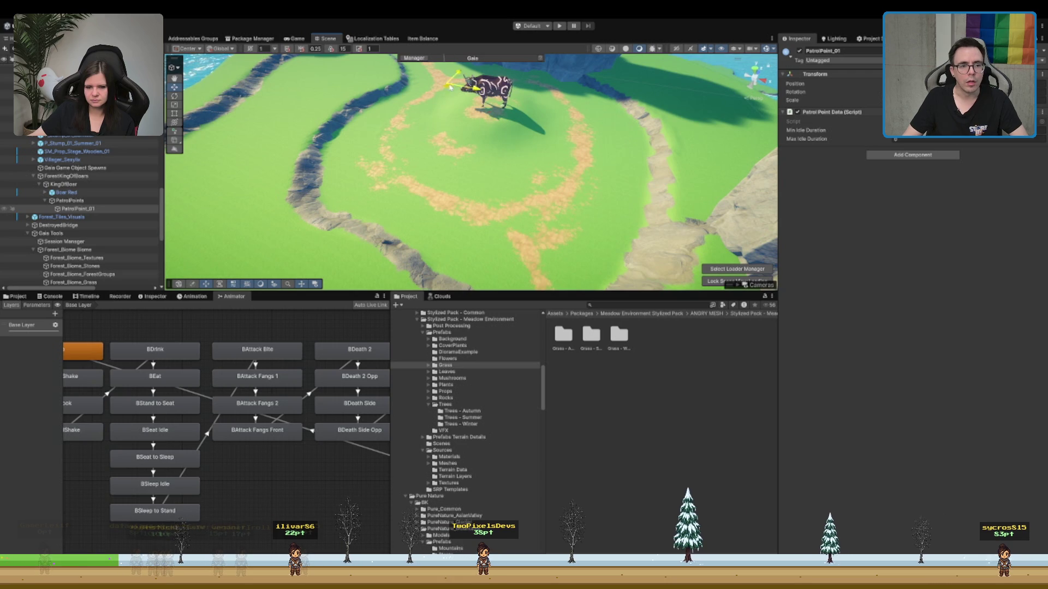
pyautogui.press('f')
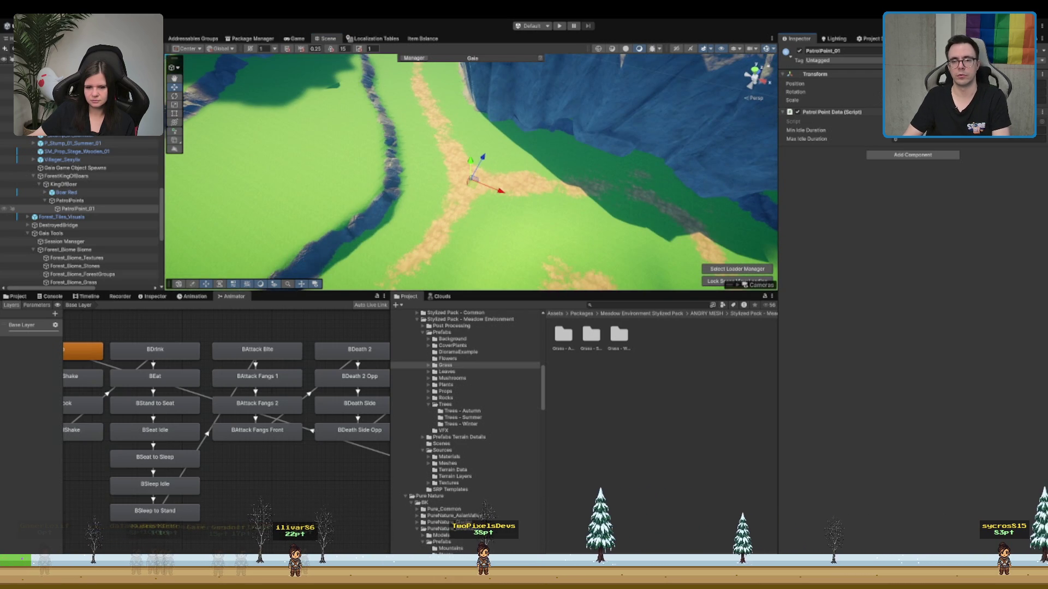
pyautogui.moveTo(443, 159)
pyautogui.mouseDown()
pyautogui.moveTo(541, 192)
pyautogui.moveTo(532, 190)
pyautogui.mouseUp()
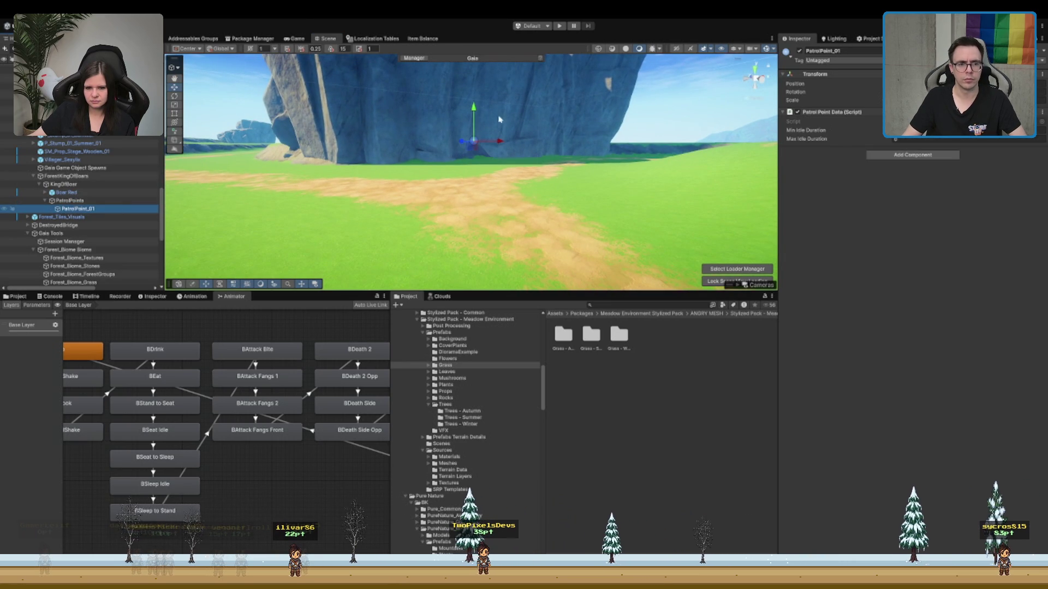
pyautogui.moveTo(474, 109)
pyautogui.mouseDown()
pyautogui.moveTo(475, 156)
pyautogui.moveTo(589, 114)
pyautogui.mouseUp()
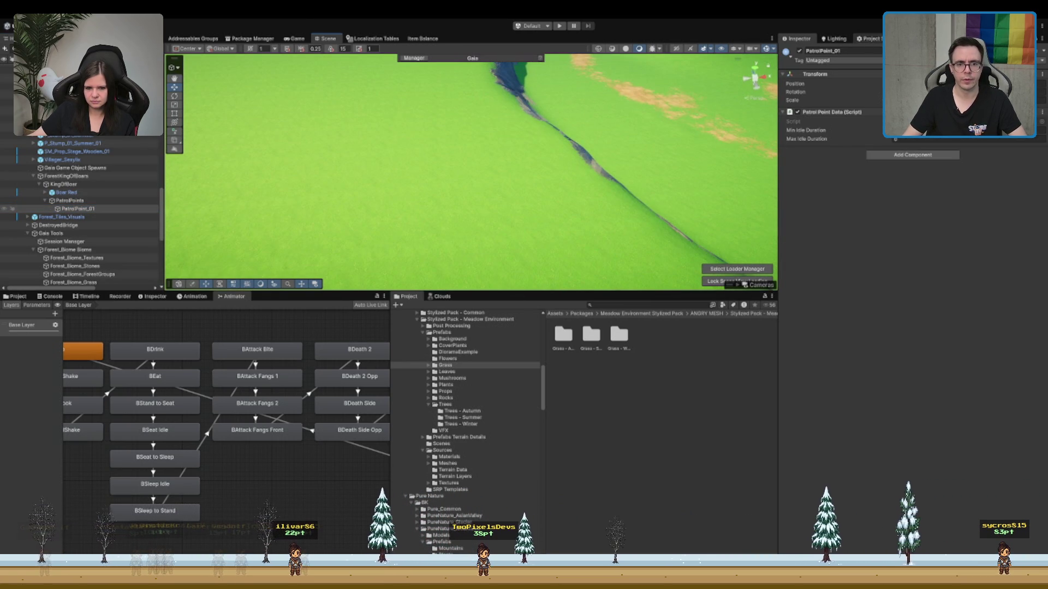
pyautogui.click(755, 72)
pyautogui.click(755, 77)
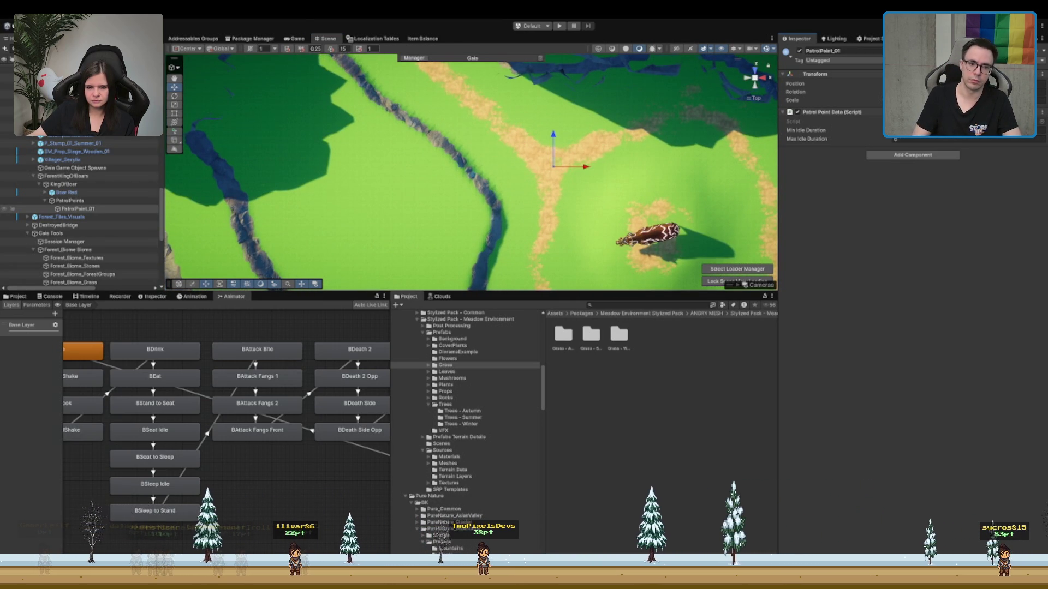
pyautogui.scroll(-3, 580, 164)
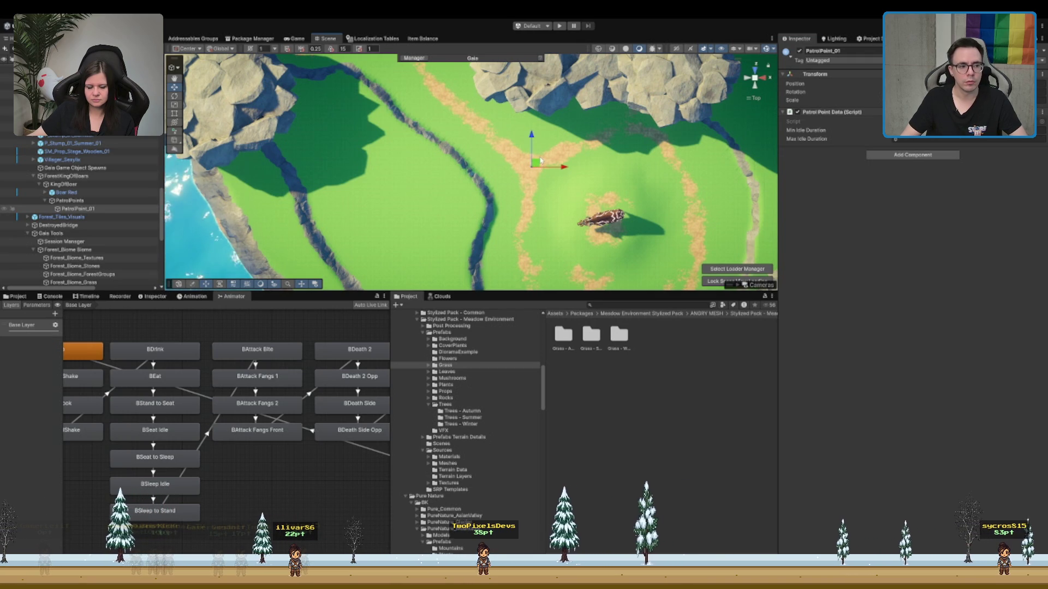
# - Duplicate patrol points from PatrolPoint_02 up to PatrolPoint_12, moving copies along the path
pyautogui.hotkey('ctrl', 'd')
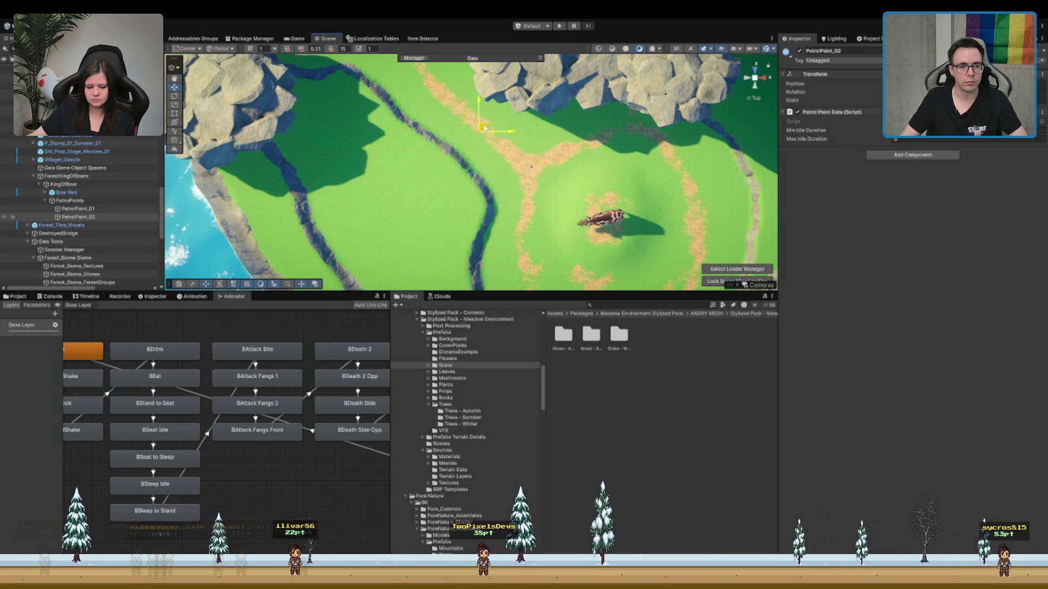
pyautogui.scroll(3, 551, 180)
pyautogui.hotkey('ctrl', 'd')
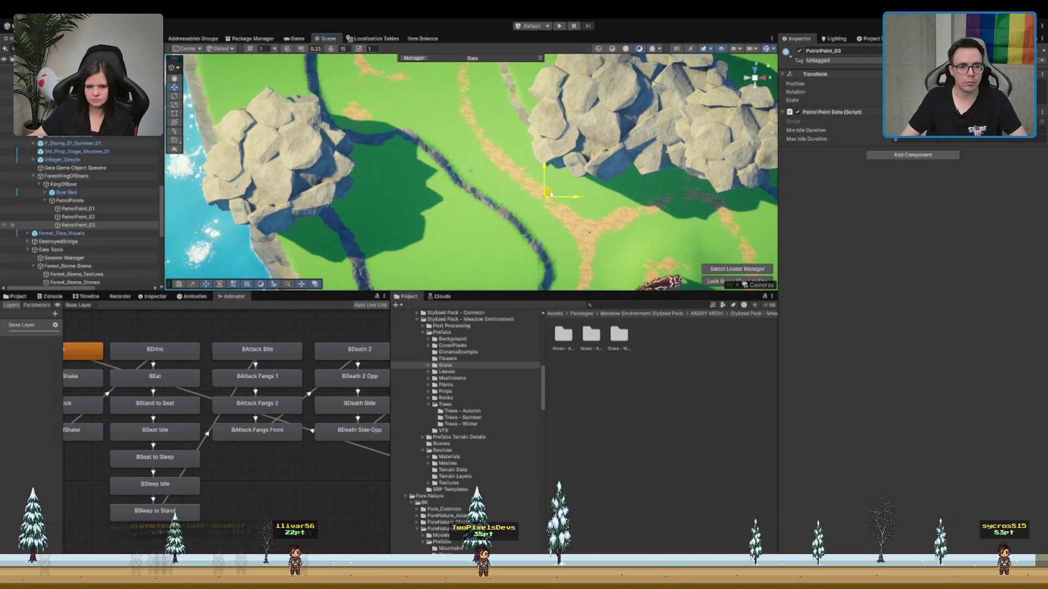
pyautogui.moveTo(557, 190)
pyautogui.mouseDown()
pyautogui.moveTo(485, 116)
pyautogui.moveTo(458, 206)
pyautogui.moveTo(446, 102)
pyautogui.moveTo(446, 253)
pyautogui.moveTo(446, 148)
pyautogui.moveTo(450, 242)
pyautogui.mouseUp()
pyautogui.hotkey('ctrl', 'd')
pyautogui.hotkey('ctrl', 'd')
pyautogui.hotkey('ctrl', 'd')
pyautogui.hotkey('ctrl', 'd')
pyautogui.hotkey('ctrl', 'd')
pyautogui.hotkey('ctrl', 'd')
pyautogui.hotkey('ctrl', 'd')
pyautogui.hotkey('ctrl', 'd')
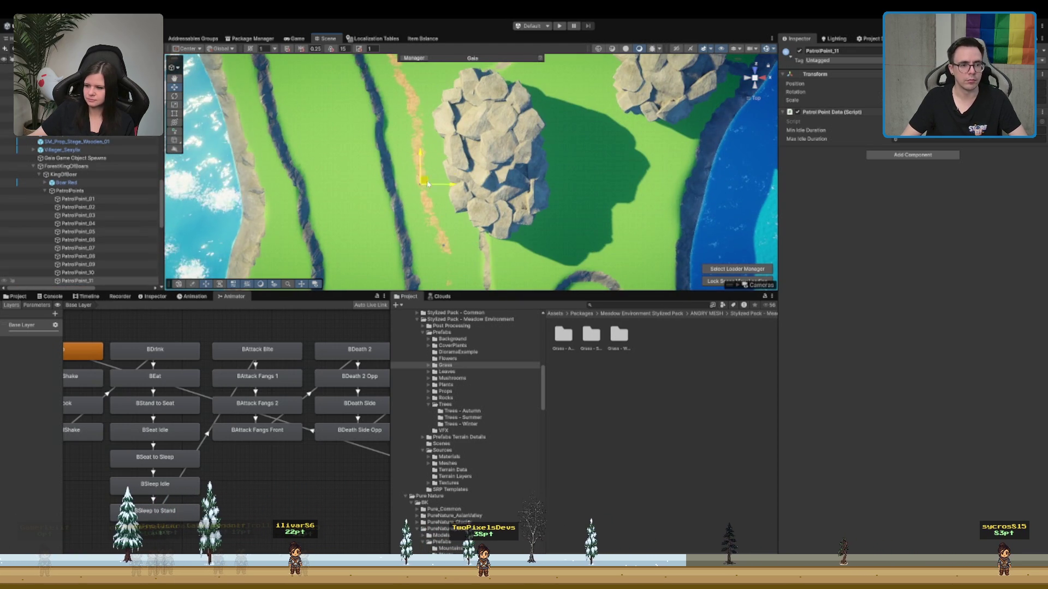
pyautogui.hotkey('ctrl', 'd')
pyautogui.moveTo(428, 185); pyautogui.dragTo(406, 162)
# - Continue from PatrolPoint_13, moving each new patrol point further down the meadow path
pyautogui.hotkey('ctrl', 'd')
pyautogui.hotkey('ctrl', 'd')
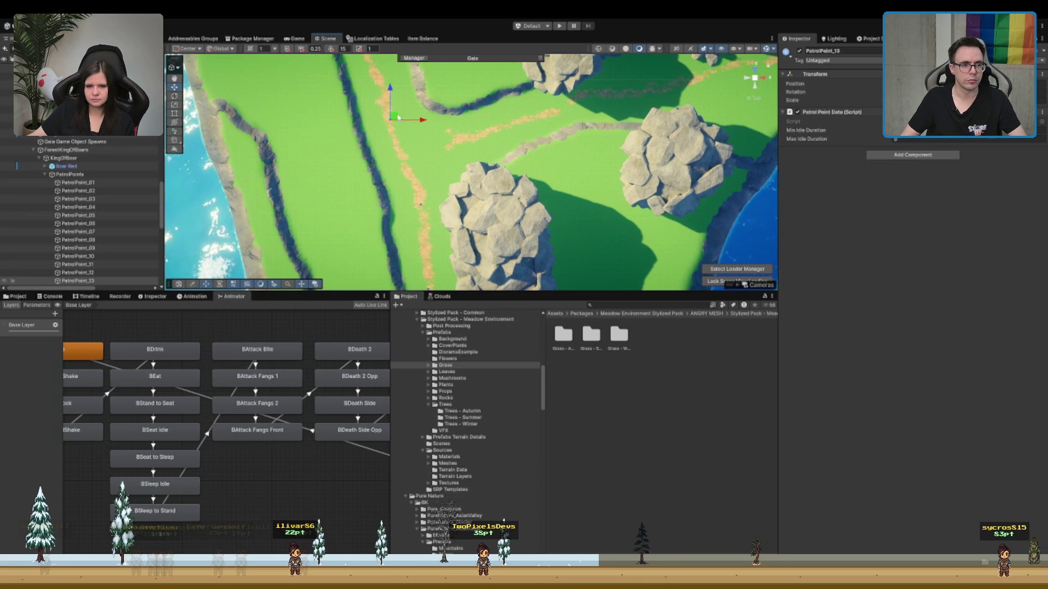
pyautogui.moveTo(401, 122); pyautogui.dragTo(393, 149)
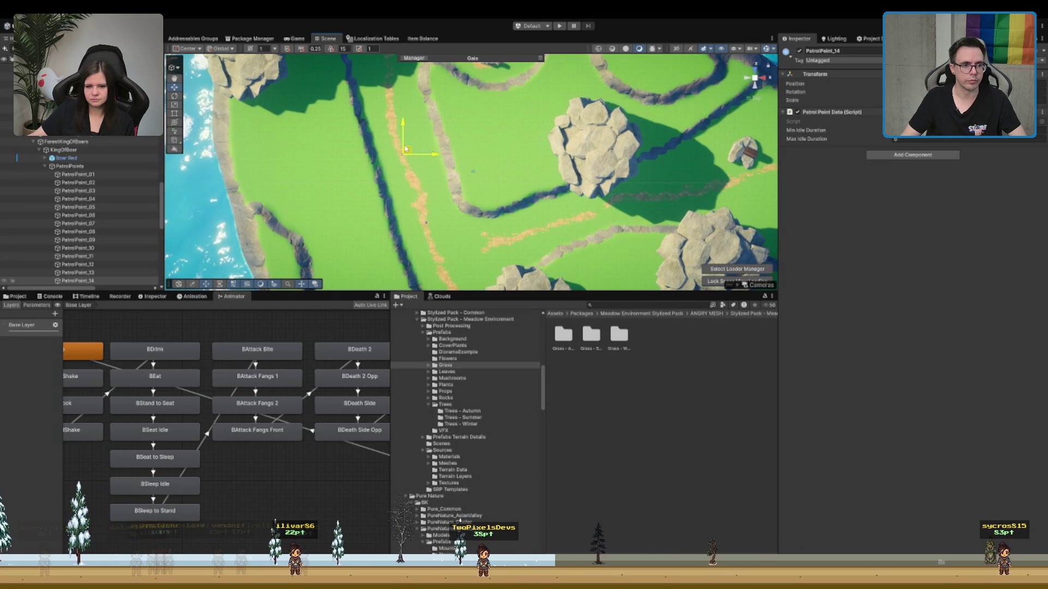
pyautogui.moveTo(397, 89); pyautogui.dragTo(415, 206)
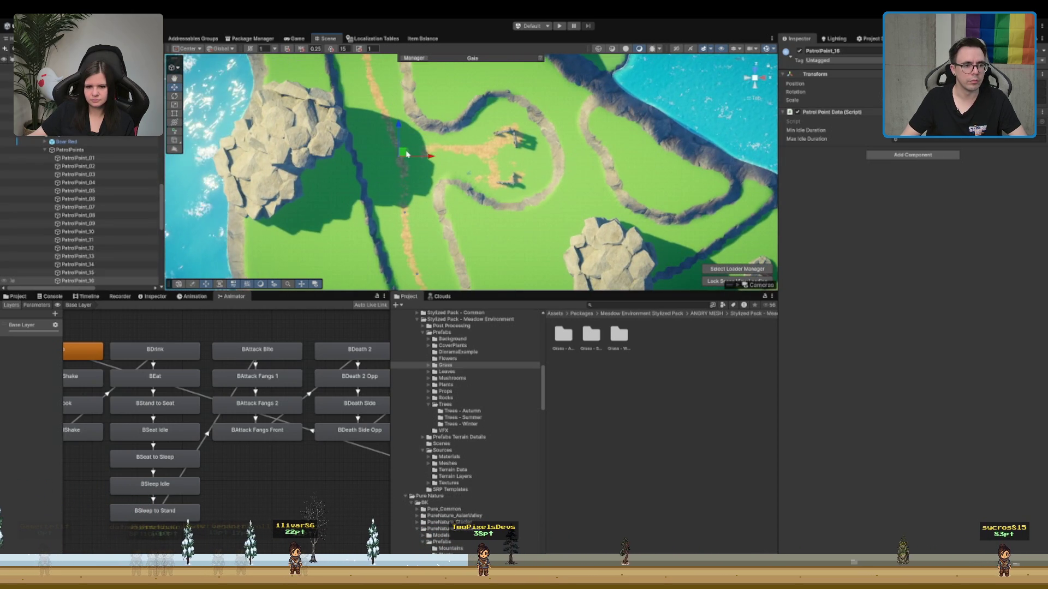
pyautogui.moveTo(386, 94); pyautogui.dragTo(421, 226)
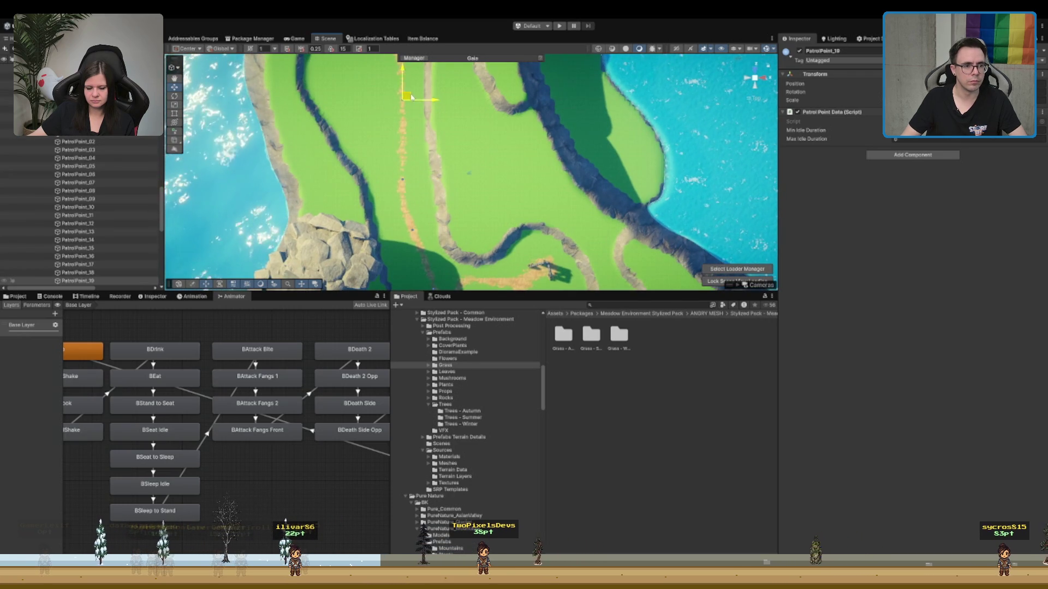
pyautogui.moveTo(411, 97); pyautogui.dragTo(407, 201)
pyautogui.moveTo(399, 136); pyautogui.dragTo(400, 242)
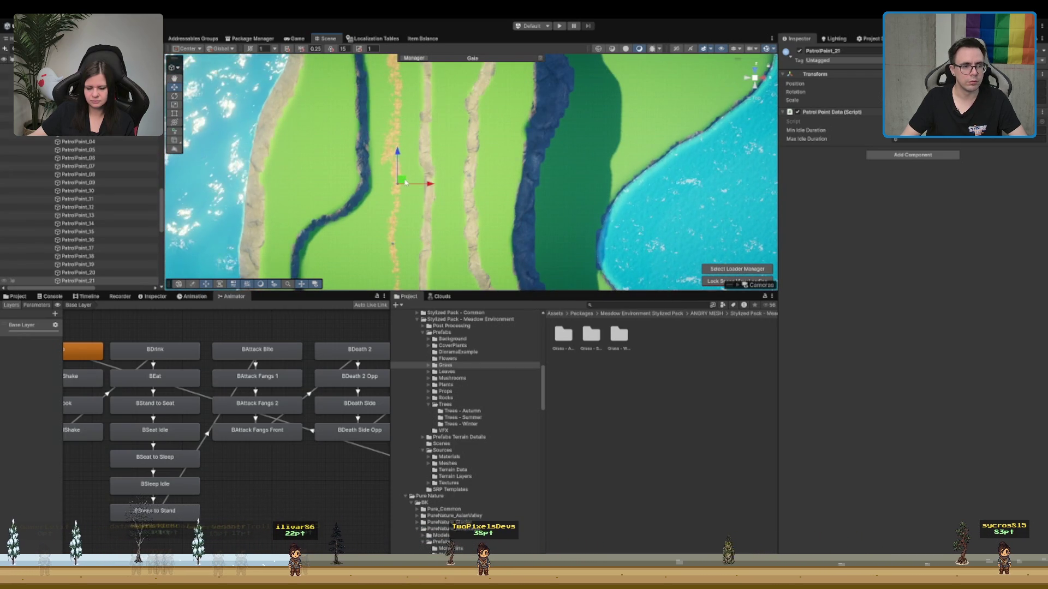
pyautogui.moveTo(402, 137); pyautogui.dragTo(396, 227)
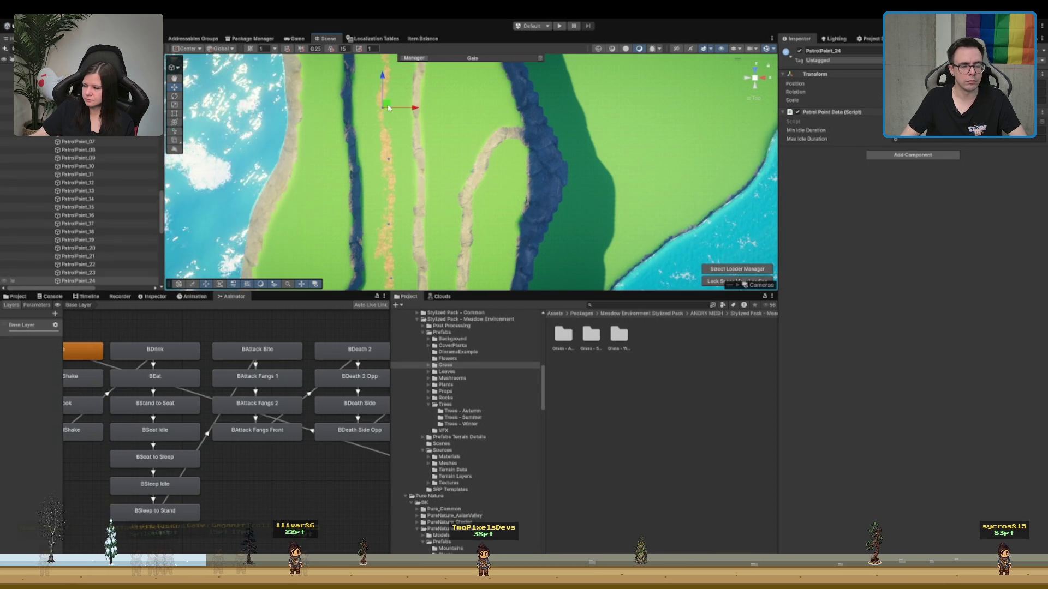
pyautogui.moveTo(388, 107); pyautogui.dragTo(398, 265)
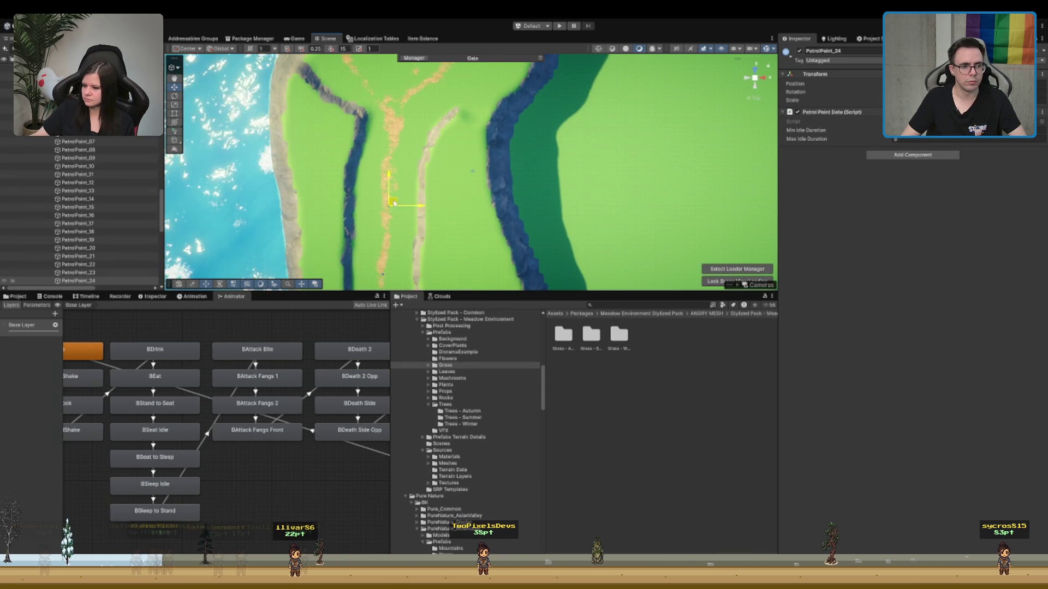
pyautogui.moveTo(401, 127); pyautogui.dragTo(397, 231)
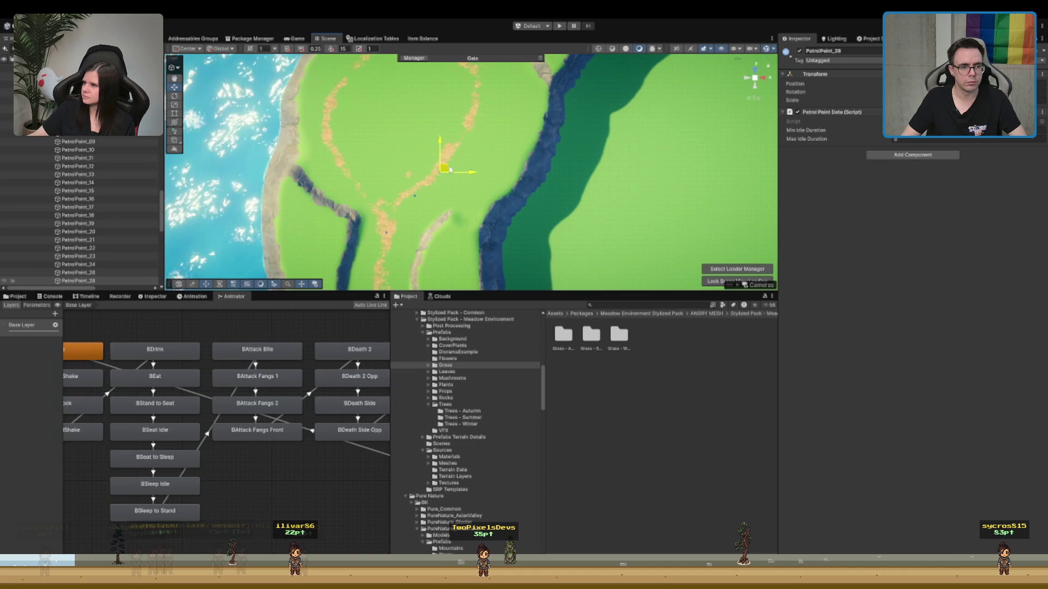
pyautogui.moveTo(482, 121)
pyautogui.mouseDown()
pyautogui.moveTo(451, 168)
pyautogui.moveTo(440, 216)
pyautogui.mouseUp()
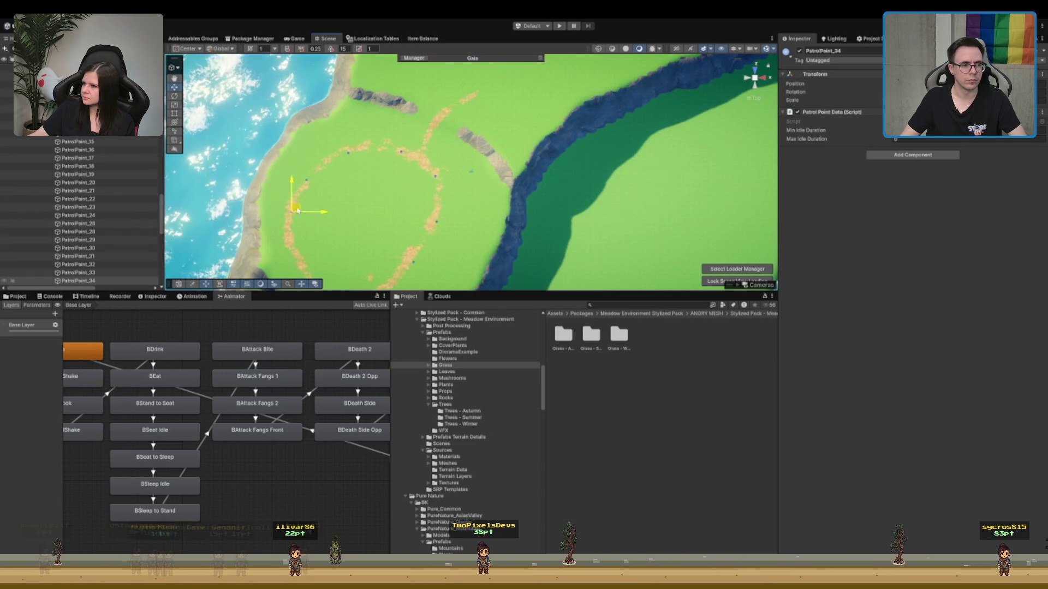
pyautogui.moveTo(319, 229); pyautogui.dragTo(310, 158)
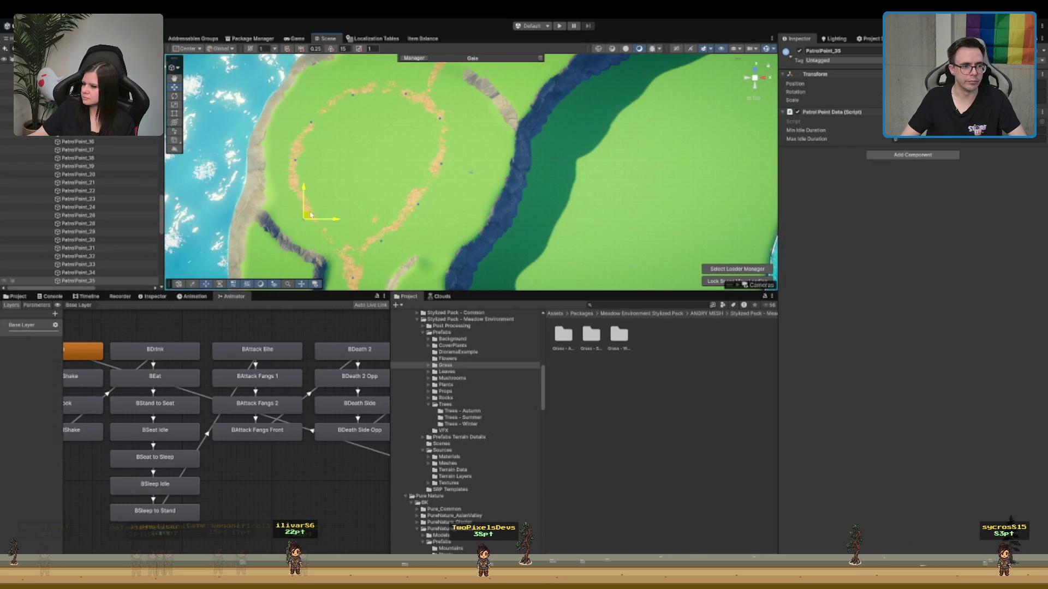